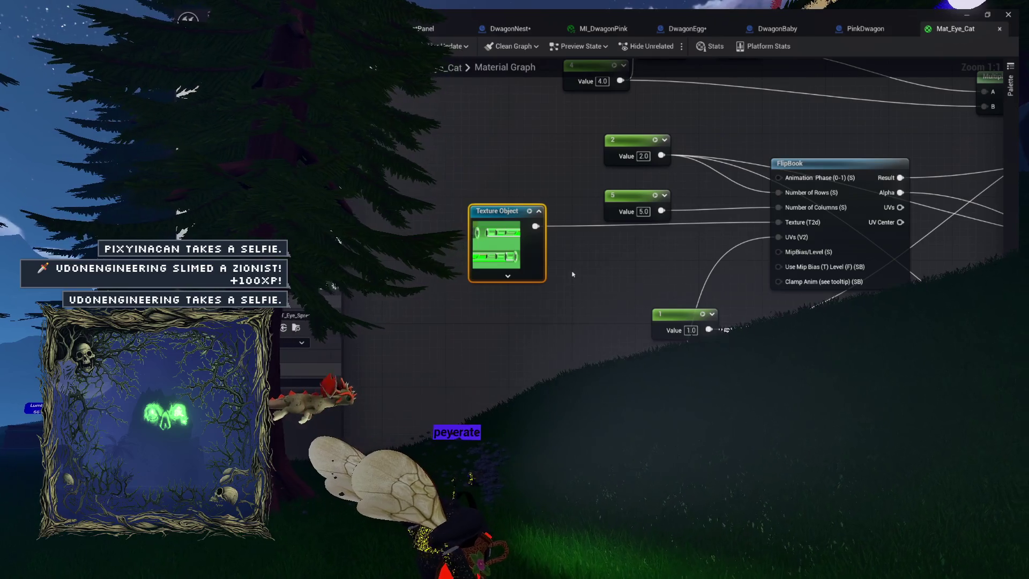
# Review the Mat_Eye_Cat Multiply node, apply the changes and close the material tab
pyautogui.moveTo(669, 78); pyautogui.dragTo(573, 88)
pyautogui.scroll(-6, 723, 89)
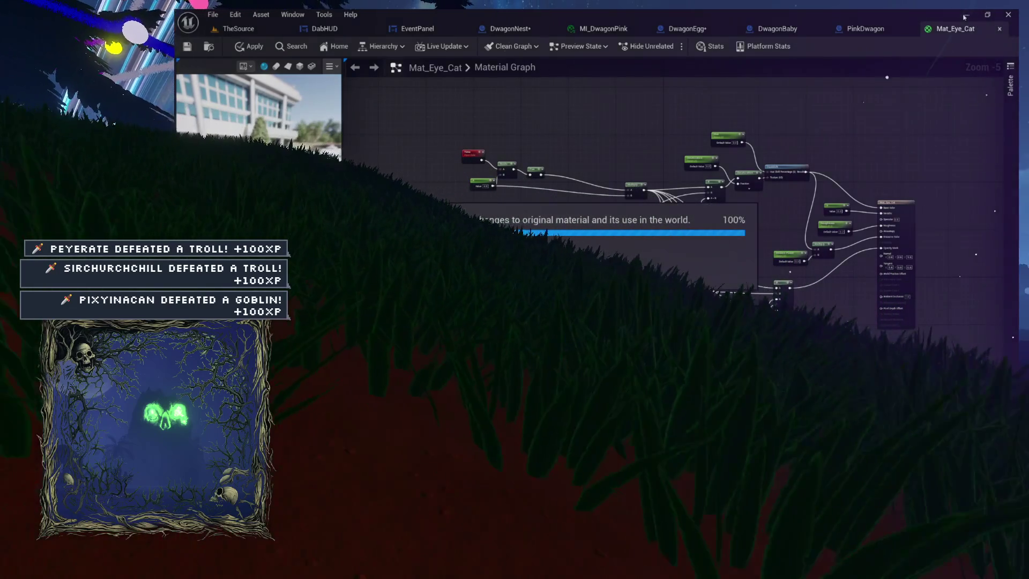
pyautogui.click(1000, 29)
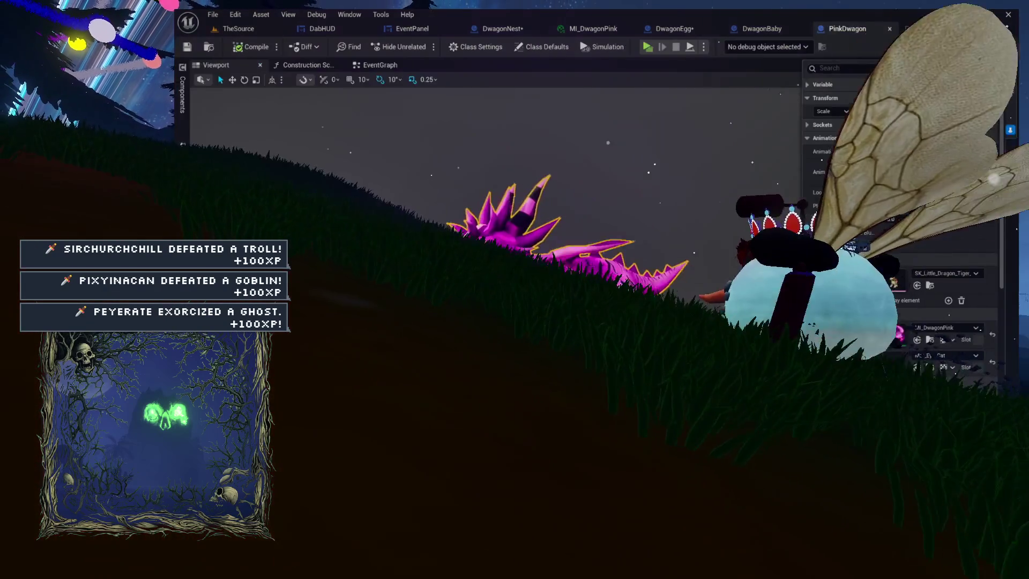
# Cycle through the DwagonBaby, PinkDwagon and DwagonEgg tabs, then close ML_DwagonPink
pyautogui.click(773, 31)
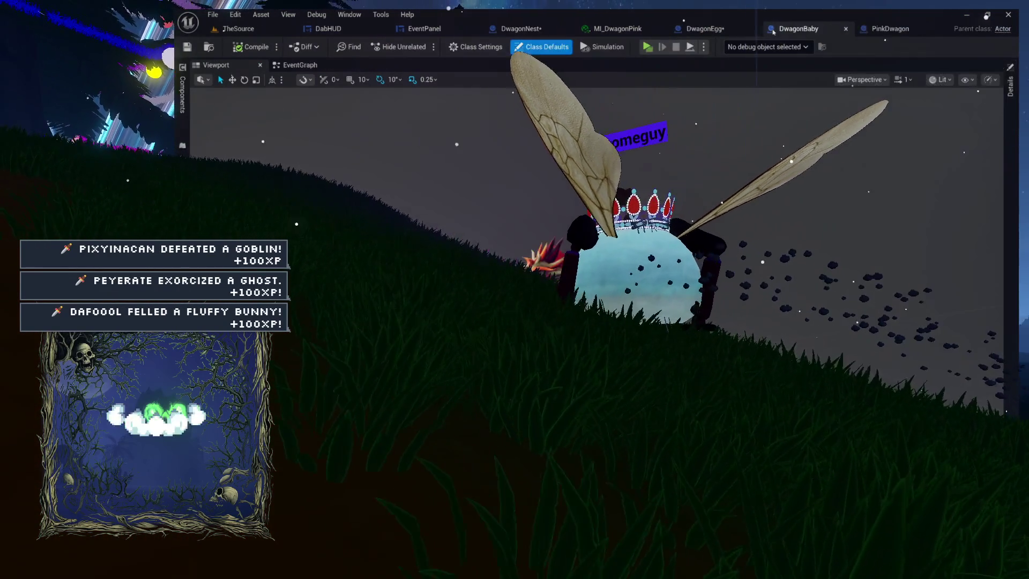
pyautogui.click(887, 28)
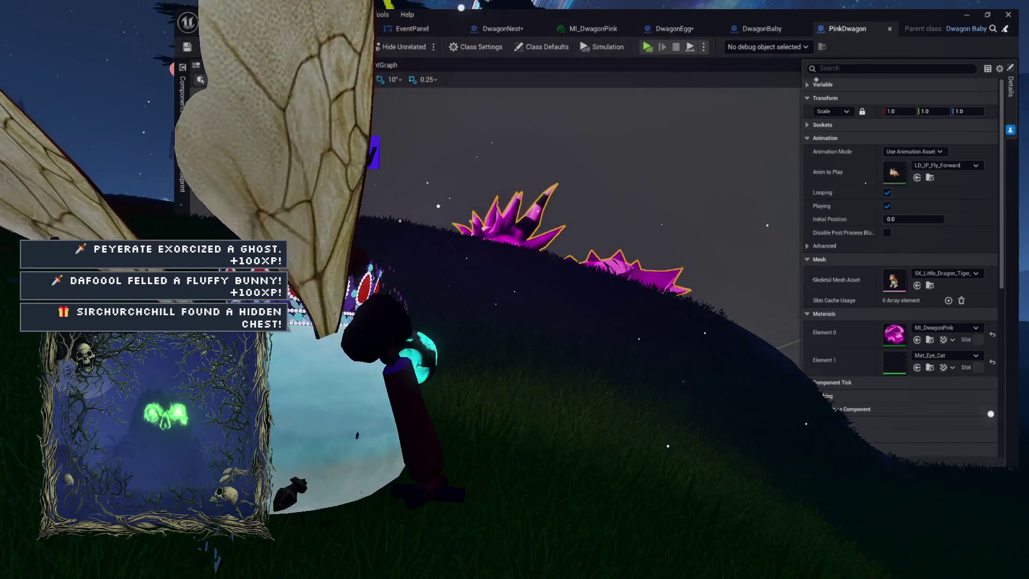
pyautogui.click(642, 29)
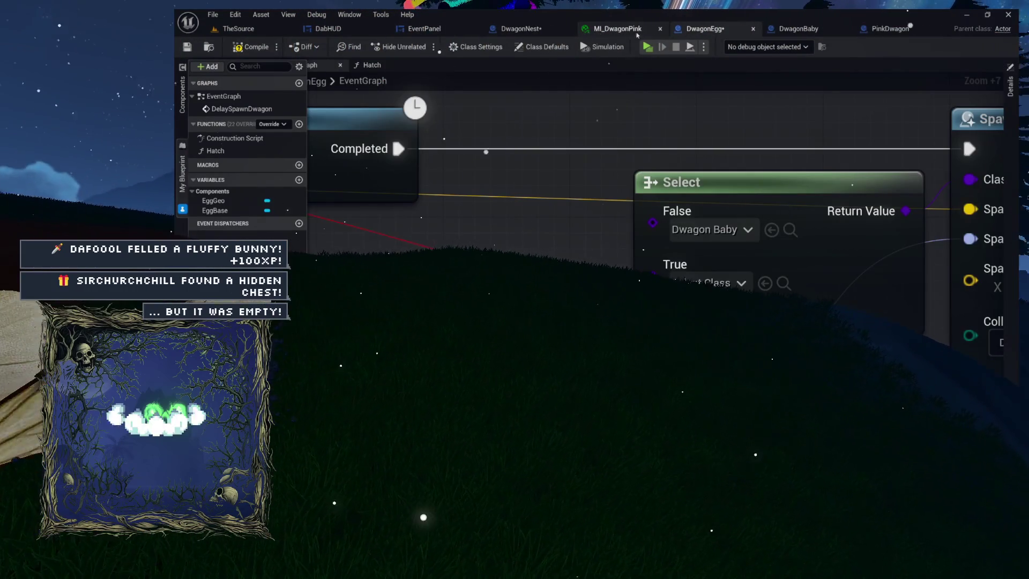
pyautogui.click(641, 30)
pyautogui.click(699, 30)
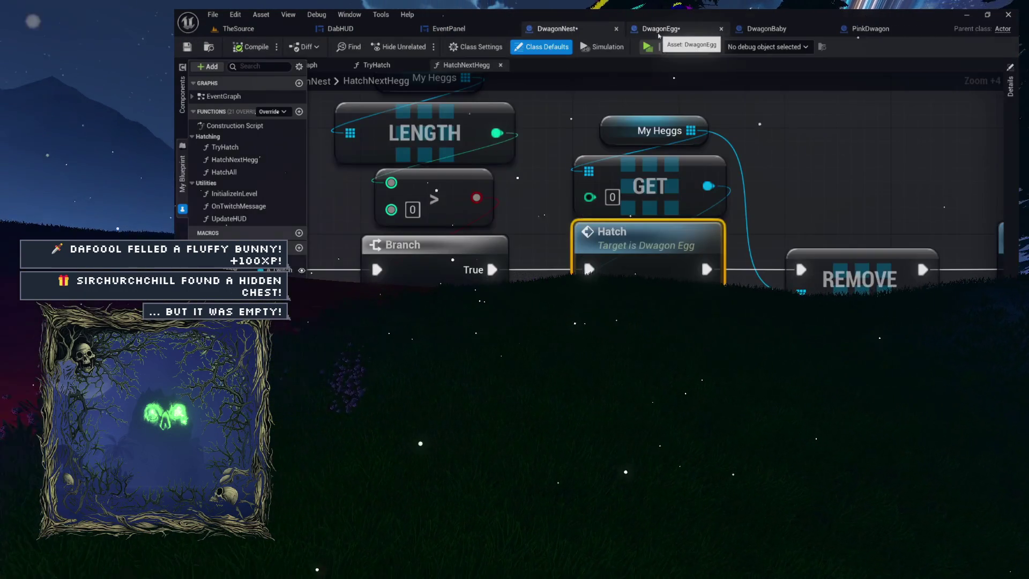
# Return to DwagonEgg's EventGraph and drag the == pixyinacan node slightly higher
pyautogui.click(691, 29)
pyautogui.moveTo(623, 226); pyautogui.dragTo(695, 242)
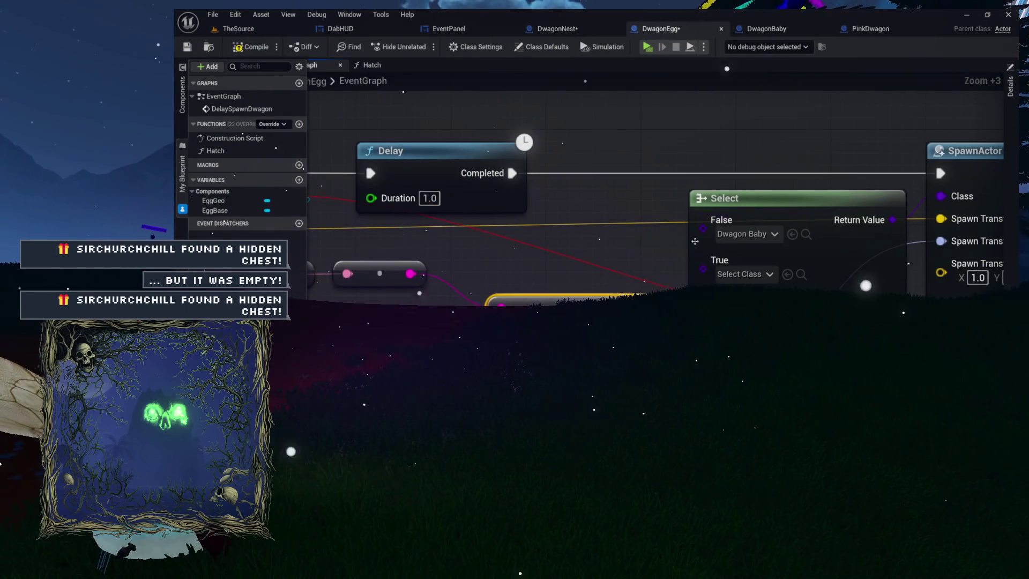
pyautogui.scroll(4, 568, 198)
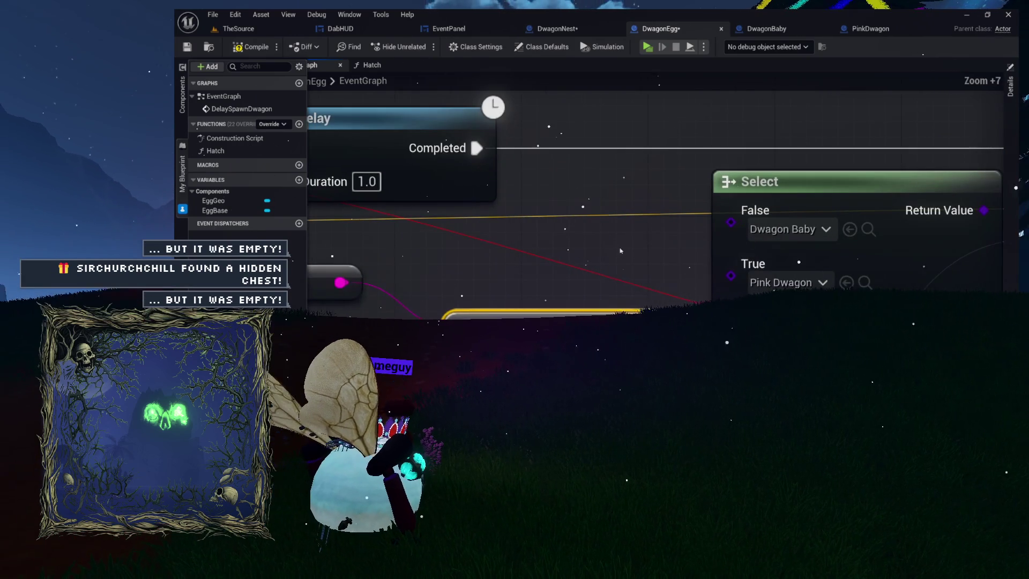
pyautogui.moveTo(568, 197); pyautogui.dragTo(561, 160)
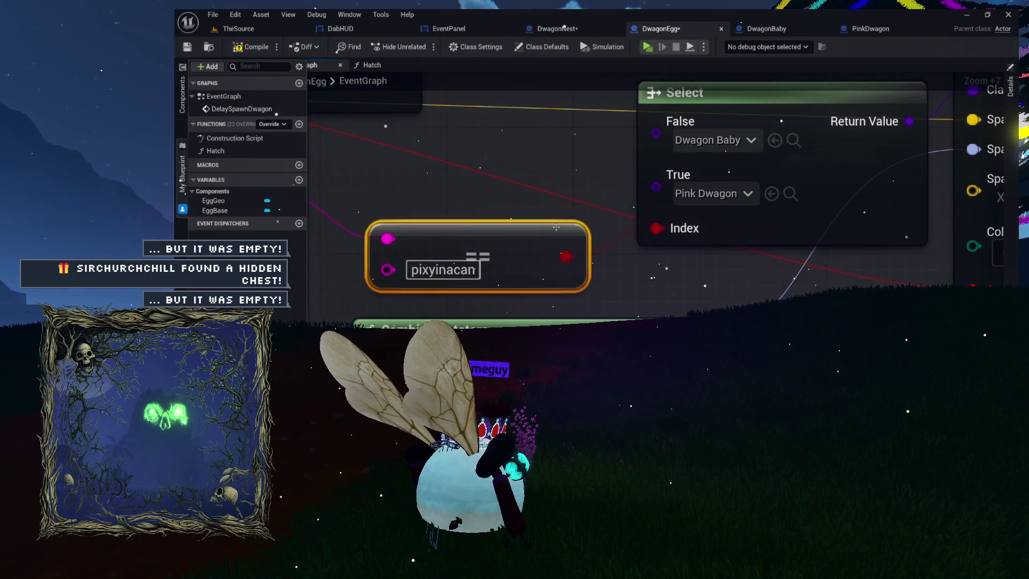
pyautogui.moveTo(474, 259)
pyautogui.mouseDown()
pyautogui.moveTo(475, 226)
pyautogui.moveTo(519, 230)
pyautogui.mouseUp()
# Select the SpawnActor node and locate the DwagonBaby asset among the project files
pyautogui.moveTo(688, 189)
pyautogui.mouseDown()
pyautogui.moveTo(728, 213)
pyautogui.moveTo(632, 236)
pyautogui.mouseUp()
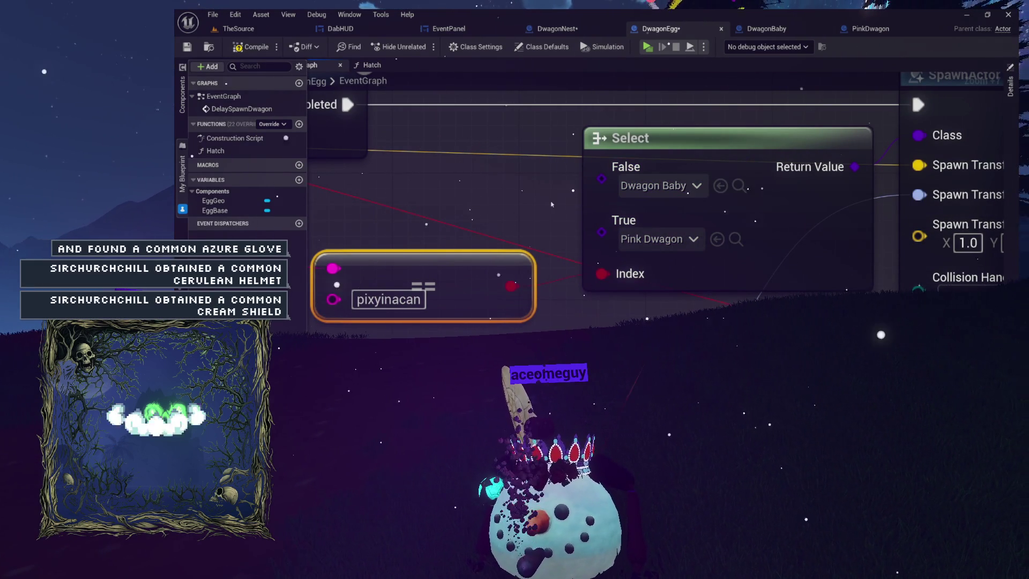
pyautogui.scroll(-6, 539, 202)
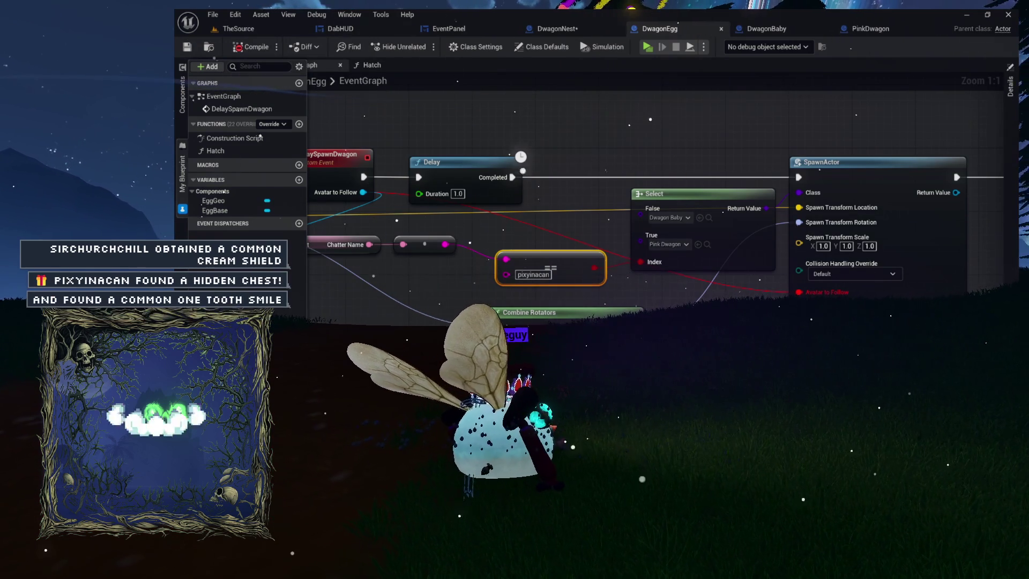
pyautogui.click(632, 291)
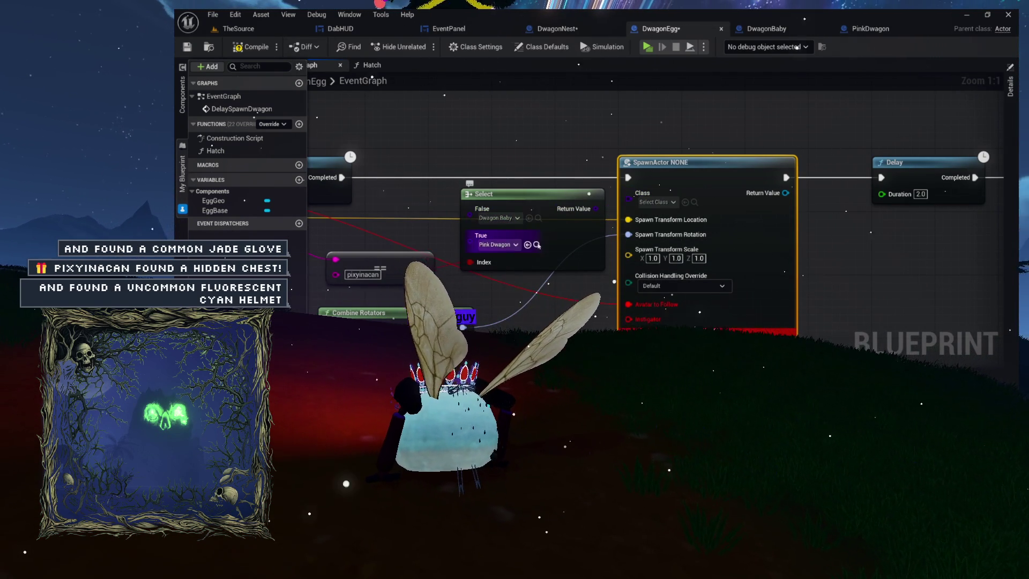
pyautogui.click(538, 218)
# Set SpawnActor's Class to the selected Dwagon Baby asset and refresh the node to clear its error
pyautogui.click(684, 202)
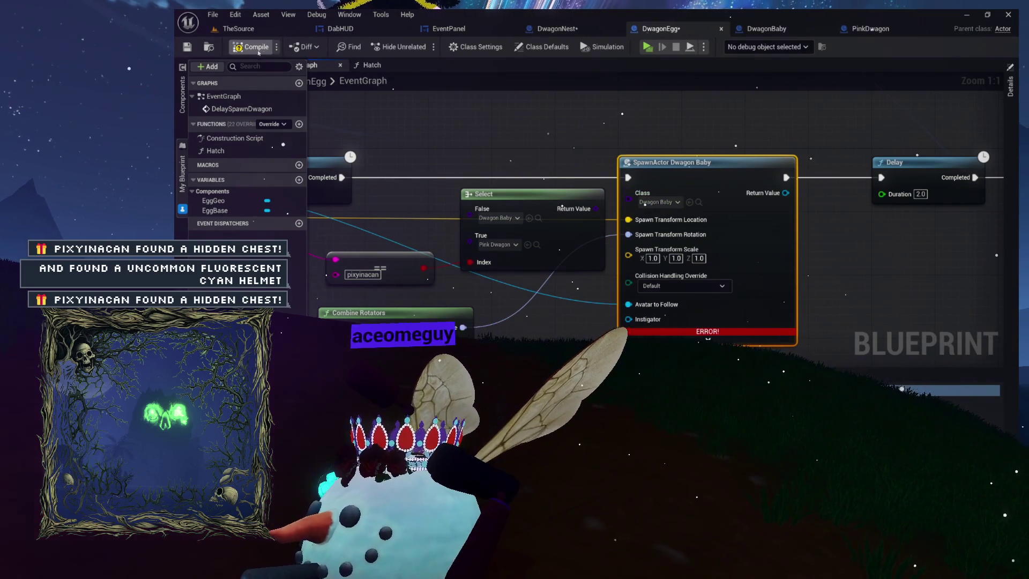
pyautogui.rightClick(687, 192)
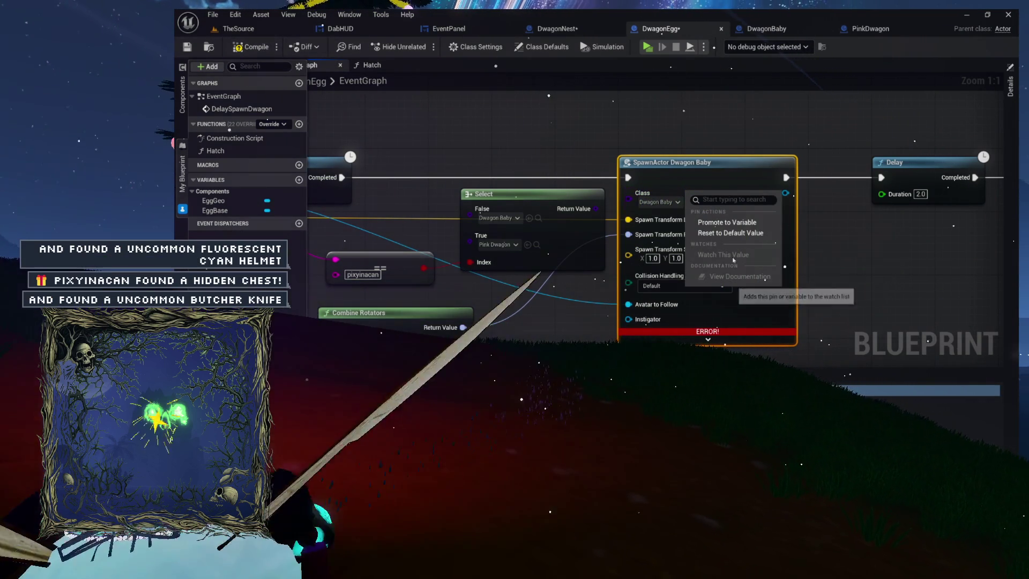
pyautogui.rightClick(723, 179)
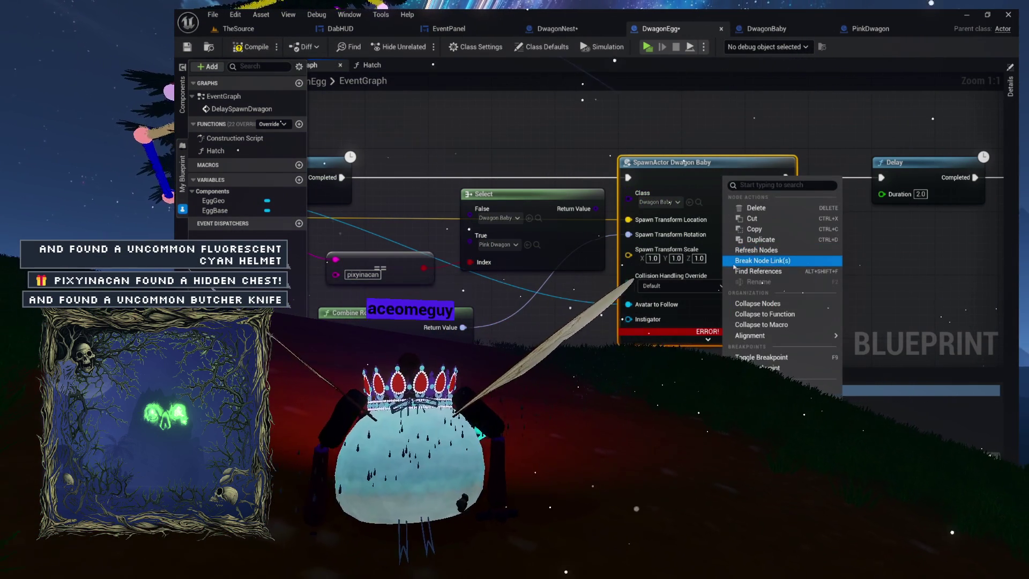
pyautogui.moveTo(760, 335)
pyautogui.click(756, 250)
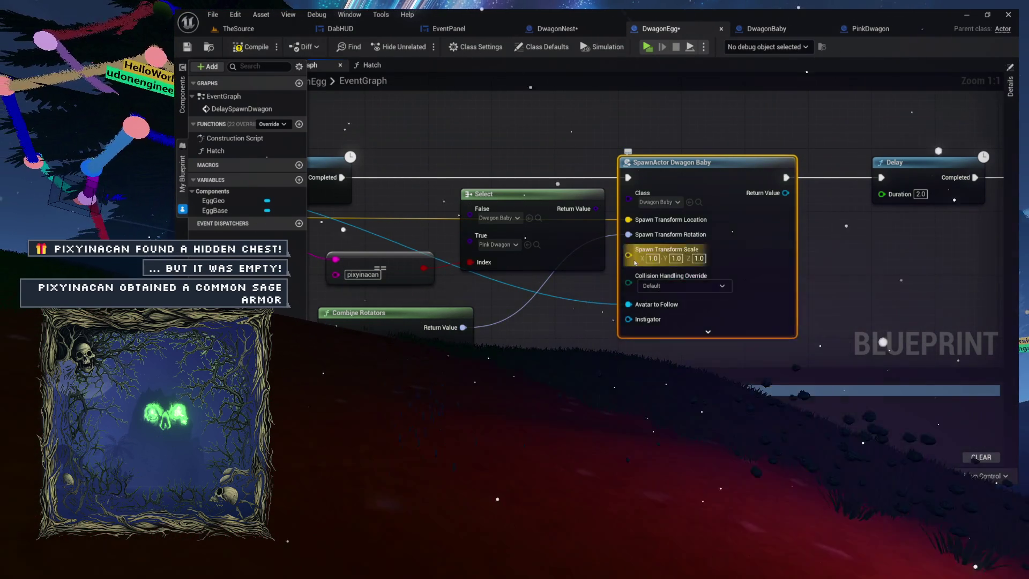
# Compile DwagonEgg with F7, surfacing the fatal SpawnActor pin error
pyautogui.scroll(-3, 633, 260)
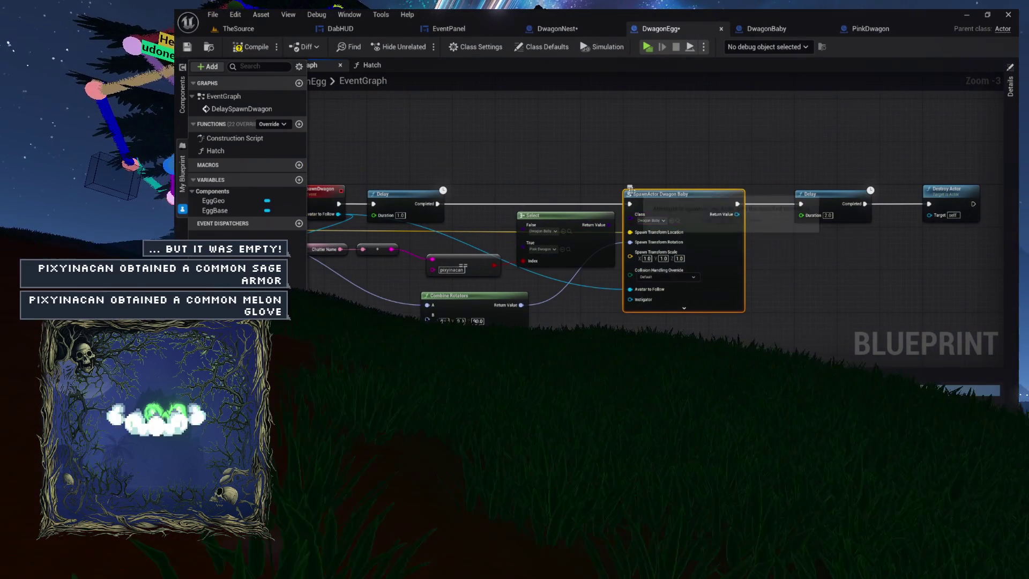
pyautogui.moveTo(662, 168); pyautogui.dragTo(532, 176)
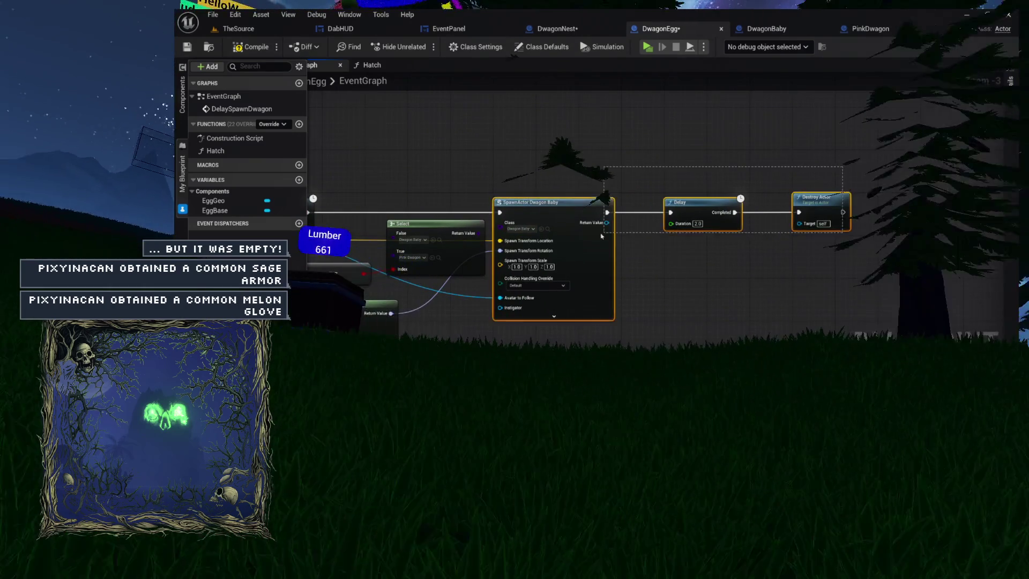
pyautogui.press('F7')
# Move the small append node and the Select node below Delay, pulling a new wire from Select
pyautogui.moveTo(498, 175); pyautogui.dragTo(551, 121)
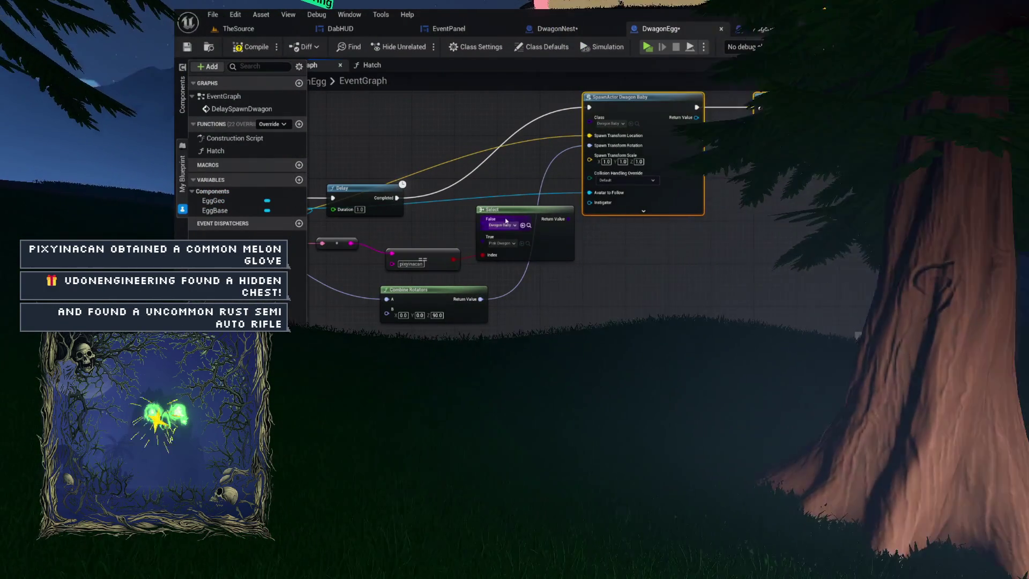
pyautogui.moveTo(404, 185); pyautogui.dragTo(547, 178)
pyautogui.moveTo(568, 239); pyautogui.dragTo(629, 239)
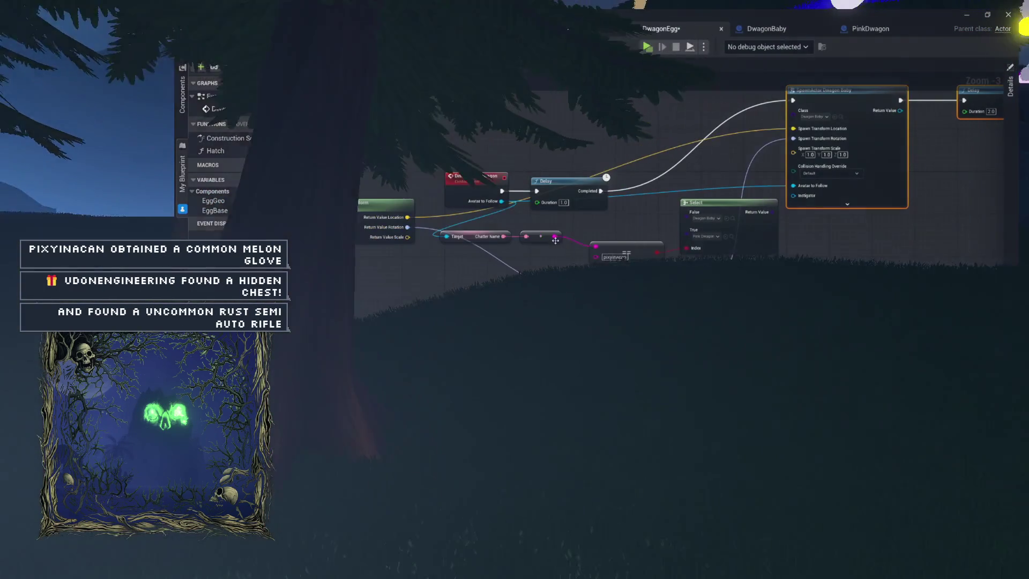
pyautogui.click(476, 259)
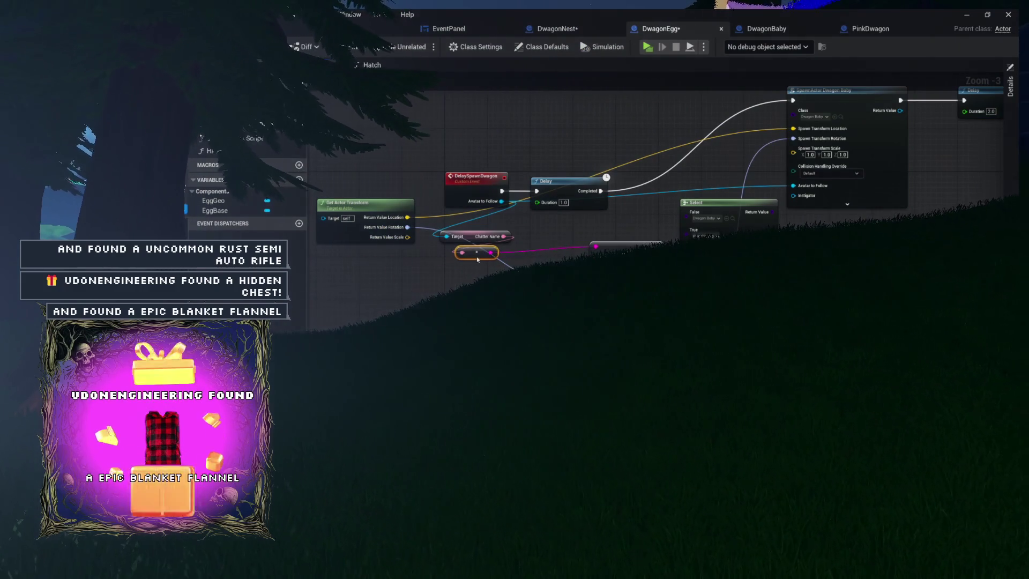
pyautogui.moveTo(496, 280); pyautogui.dragTo(417, 278)
pyautogui.moveTo(641, 209); pyautogui.dragTo(574, 220)
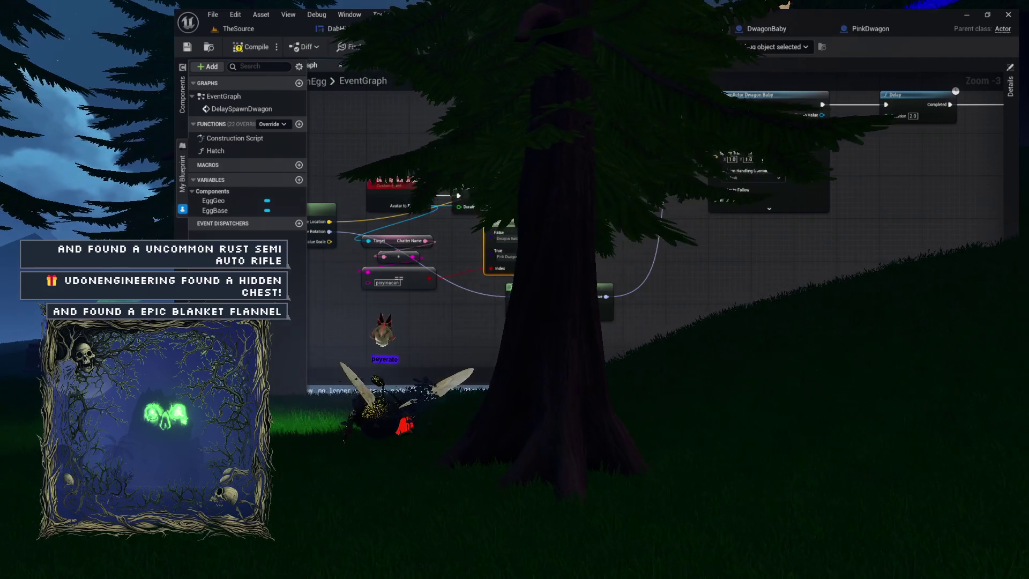
pyautogui.scroll(2, 557, 247)
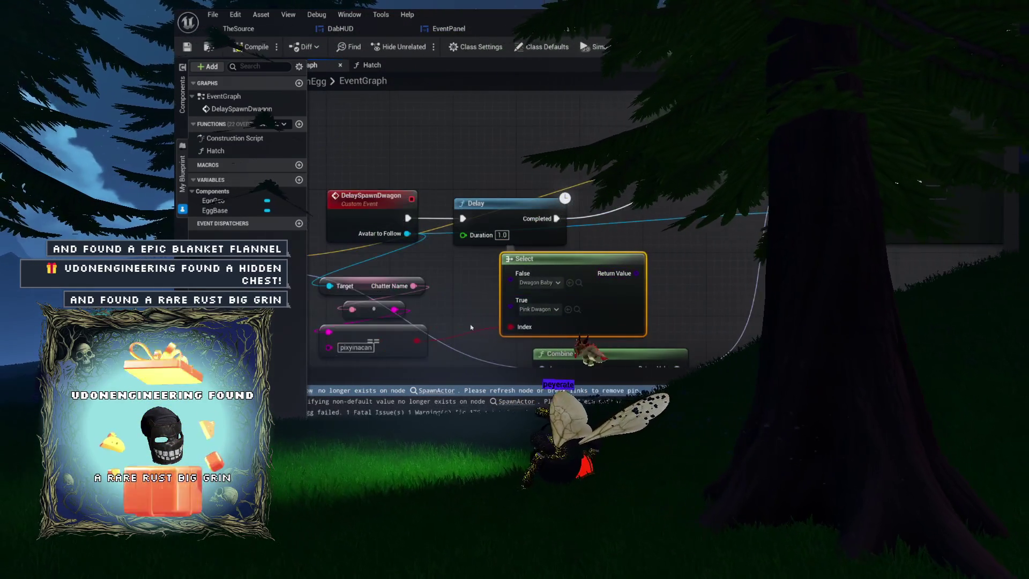
pyautogui.moveTo(636, 273); pyautogui.dragTo(732, 254)
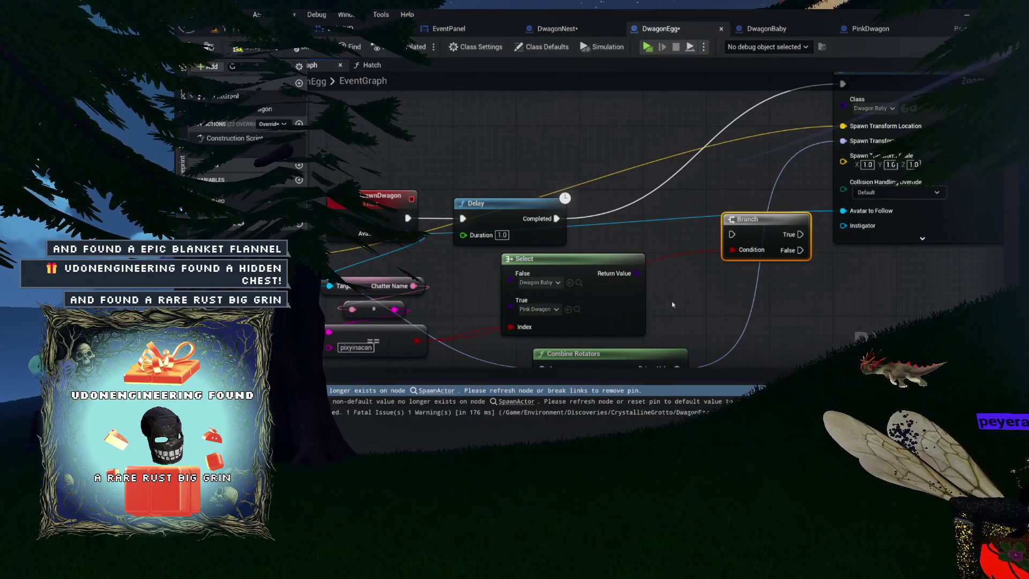
# Survey the Branch, SpawnActor, Delay, Select and Combine Rotators nodes across the graph
pyautogui.moveTo(674, 304)
pyautogui.mouseDown()
pyautogui.moveTo(604, 314)
pyautogui.moveTo(614, 312)
pyautogui.mouseUp()
pyautogui.scroll(-2, 611, 310)
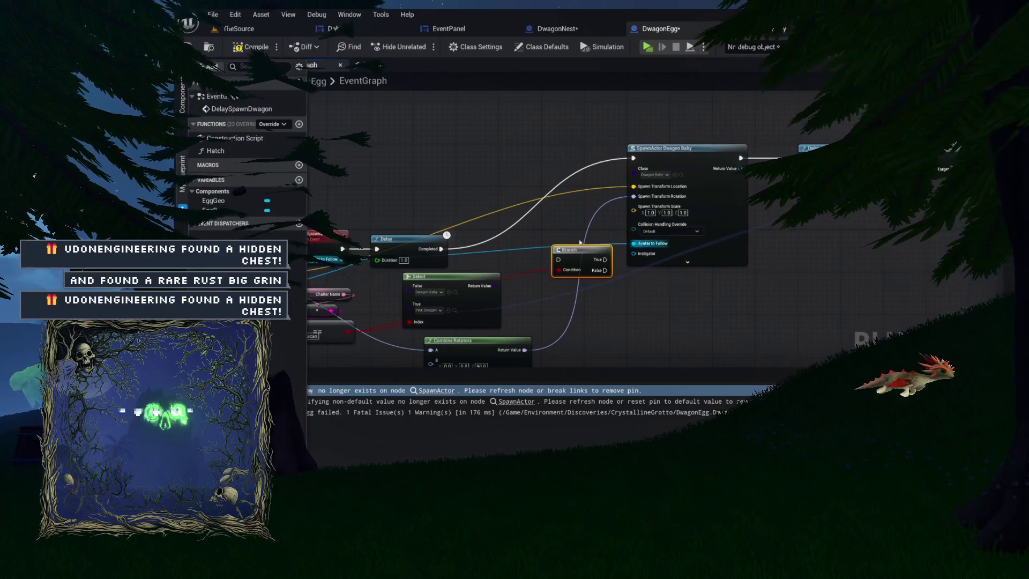
pyautogui.moveTo(470, 277)
pyautogui.mouseDown()
pyautogui.moveTo(537, 255)
pyautogui.moveTo(680, 257)
pyautogui.moveTo(600, 247)
pyautogui.moveTo(571, 133)
pyautogui.mouseUp()
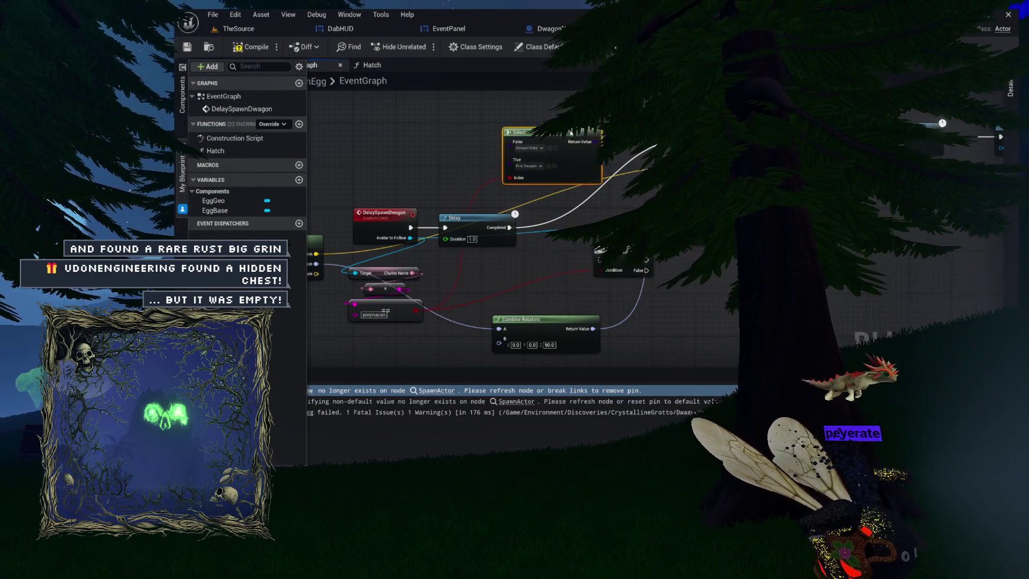
pyautogui.scroll(2, 571, 133)
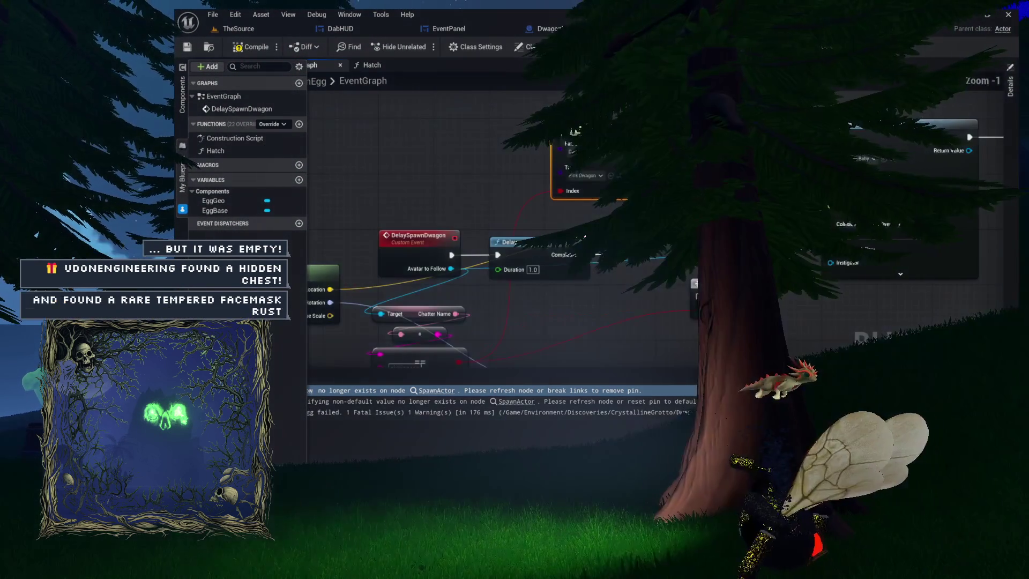
pyautogui.moveTo(640, 268)
pyautogui.mouseDown()
pyautogui.moveTo(604, 269)
pyautogui.moveTo(590, 241)
pyautogui.moveTo(520, 234)
pyautogui.mouseUp()
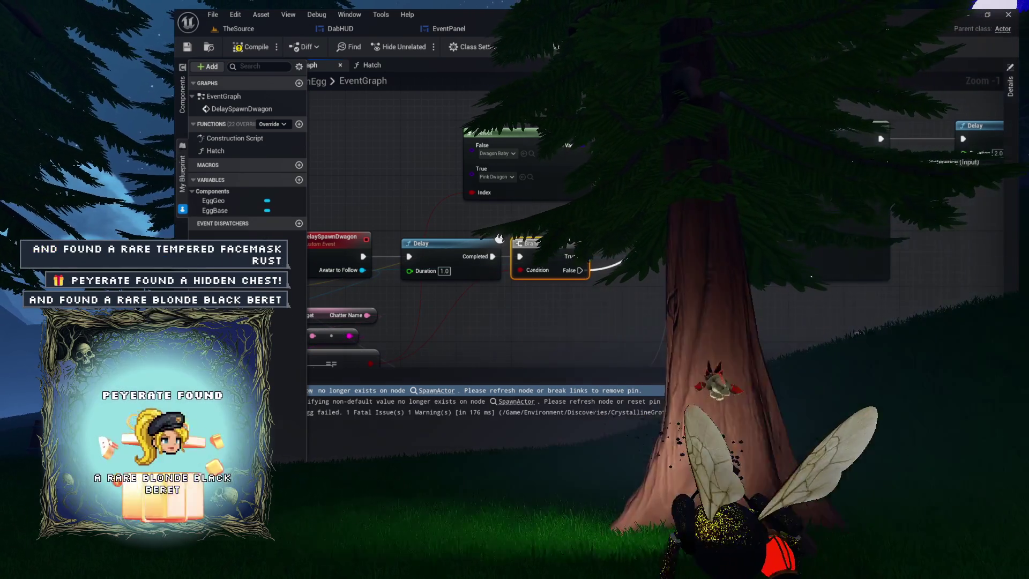
pyautogui.scroll(-5, 499, 238)
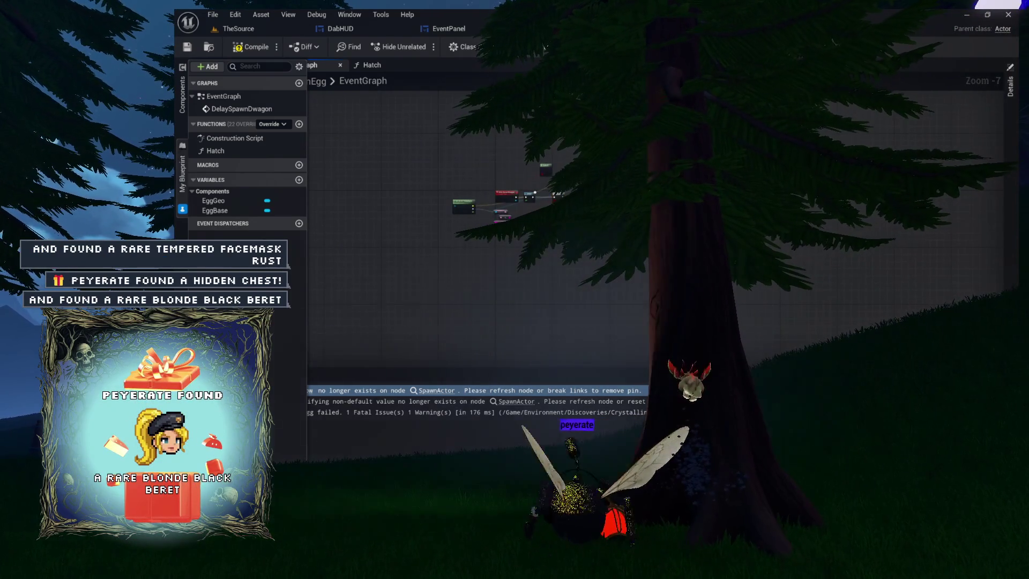
pyautogui.scroll(5, 499, 238)
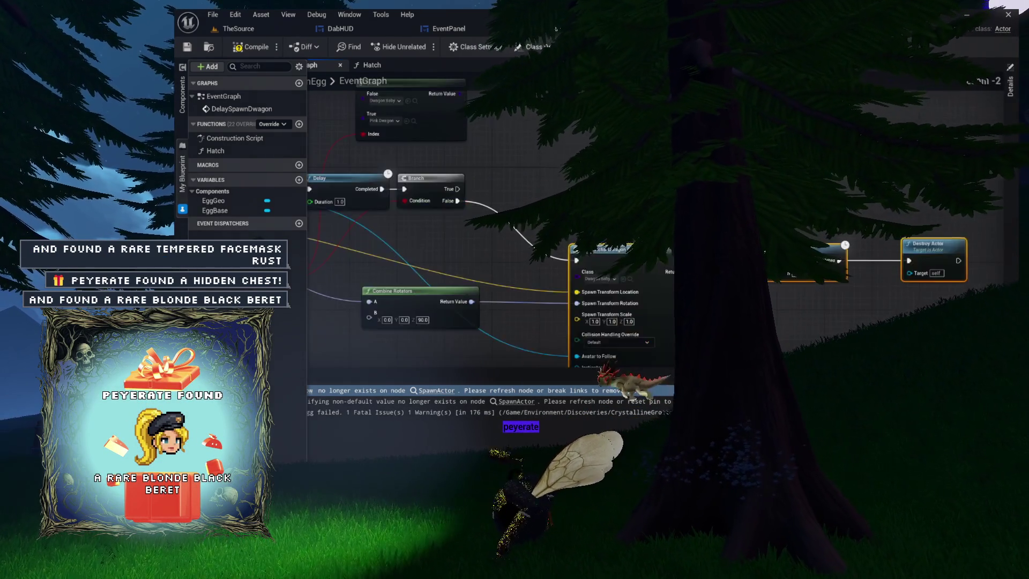
pyautogui.moveTo(500, 238); pyautogui.dragTo(577, 264)
# Drag Combine Rotators below the Delay–Branch chain and select the dragon SpawnActor node
pyautogui.moveTo(894, 247); pyautogui.dragTo(895, 240)
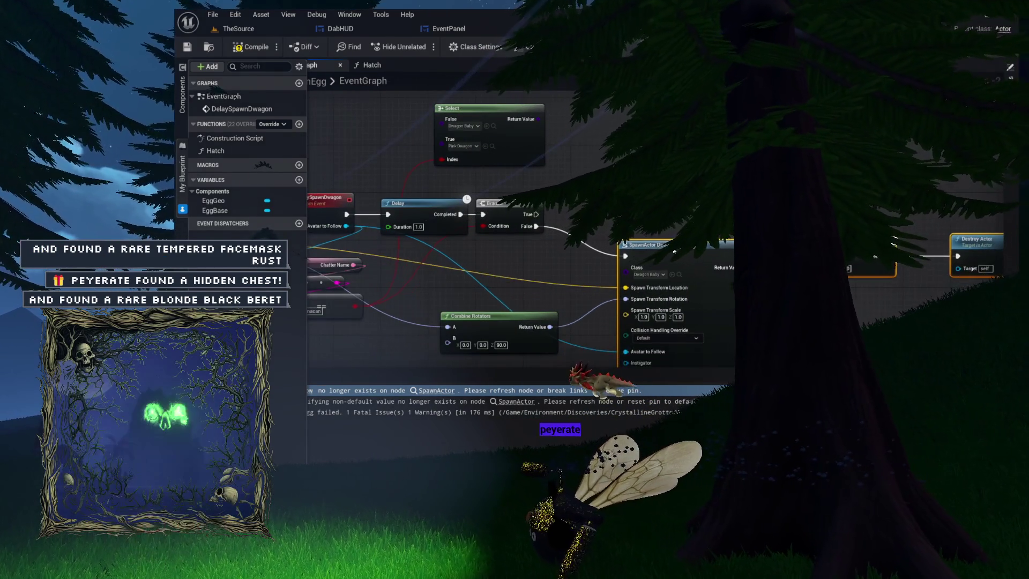
pyautogui.moveTo(663, 247); pyautogui.dragTo(668, 192)
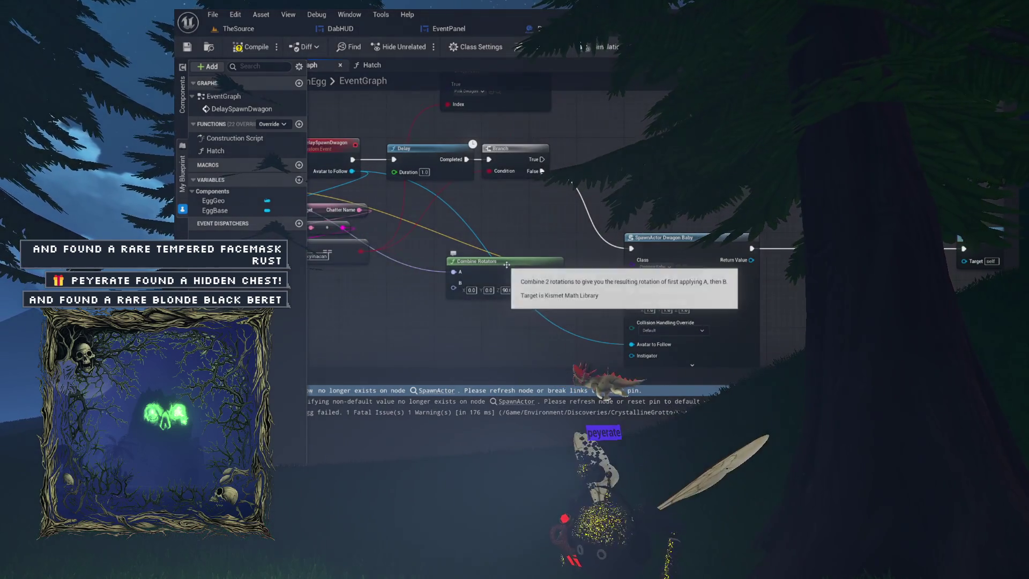
pyautogui.moveTo(562, 287); pyautogui.dragTo(558, 323)
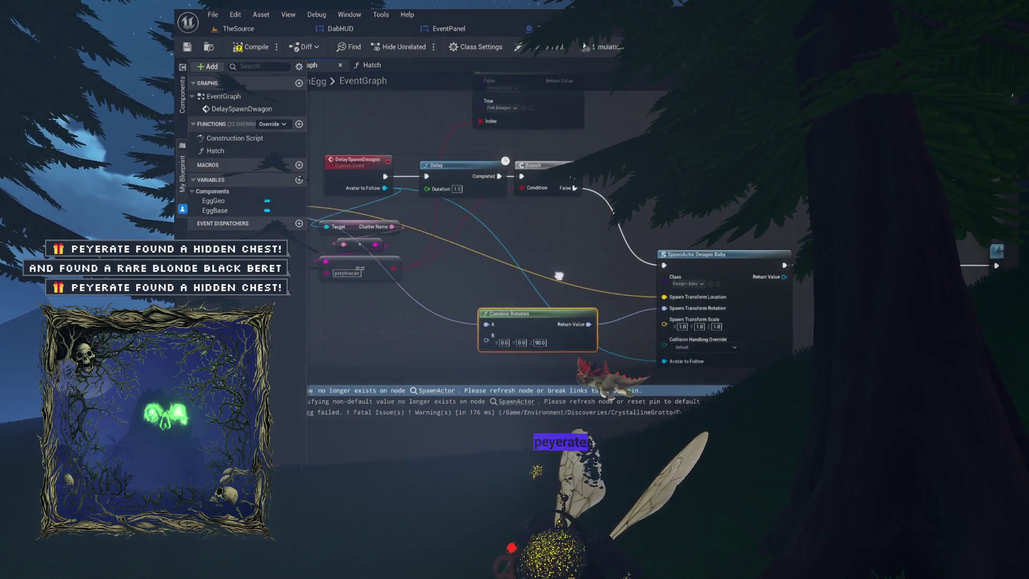
pyautogui.moveTo(531, 232); pyautogui.dragTo(571, 249)
pyautogui.scroll(-4, 569, 250)
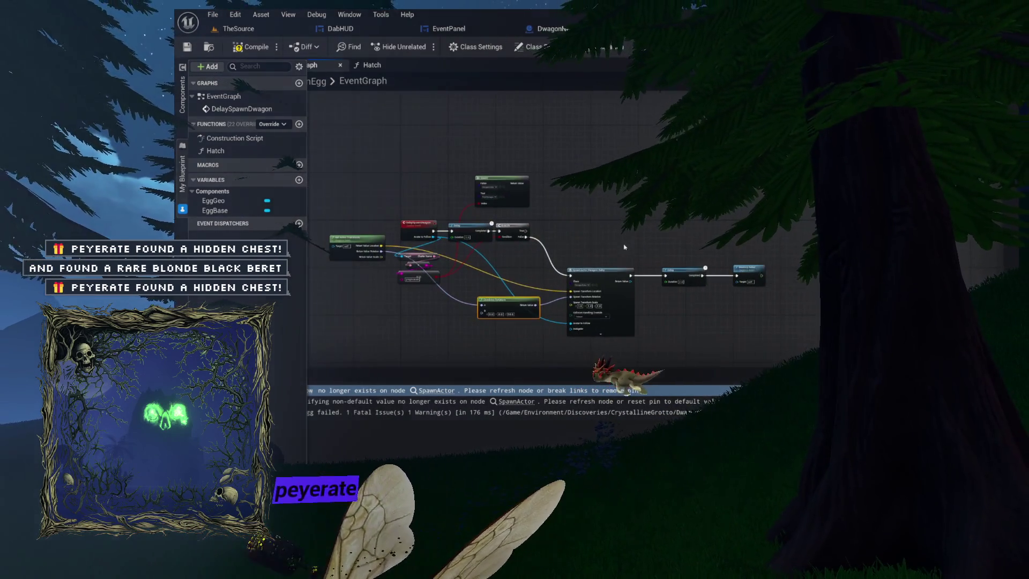
pyautogui.click(592, 287)
pyautogui.scroll(3, 593, 187)
pyautogui.scroll(-1, 624, 180)
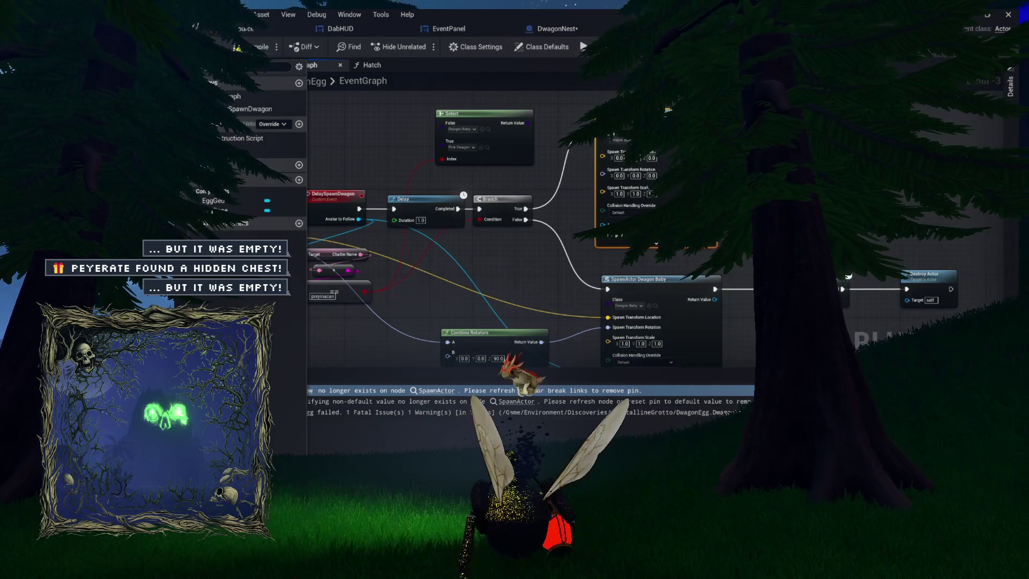
pyautogui.scroll(2, 556, 248)
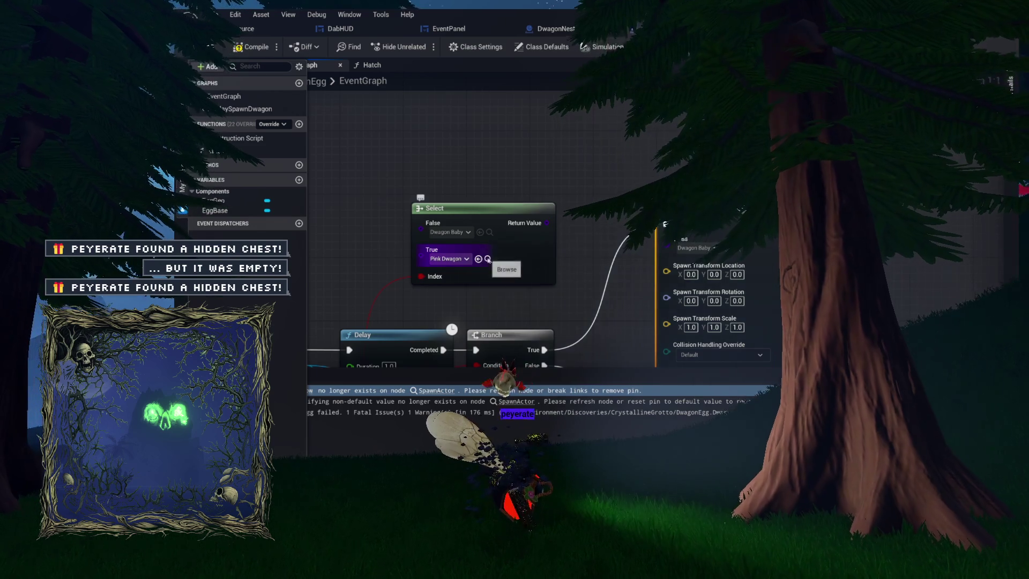
pyautogui.click(537, 255)
pyautogui.hotkey('ctrl', 'space')
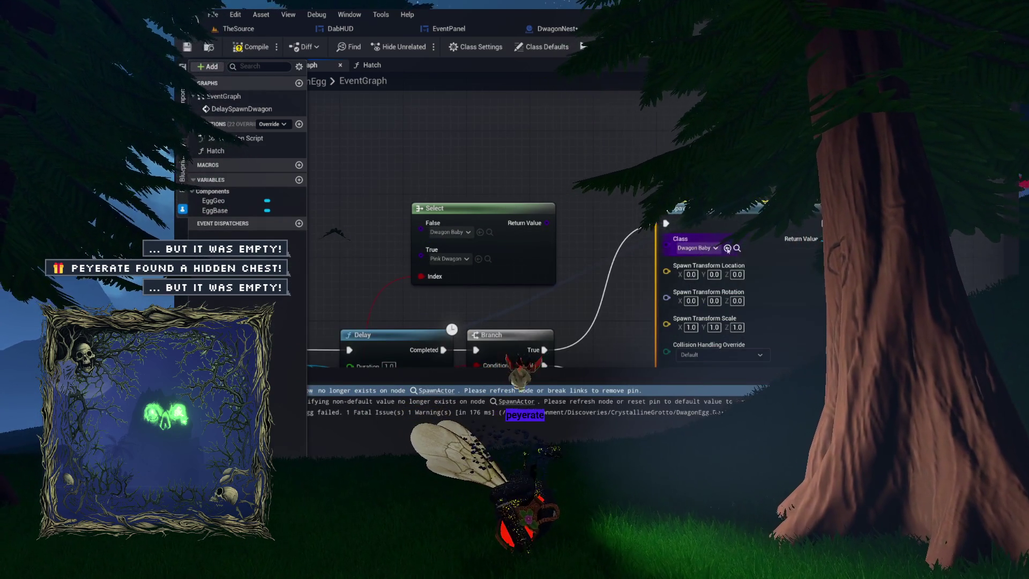
pyautogui.moveTo(720, 254); pyautogui.dragTo(700, 167)
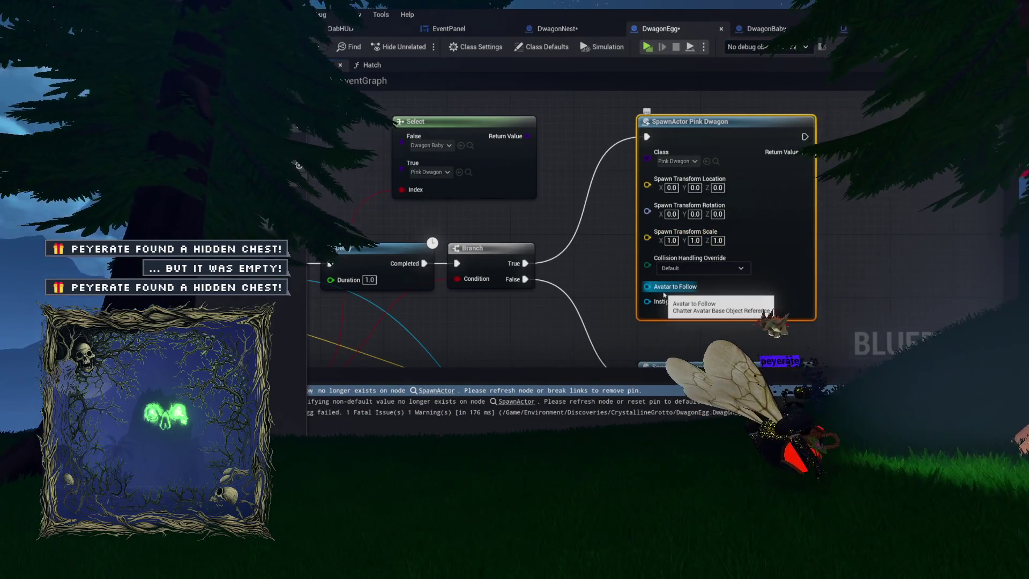
pyautogui.scroll(5, 665, 294)
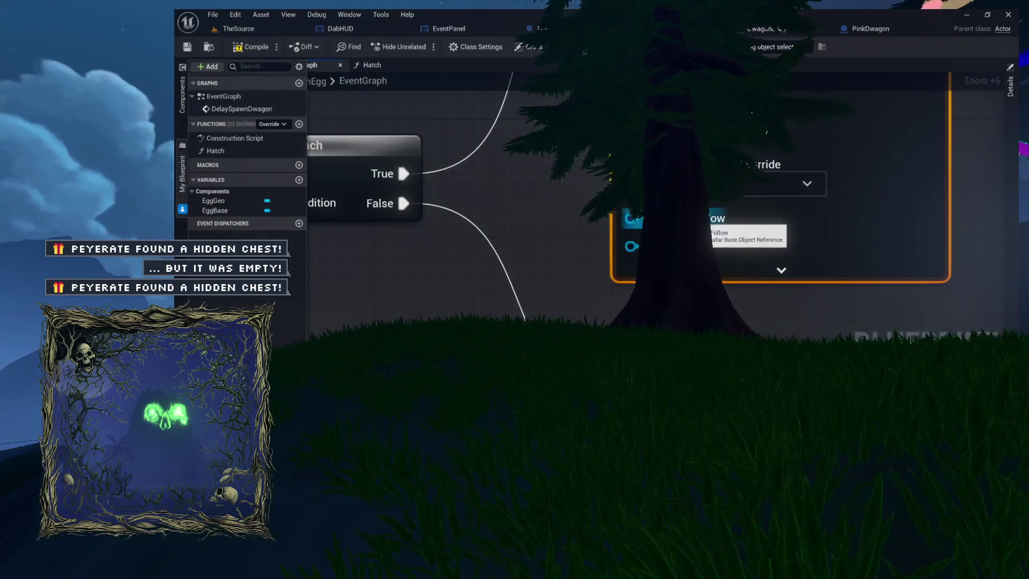
pyautogui.scroll(-4, 616, 218)
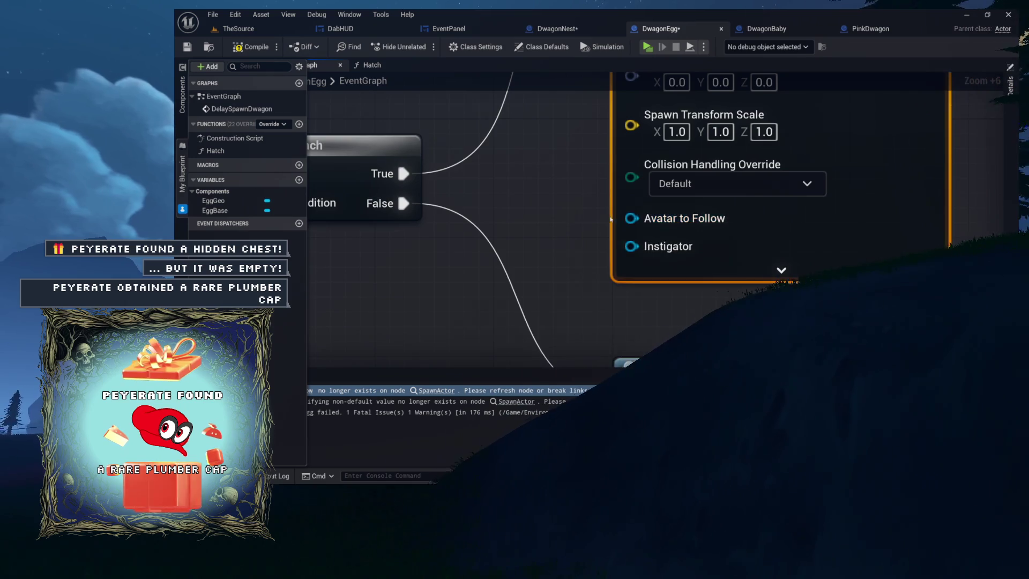
pyautogui.scroll(-3, 615, 218)
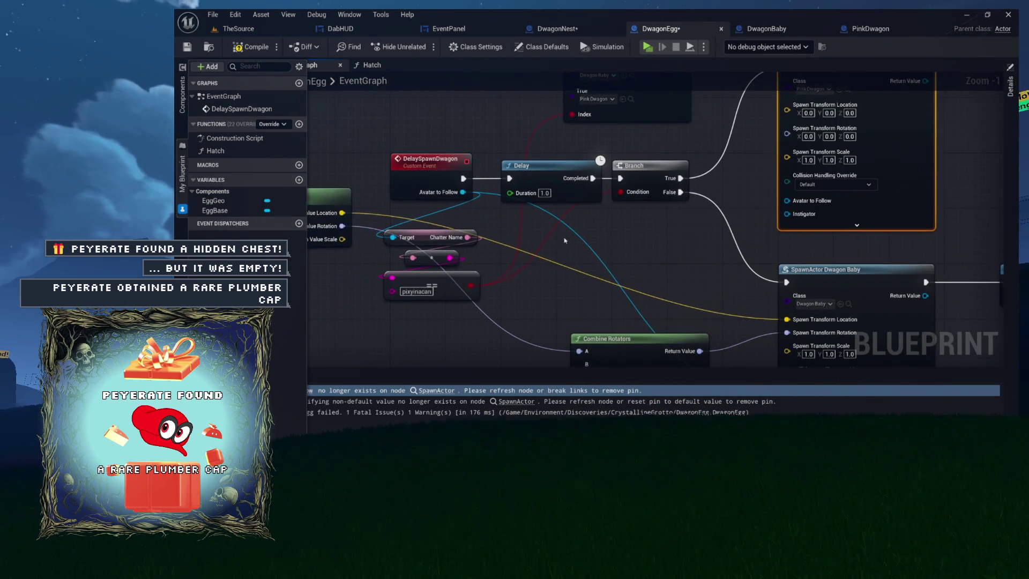
pyautogui.moveTo(802, 205)
pyautogui.mouseDown()
pyautogui.moveTo(678, 195)
pyautogui.moveTo(689, 168)
pyautogui.moveTo(654, 288)
pyautogui.mouseUp()
pyautogui.scroll(1, 655, 288)
pyautogui.moveTo(604, 231)
pyautogui.mouseDown()
pyautogui.moveTo(601, 192)
pyautogui.moveTo(494, 183)
pyautogui.mouseUp()
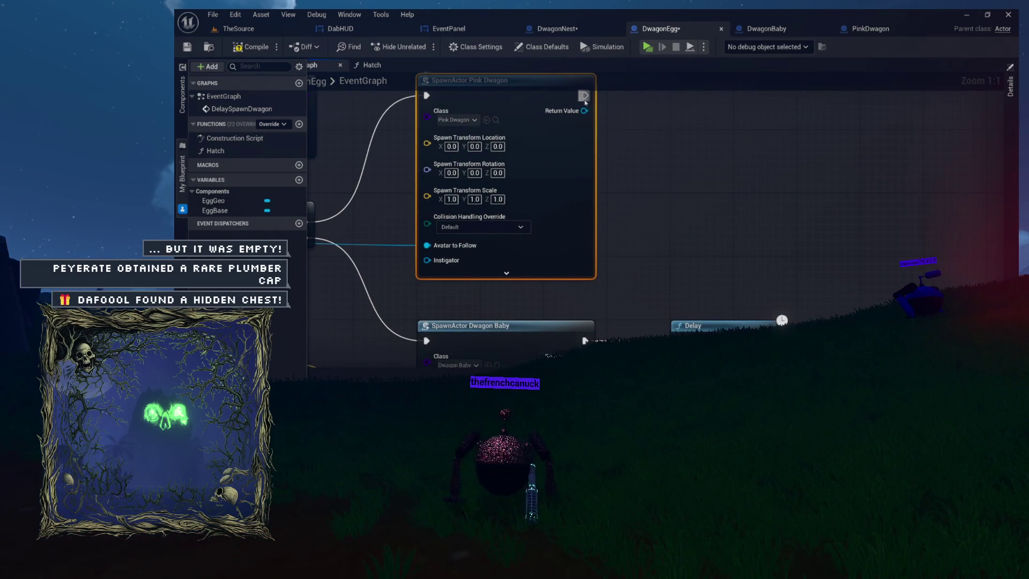
pyautogui.scroll(-4, 638, 296)
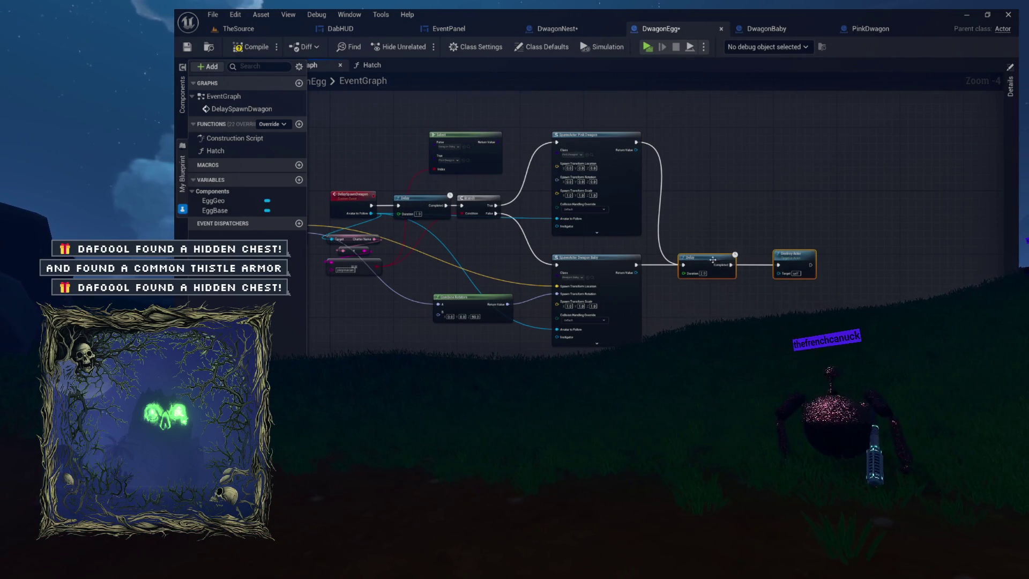
# Raise Delay and Destroy Actor level with the spawns and delete the Select node
pyautogui.moveTo(714, 257); pyautogui.dragTo(710, 214)
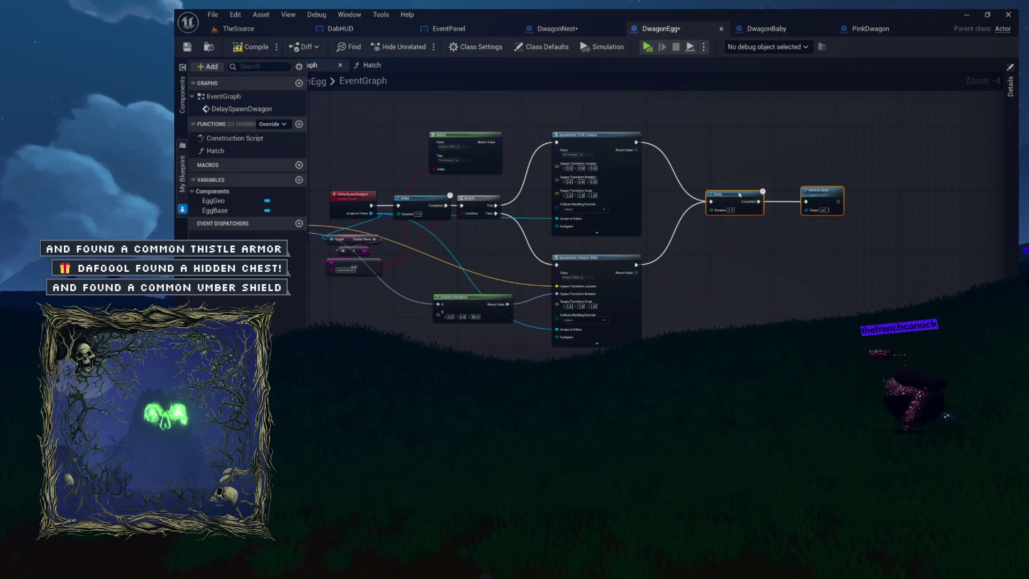
pyautogui.scroll(1, 744, 194)
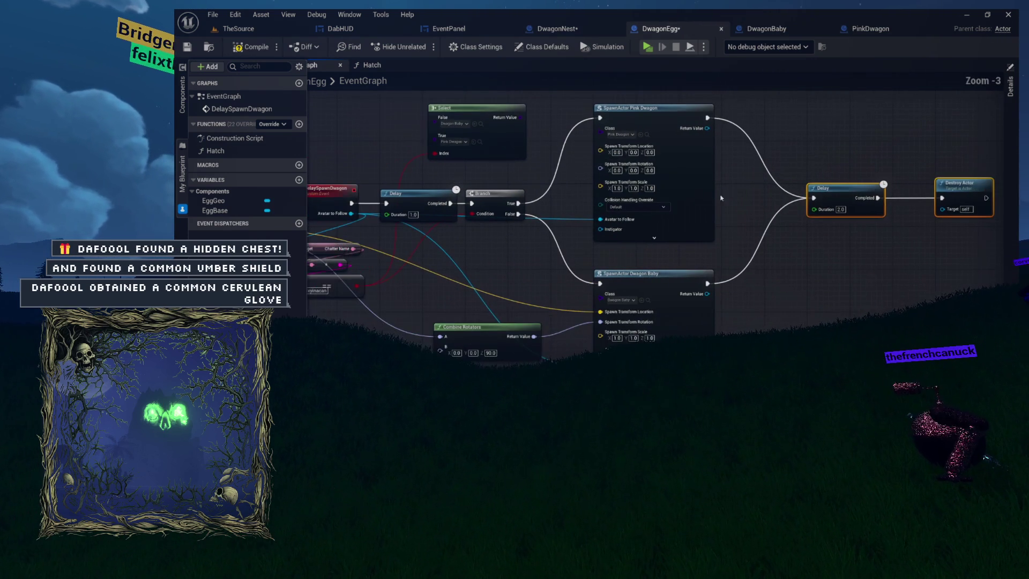
pyautogui.scroll(-2, 542, 191)
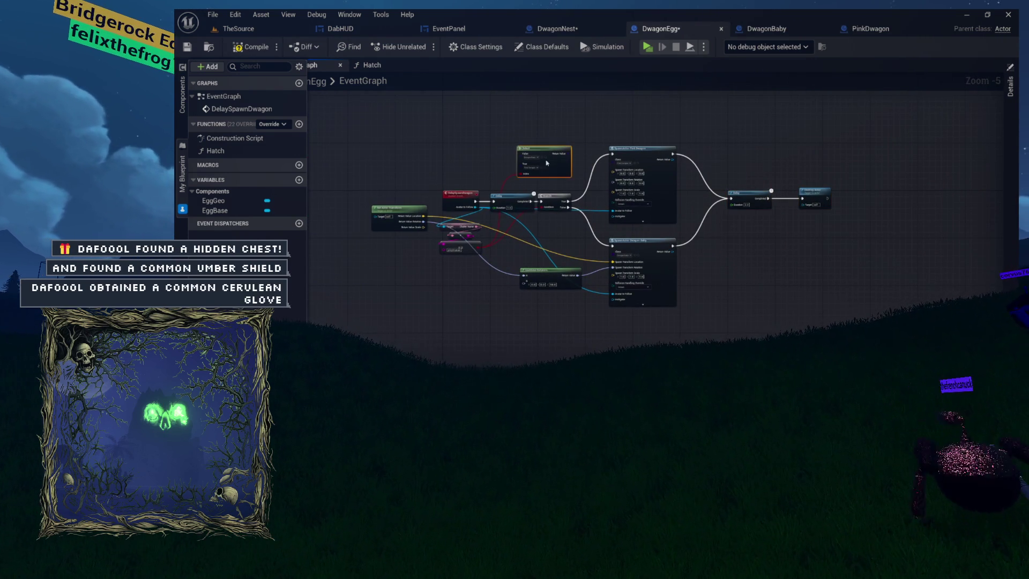
pyautogui.press('Delete')
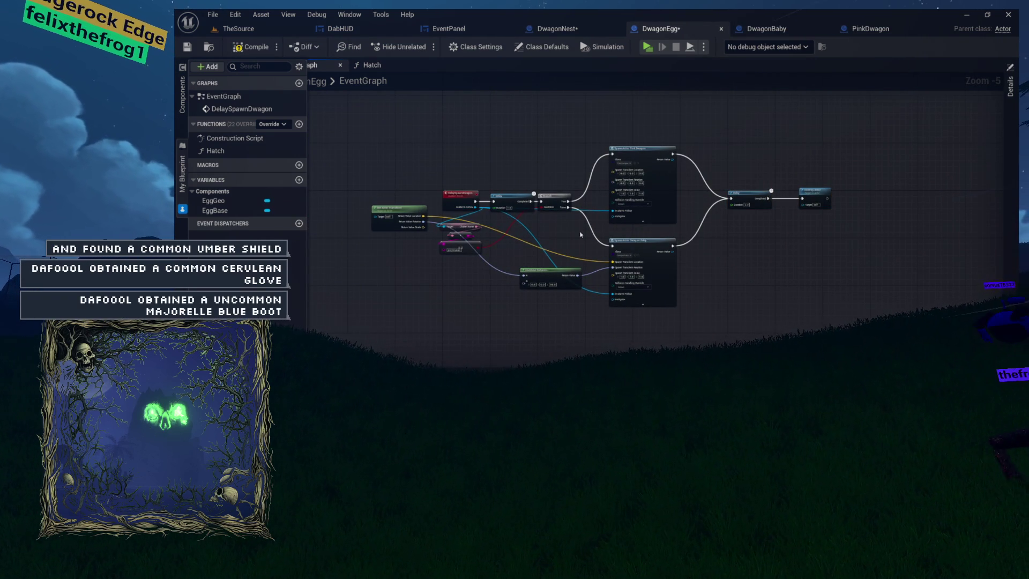
pyautogui.scroll(2, 572, 236)
# Wire Combine Rotators' Return Value into both SpawnActor Spawn Transform Rotation pins
pyautogui.moveTo(555, 296); pyautogui.dragTo(546, 262)
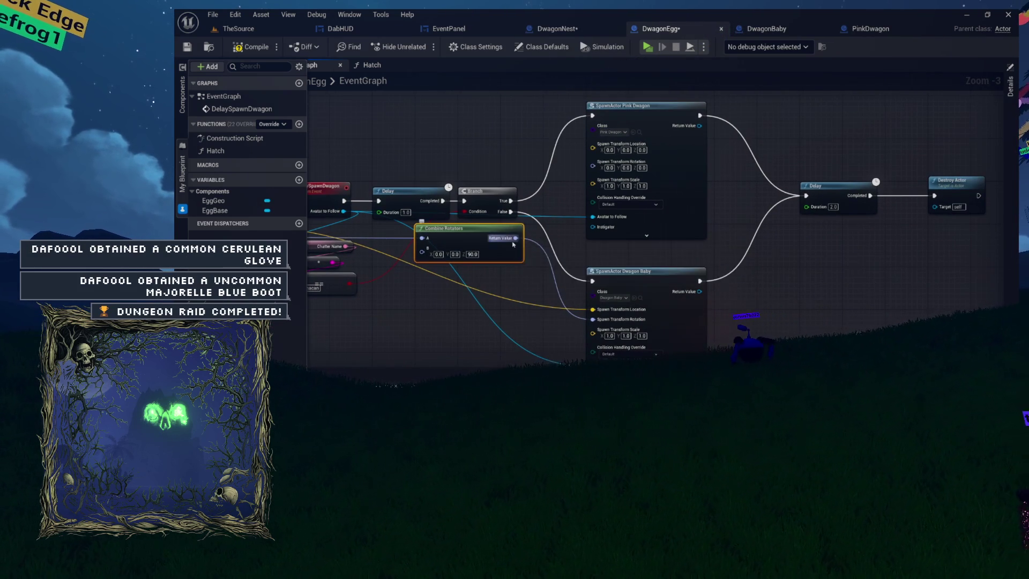
pyautogui.moveTo(516, 237); pyautogui.dragTo(566, 206)
pyautogui.moveTo(598, 170); pyautogui.dragTo(598, 170)
pyautogui.moveTo(533, 226)
pyautogui.mouseDown()
pyautogui.moveTo(630, 328)
pyautogui.moveTo(659, 324)
pyautogui.moveTo(645, 343)
pyautogui.moveTo(640, 301)
pyautogui.mouseUp()
pyautogui.moveTo(745, 228); pyautogui.dragTo(669, 248)
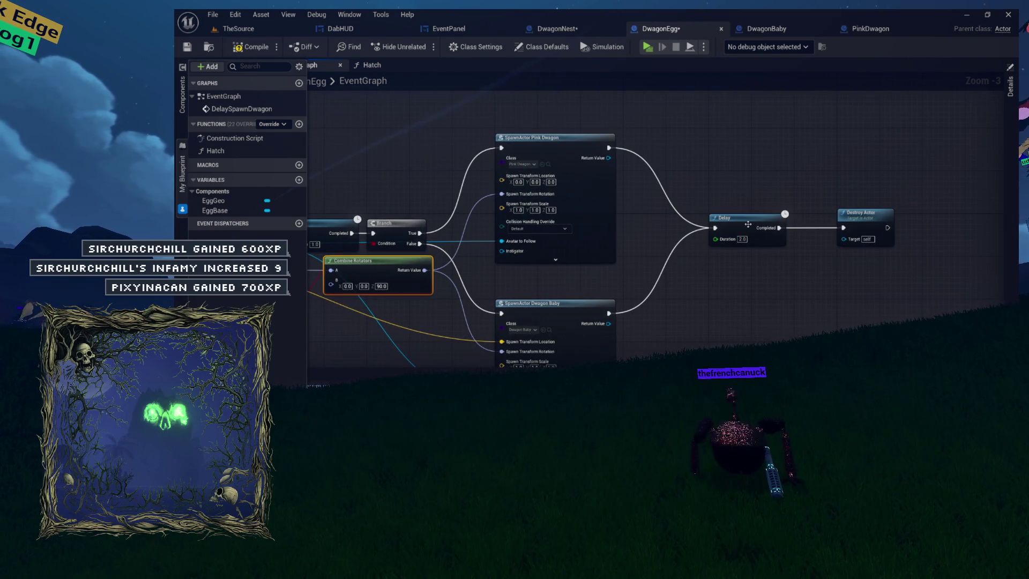
pyautogui.moveTo(409, 279)
pyautogui.mouseDown()
pyautogui.moveTo(587, 270)
pyautogui.moveTo(647, 252)
pyautogui.mouseUp()
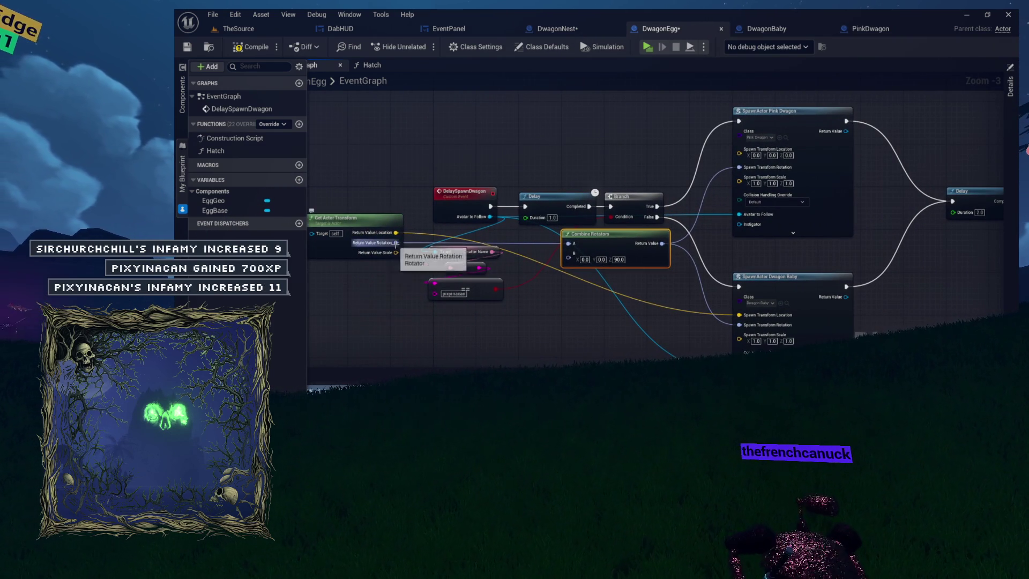
# Connect Get Actor Transform's location to SpawnActor Pink Dwagon's Spawn Transform Location, placing it under Combine Rotators
pyautogui.moveTo(456, 191)
pyautogui.mouseDown()
pyautogui.moveTo(577, 280)
pyautogui.moveTo(579, 296)
pyautogui.moveTo(554, 299)
pyautogui.moveTo(554, 290)
pyautogui.moveTo(458, 330)
pyautogui.mouseUp()
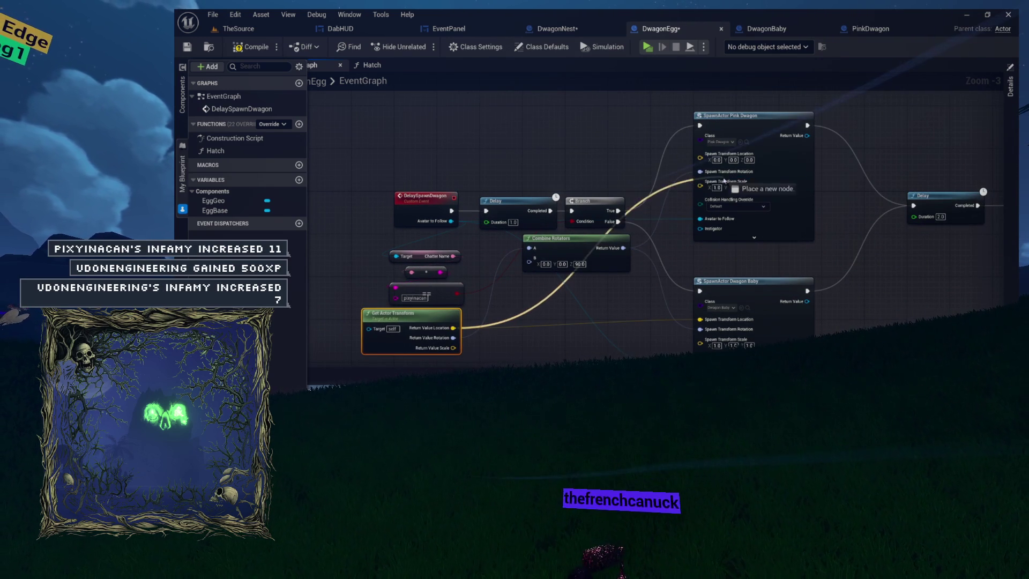
pyautogui.moveTo(723, 172); pyautogui.dragTo(725, 159)
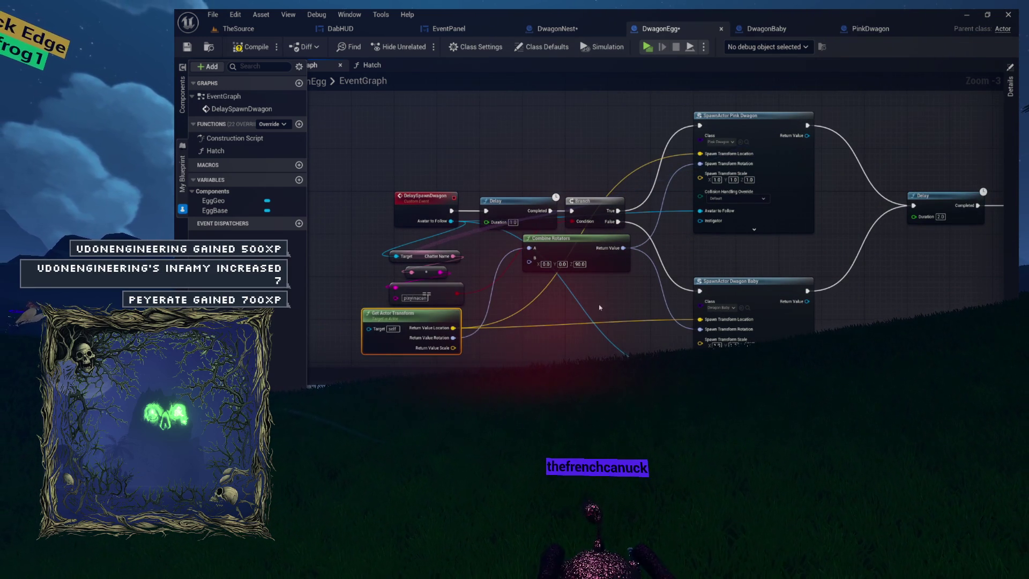
pyautogui.moveTo(412, 317)
pyautogui.mouseDown()
pyautogui.moveTo(544, 286)
pyautogui.moveTo(553, 133)
pyautogui.mouseUp()
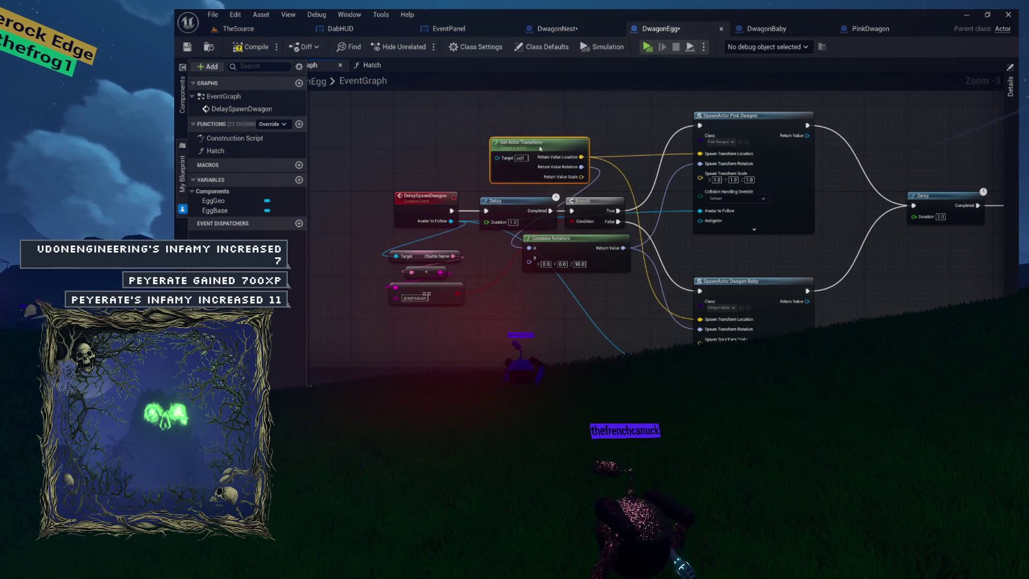
pyautogui.moveTo(561, 242); pyautogui.dragTo(566, 248)
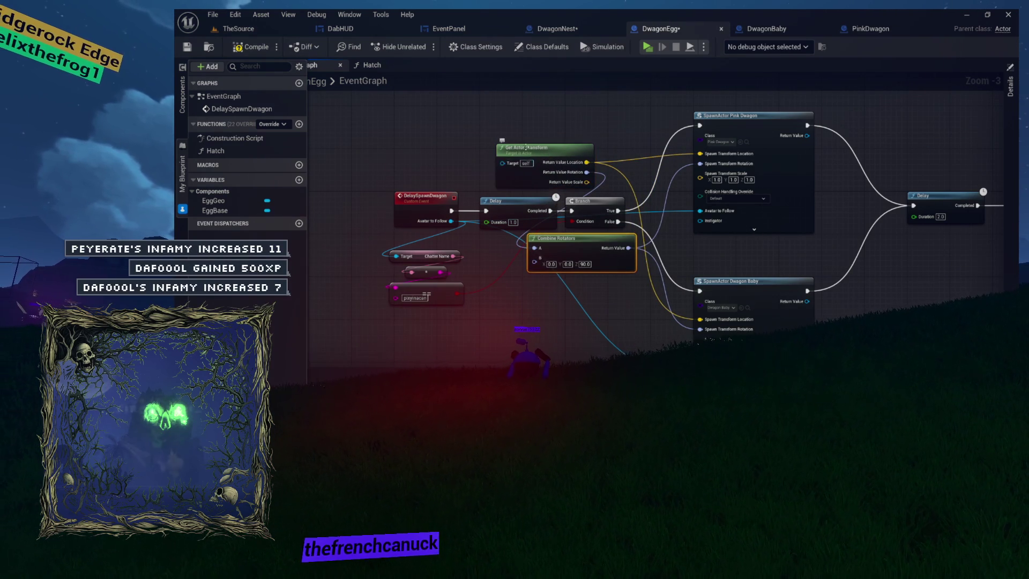
pyautogui.moveTo(522, 149); pyautogui.dragTo(558, 283)
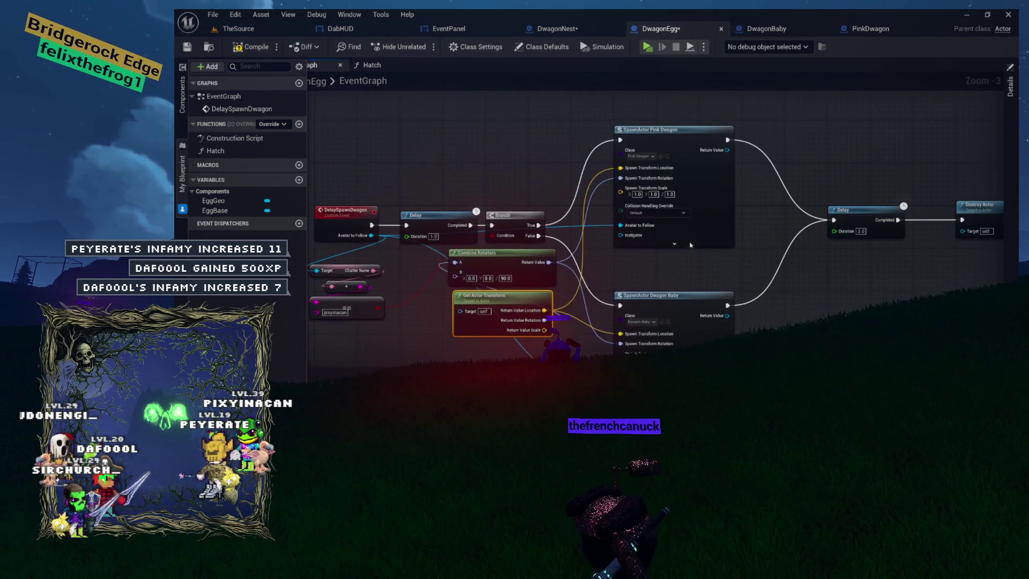
# Compile DwagonEgg, hide the My Blueprint panel and Output Log, and recenter on DelaySpawnDwagon
pyautogui.click(247, 49)
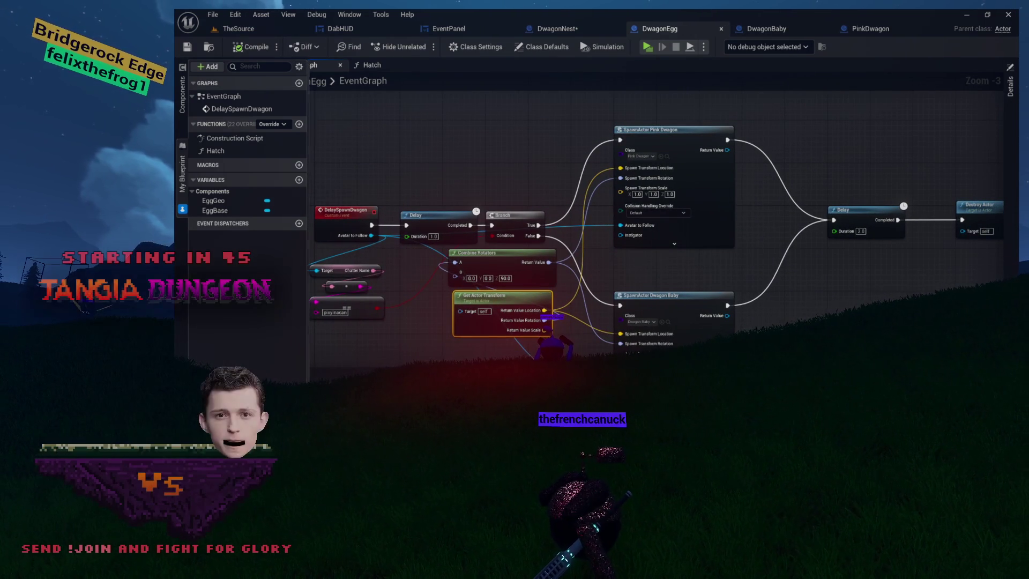
pyautogui.click(182, 188)
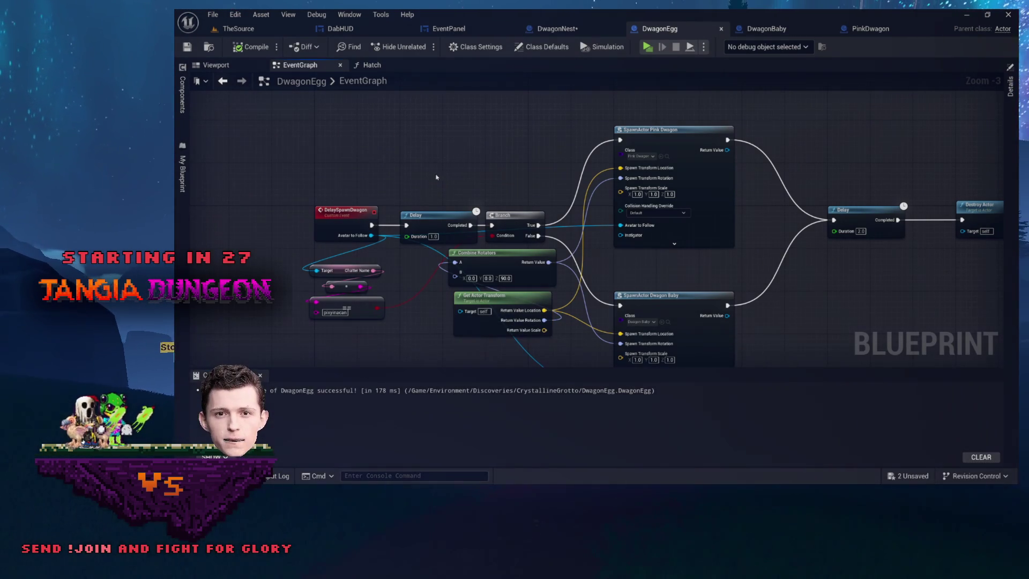
pyautogui.click(261, 375)
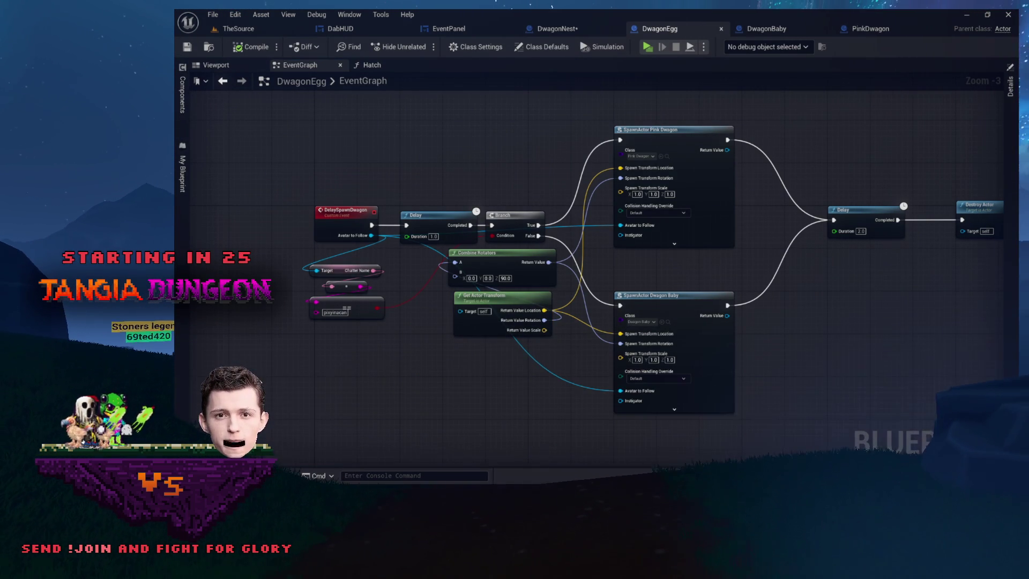
pyautogui.scroll(3, 450, 189)
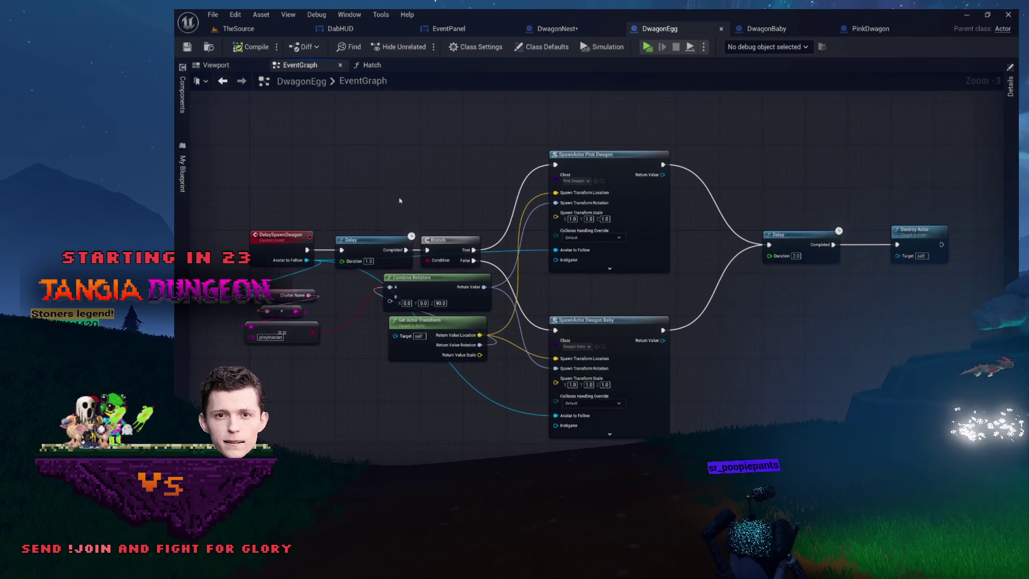
pyautogui.moveTo(398, 199); pyautogui.dragTo(484, 143)
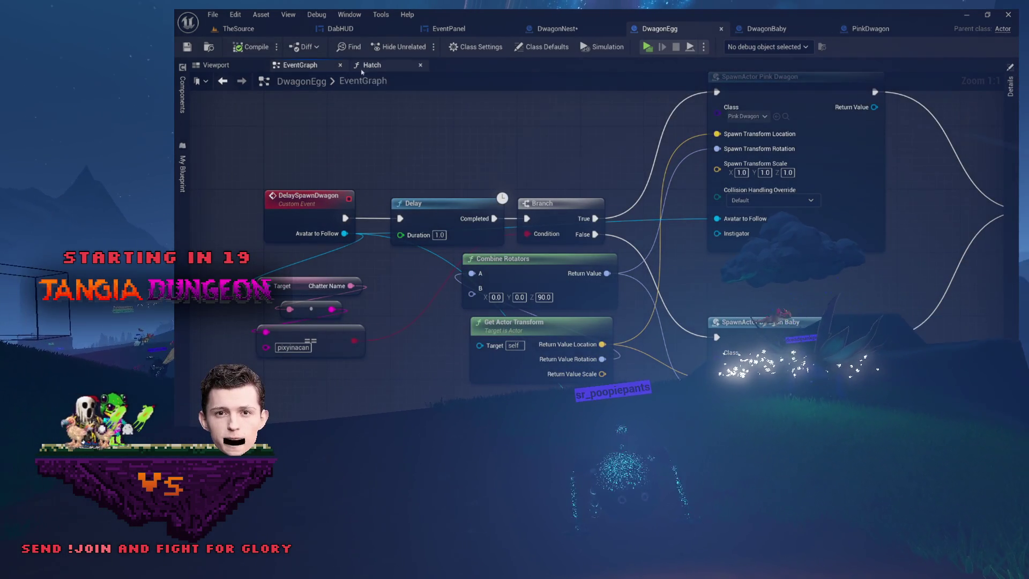
# Inspect the Hatch function's entry and later nodes, then open the DwagonBaby blueprint
pyautogui.click(390, 66)
pyautogui.moveTo(441, 160)
pyautogui.mouseDown()
pyautogui.moveTo(630, 180)
pyautogui.moveTo(778, 179)
pyautogui.mouseUp()
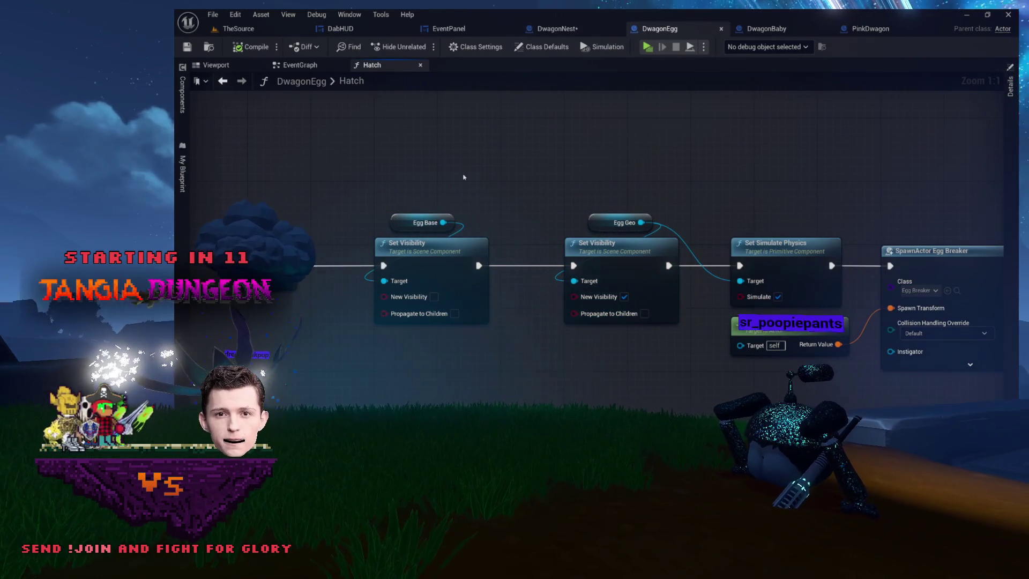
pyautogui.moveTo(431, 157); pyautogui.dragTo(382, 154)
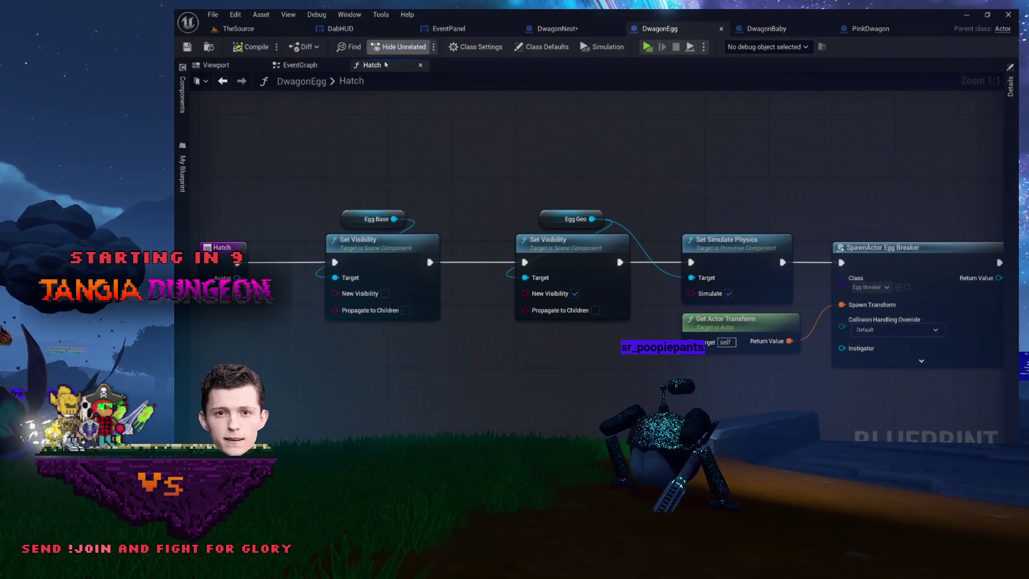
pyautogui.click(314, 73)
pyautogui.click(372, 65)
pyautogui.moveTo(582, 174)
pyautogui.mouseDown()
pyautogui.moveTo(430, 188)
pyautogui.moveTo(482, 187)
pyautogui.mouseUp()
pyautogui.click(301, 65)
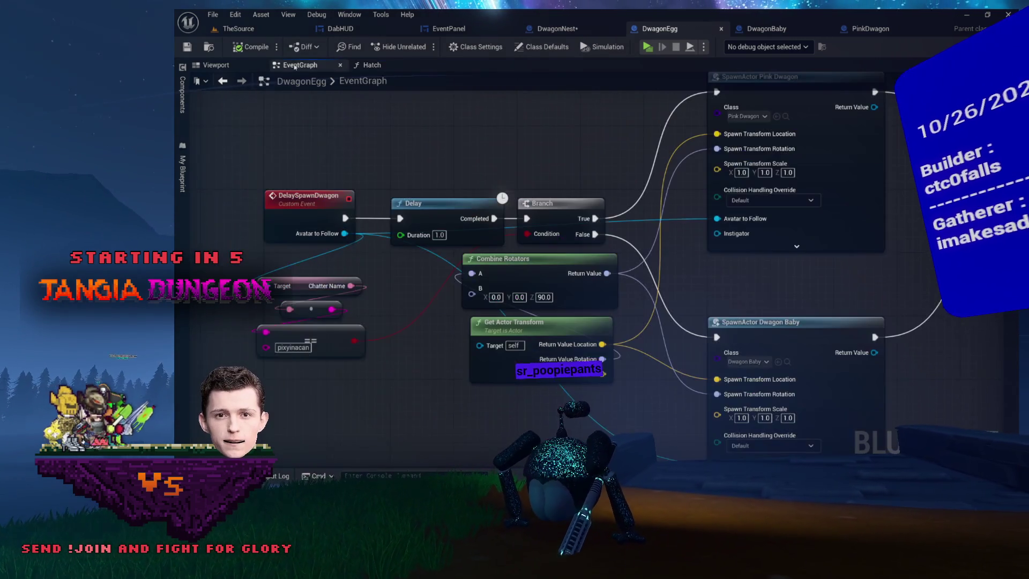
pyautogui.click(769, 28)
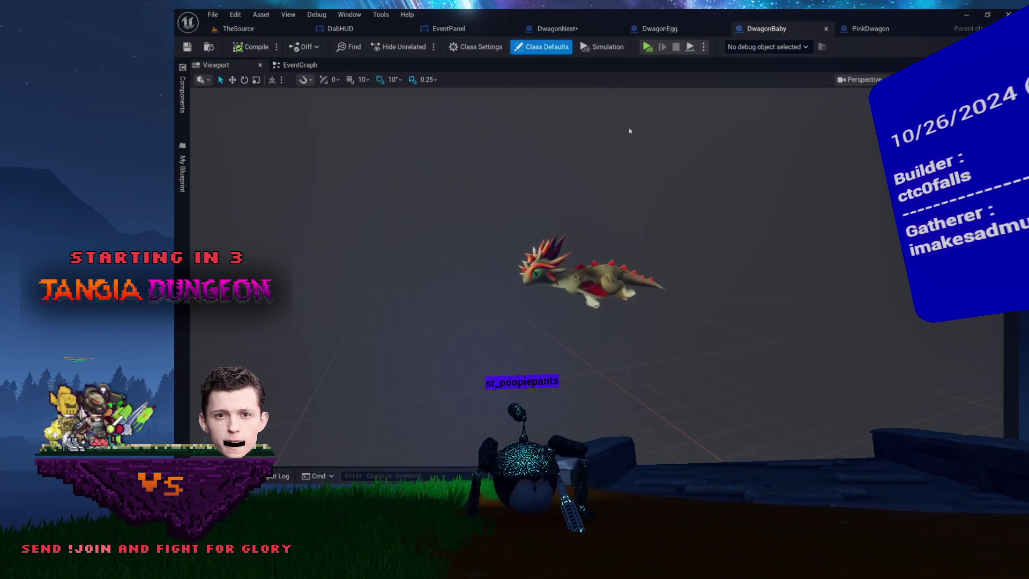
# Return to DwagonEgg and open the PinkDwagon blueprint found through Browse in the Content Browser
pyautogui.click(670, 35)
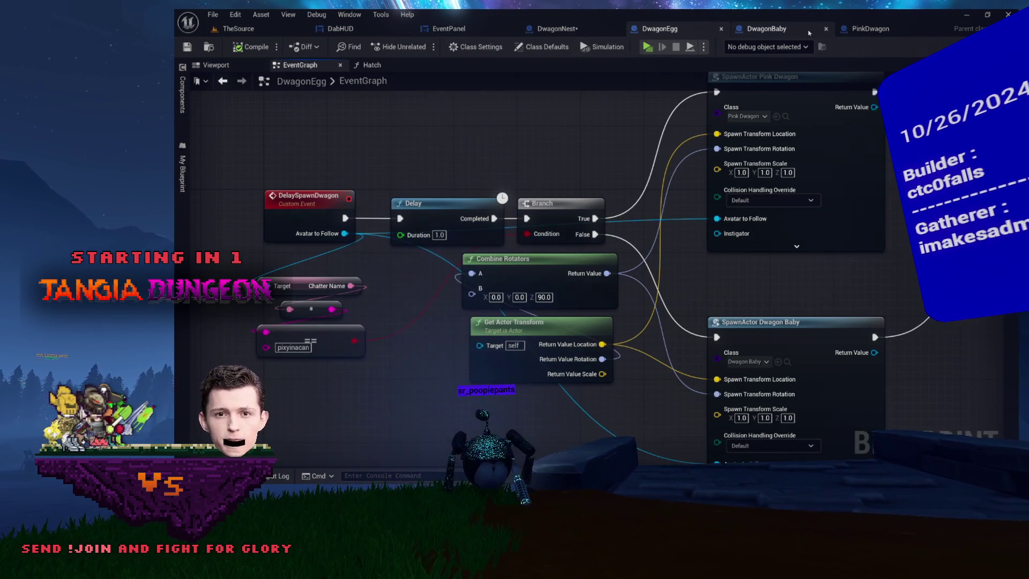
pyautogui.moveTo(734, 127); pyautogui.dragTo(693, 172)
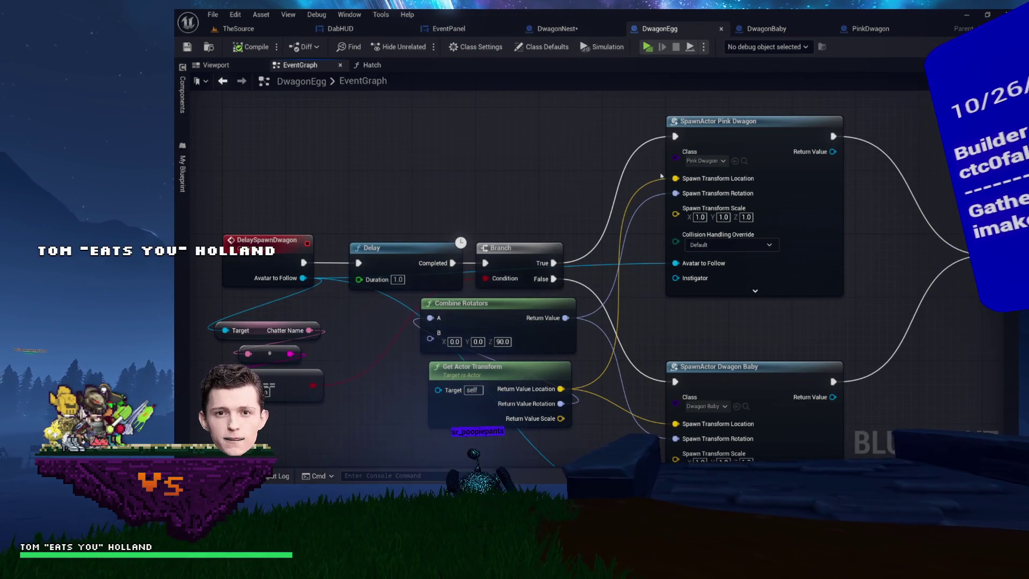
pyautogui.click(744, 161)
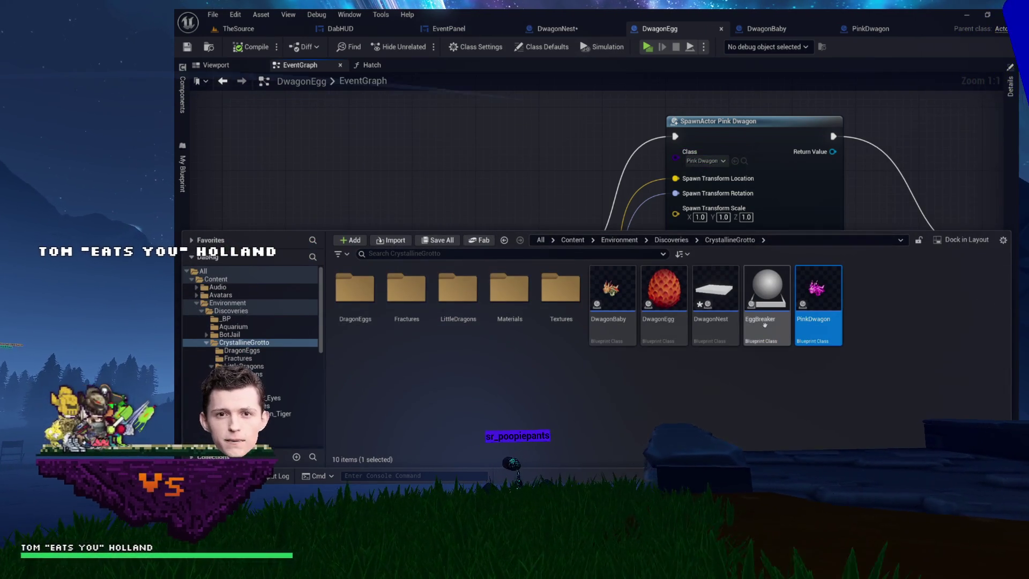
pyautogui.doubleClick(819, 325)
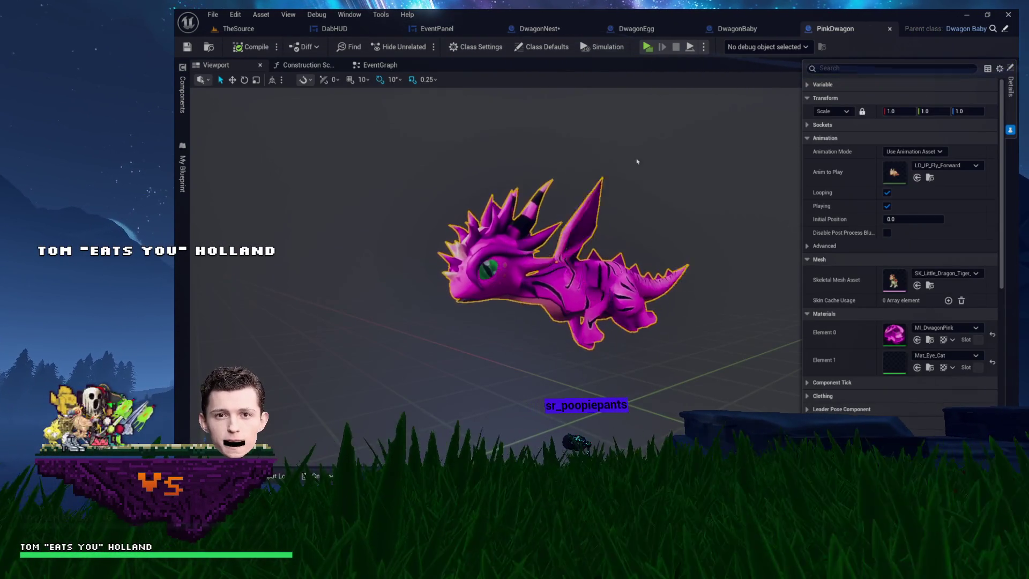
# Hide the details panel to enlarge the pink dragon preview, then close the construction script and DwagonBaby
pyautogui.click(1010, 132)
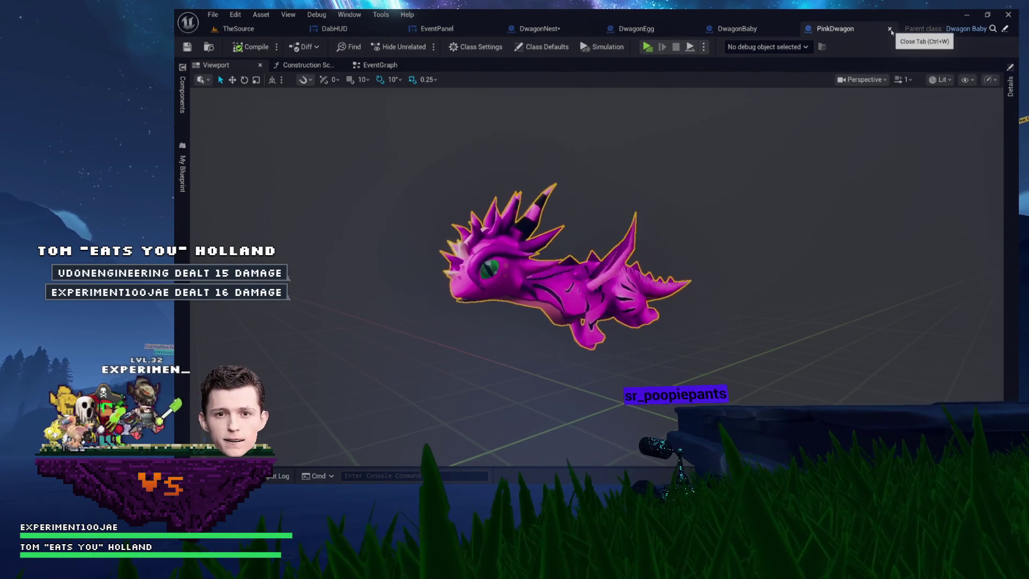
pyautogui.click(342, 66)
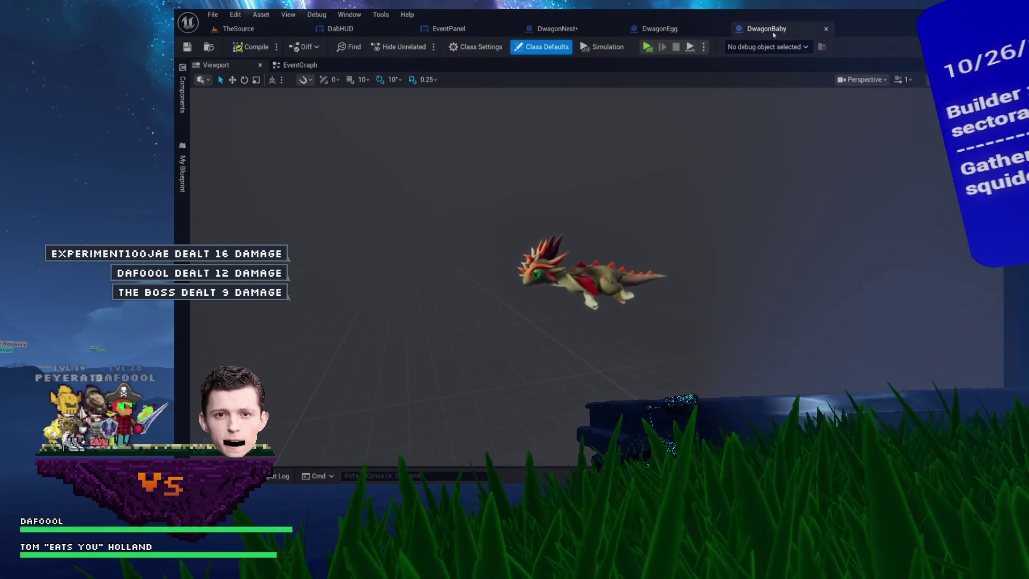
pyautogui.click(827, 30)
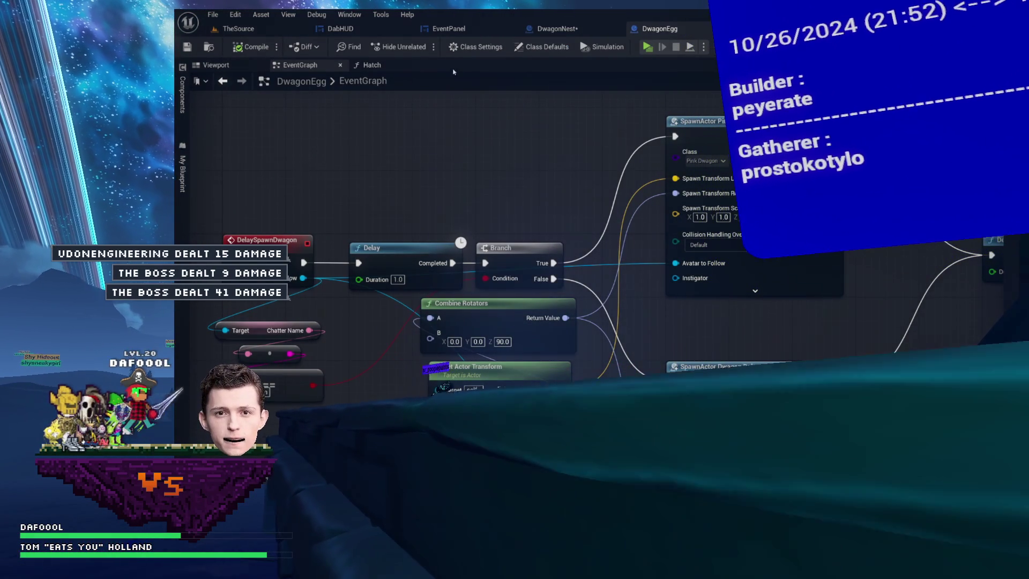
# Review DwagonEgg's Hatch function graph and EventGraph, panning across the visibility and spawn nodes
pyautogui.click(371, 65)
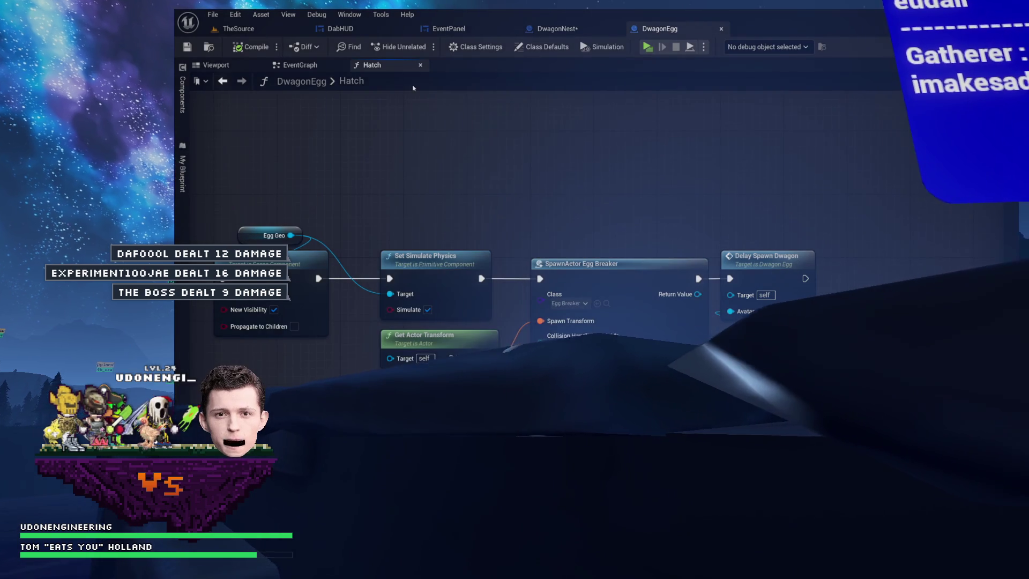
pyautogui.moveTo(573, 146)
pyautogui.mouseDown()
pyautogui.moveTo(807, 142)
pyautogui.moveTo(655, 145)
pyautogui.mouseUp()
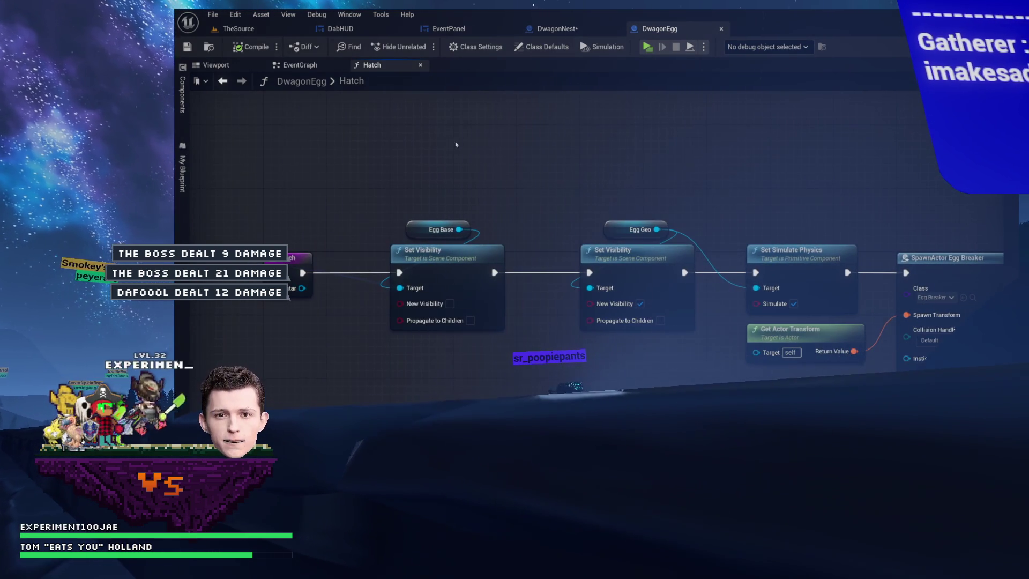
pyautogui.click(300, 65)
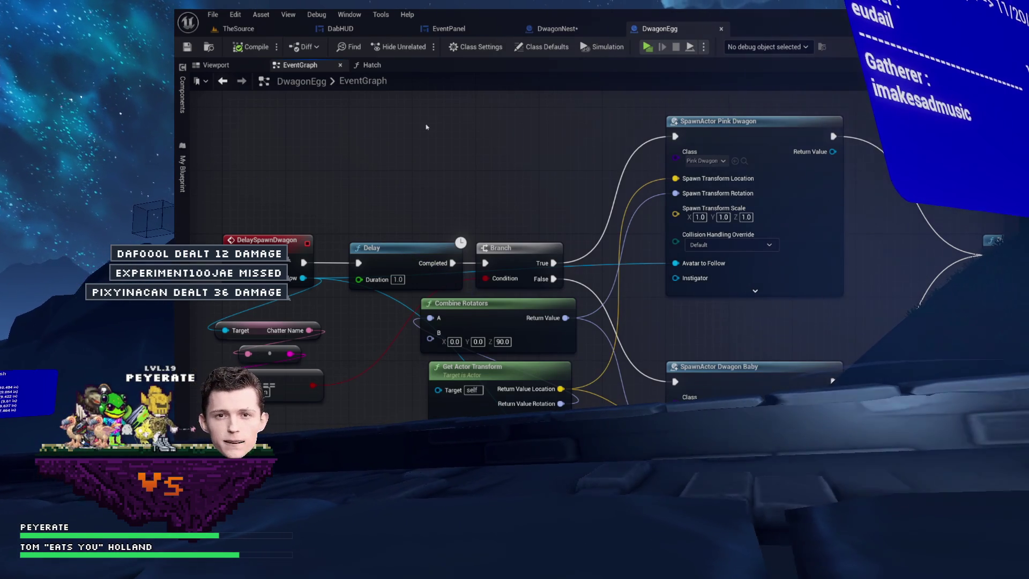
pyautogui.moveTo(478, 150); pyautogui.dragTo(452, 147)
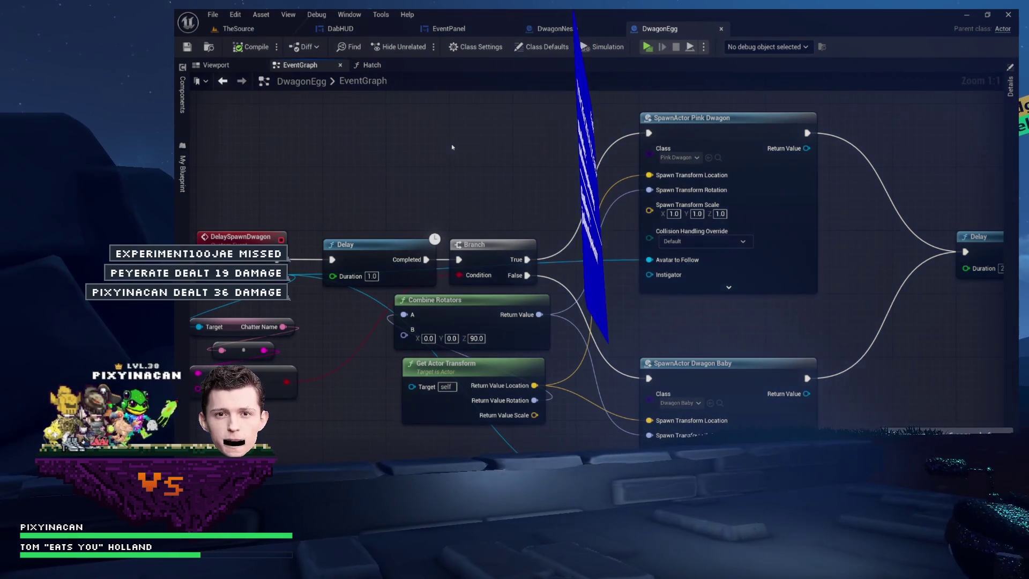
pyautogui.moveTo(554, 170); pyautogui.dragTo(529, 180)
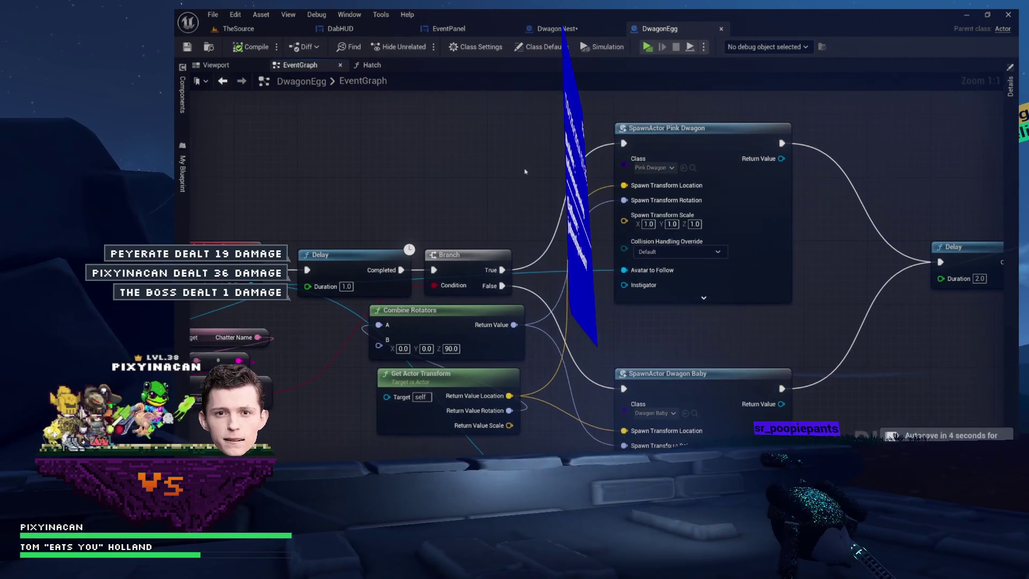
pyautogui.click(372, 65)
pyautogui.click(420, 65)
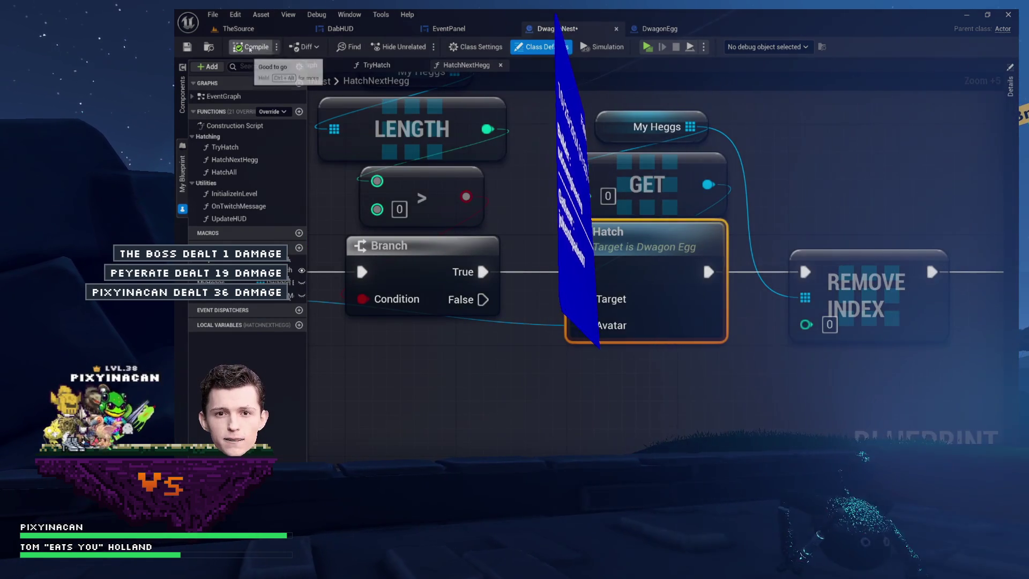
# Close the HatchNextHegg graph, hide the My Blueprint panel, and switch to the TheSource level with Ctrl+Tab
pyautogui.scroll(-8, 471, 150)
pyautogui.scroll(6, 642, 203)
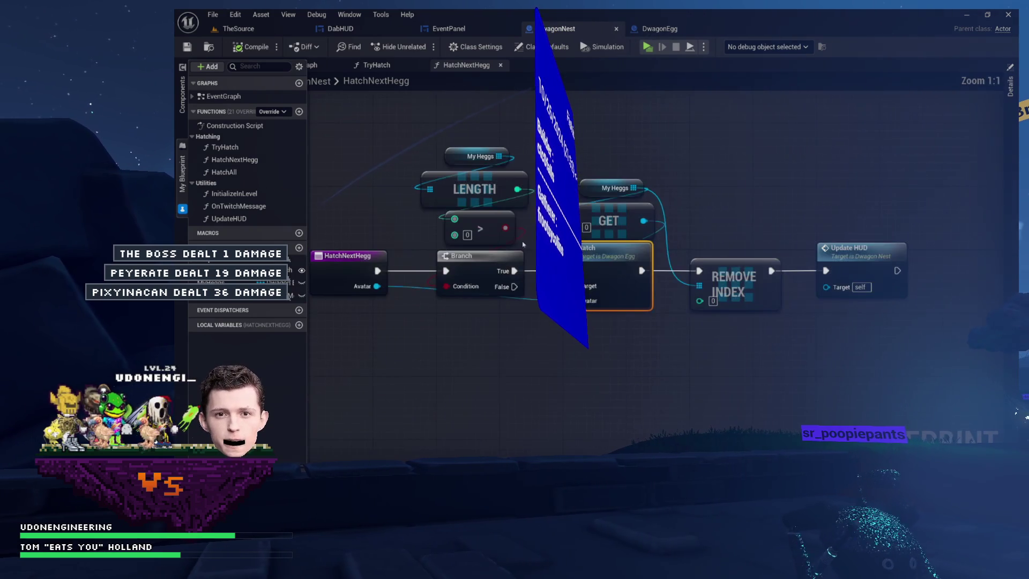
pyautogui.click(500, 66)
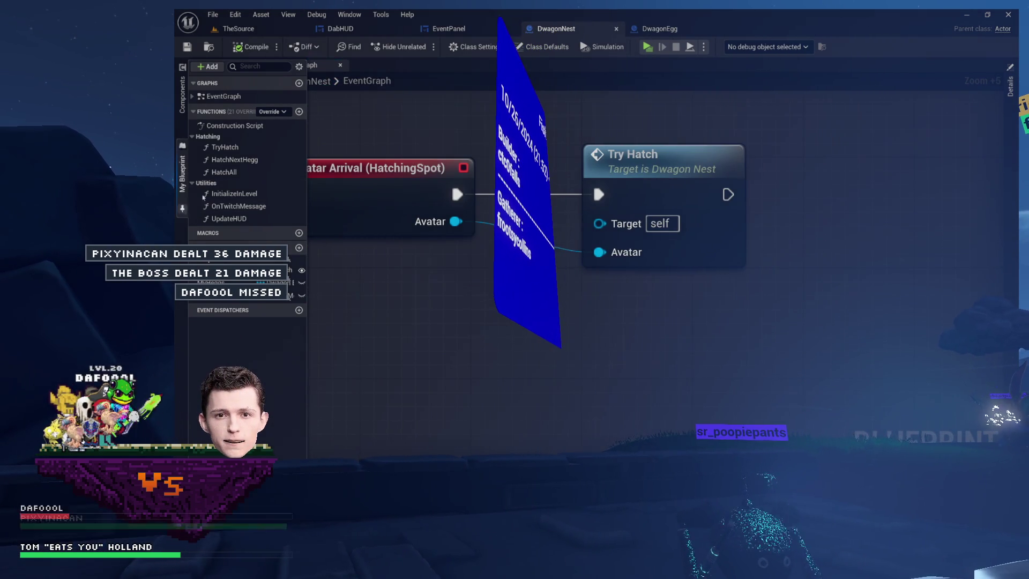
pyautogui.click(182, 209)
pyautogui.scroll(1, 697, 241)
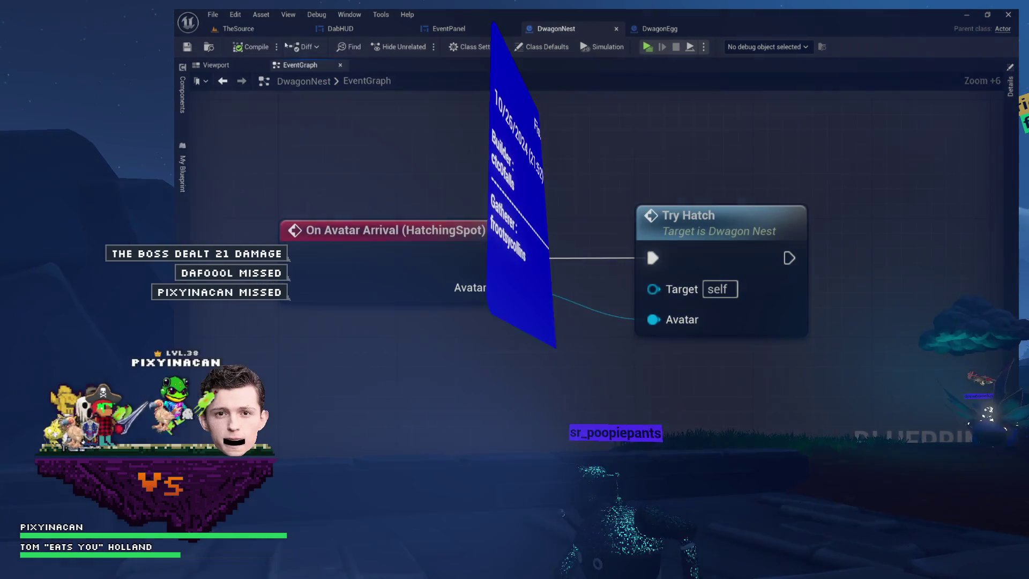
pyautogui.hotkey('ctrl', 'Tab')
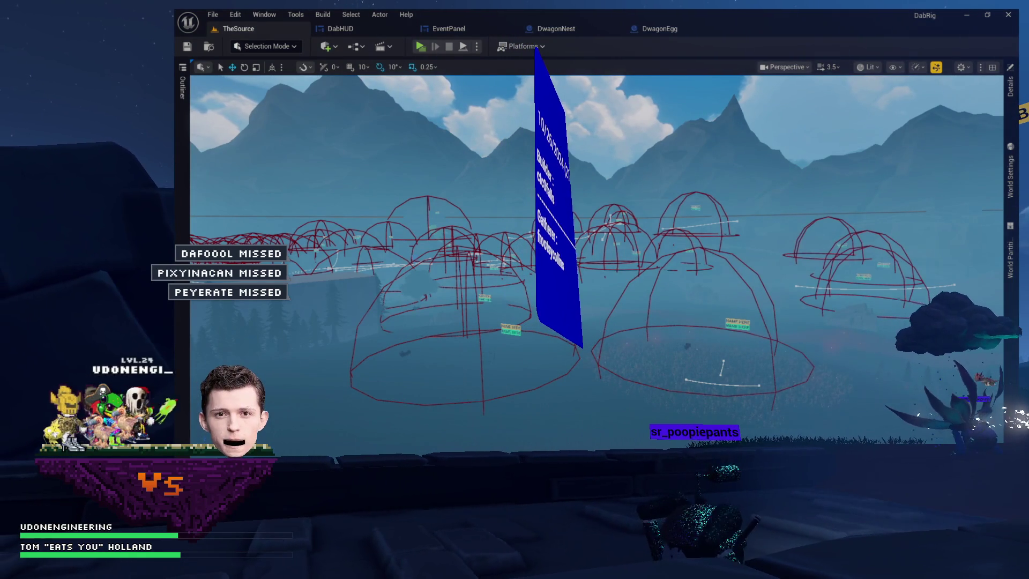
# Save the modified asset with Save Selected and launch the Dab Rig Preview standalone game
pyautogui.hotkey('ctrl', 'shift', 's')
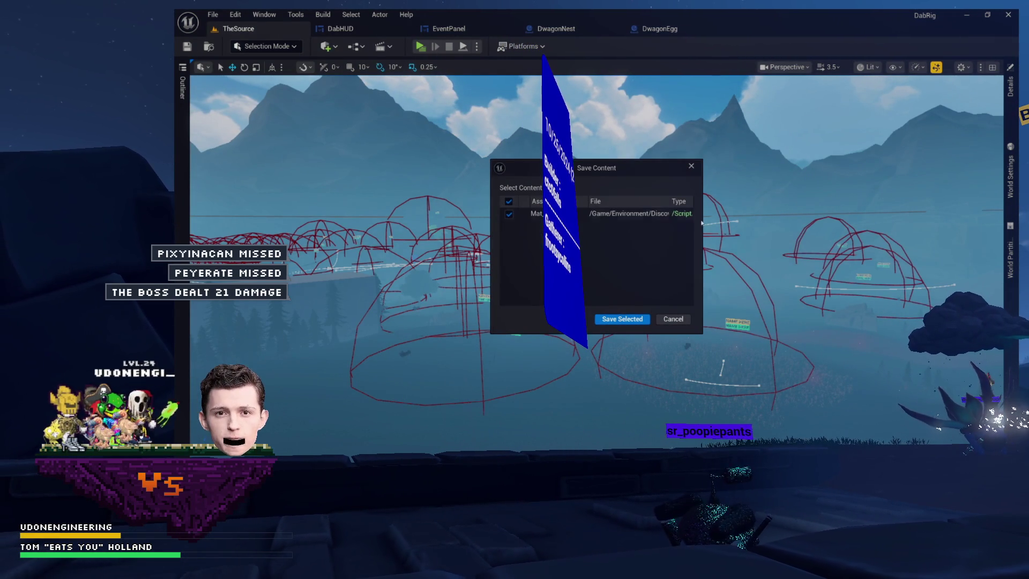
pyautogui.click(611, 321)
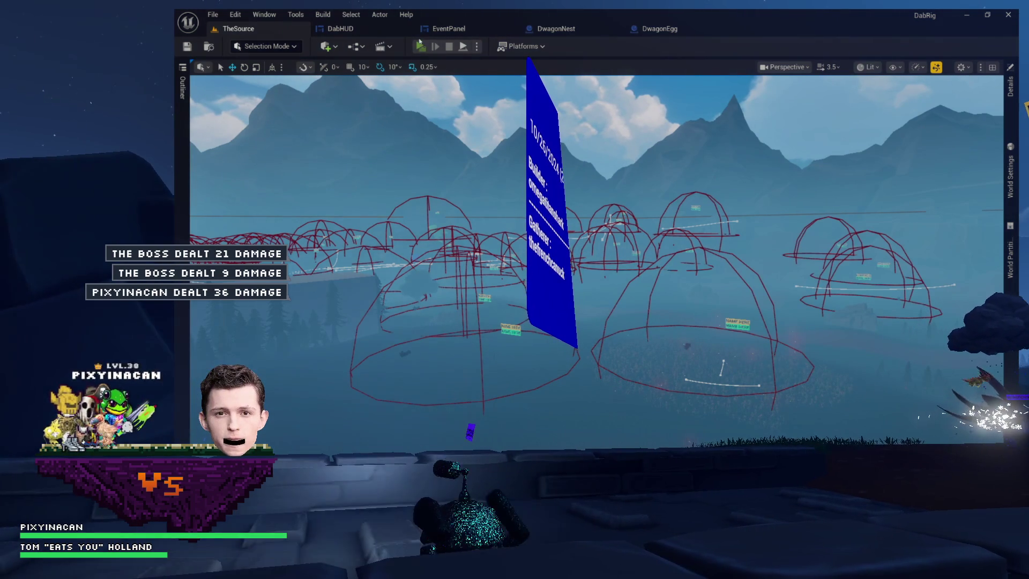
pyautogui.click(420, 43)
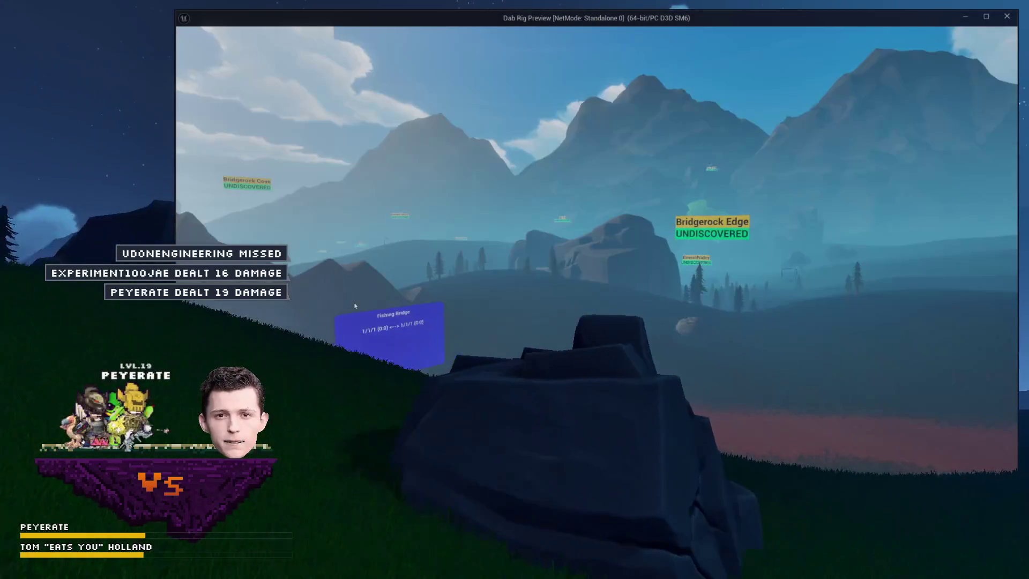
# Open the in-game chat bar in the Dab Rig Preview, then stop the preview with Esc
pyautogui.moveTo(426, 90)
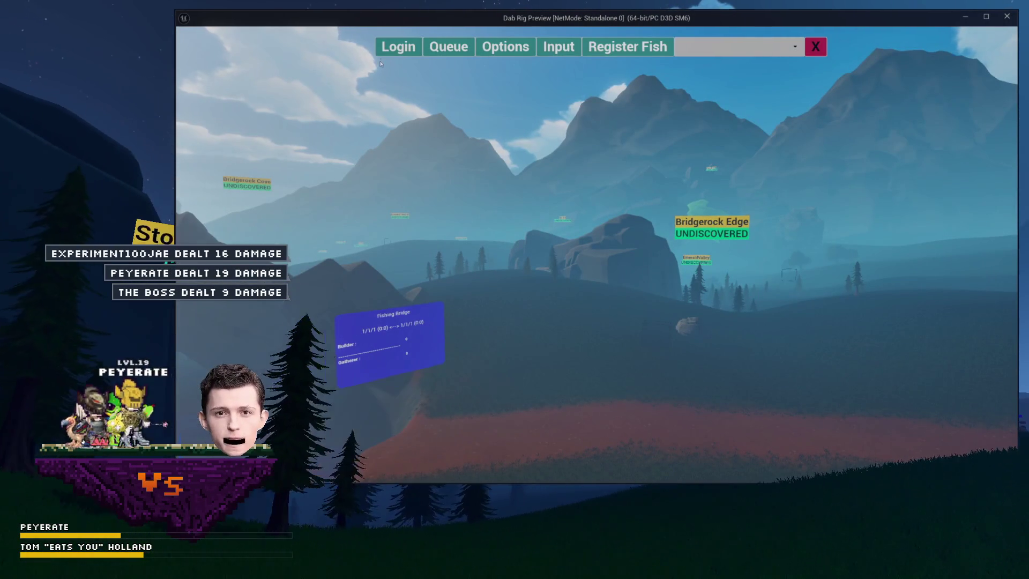
pyautogui.click(543, 48)
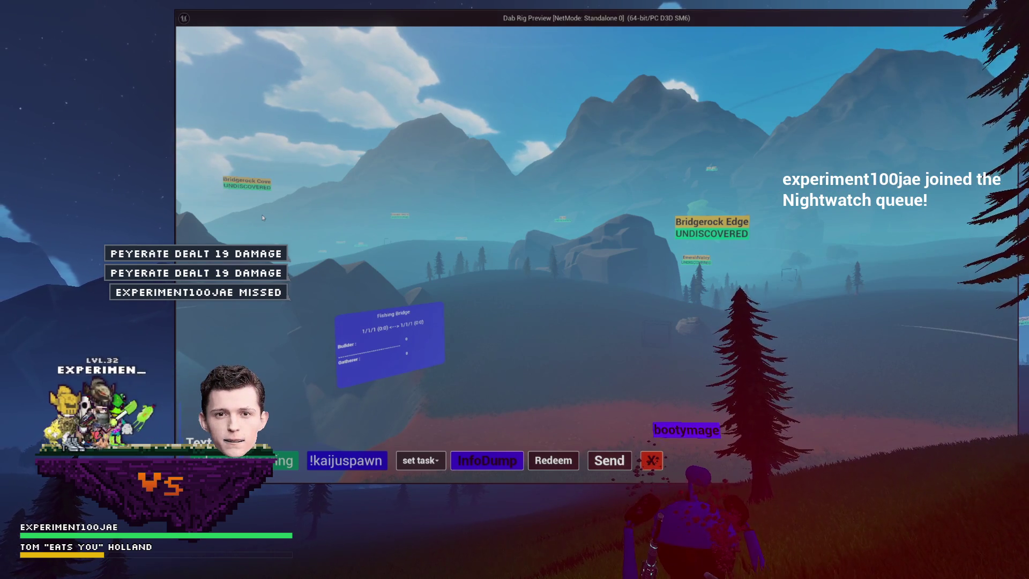
pyautogui.press('Escape')
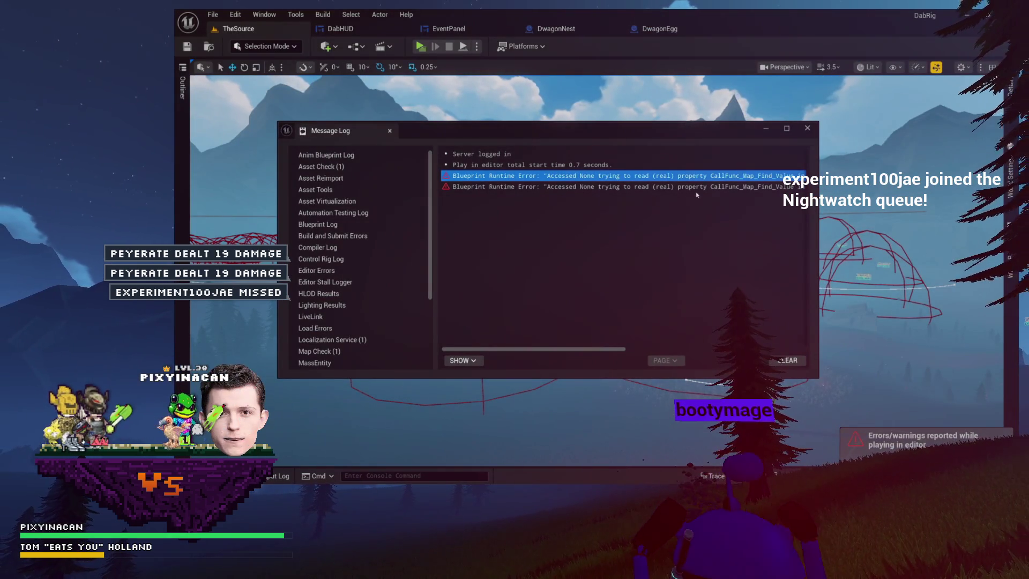
# Follow the second runtime error's SetNotificationText link to EventPanel's AddEvent graph and move the Message Log lower
pyautogui.click(696, 191)
pyautogui.moveTo(625, 350)
pyautogui.mouseDown()
pyautogui.moveTo(804, 336)
pyautogui.moveTo(754, 335)
pyautogui.mouseUp()
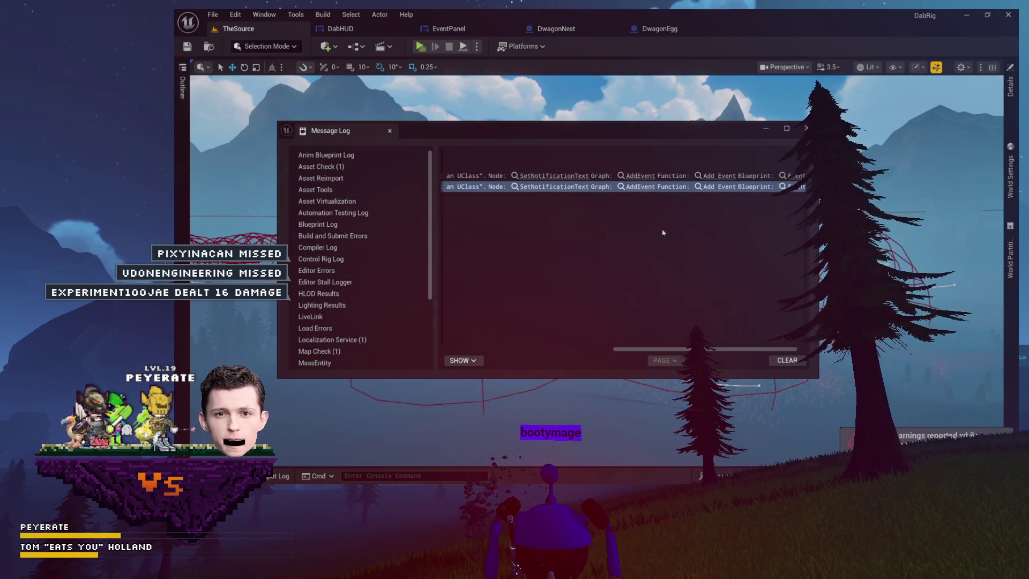
pyautogui.click(573, 186)
pyautogui.moveTo(681, 137)
pyautogui.mouseDown()
pyautogui.moveTo(706, 330)
pyautogui.moveTo(731, 403)
pyautogui.mouseUp()
pyautogui.moveTo(674, 354)
pyautogui.mouseDown()
pyautogui.moveTo(696, 281)
pyautogui.moveTo(742, 329)
pyautogui.moveTo(787, 298)
pyautogui.moveTo(829, 329)
pyautogui.moveTo(962, 333)
pyautogui.moveTo(829, 317)
pyautogui.moveTo(980, 303)
pyautogui.mouseUp()
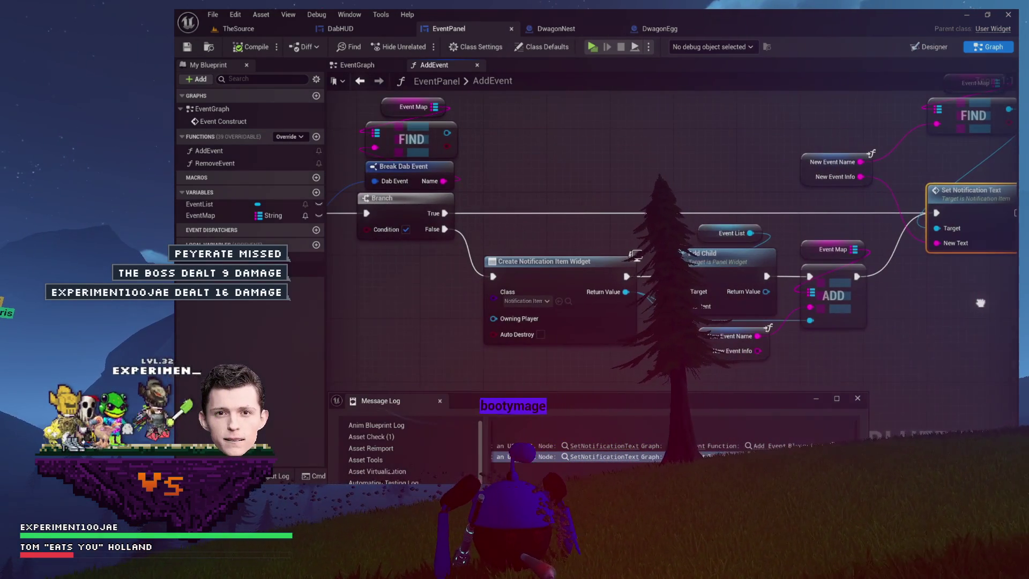
# Survey the AddEvent graph's FIND, Event Map, Branch and Set Notification Text nodes, trying several selections
pyautogui.moveTo(543, 218); pyautogui.dragTo(840, 288)
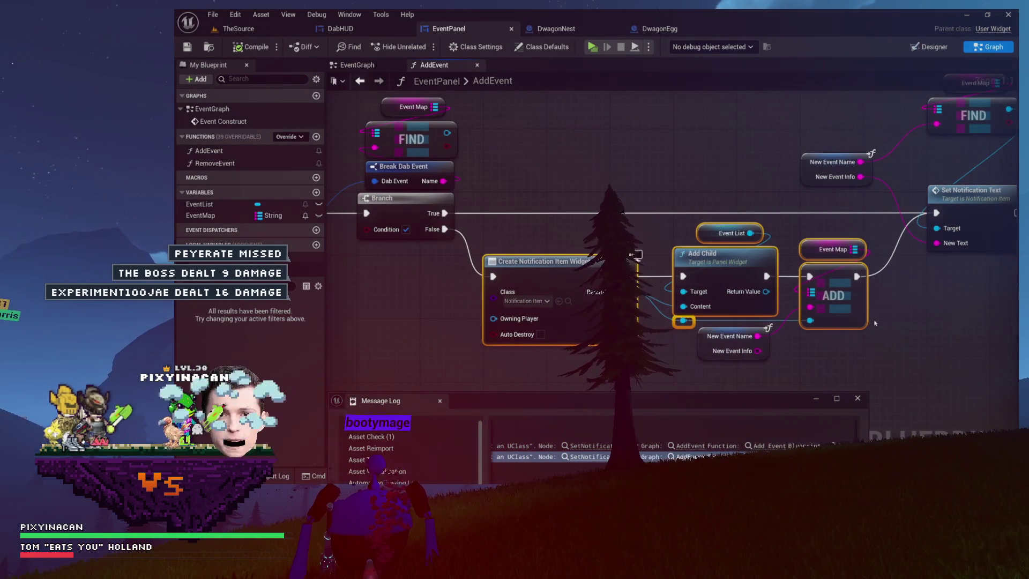
pyautogui.moveTo(874, 323); pyautogui.dragTo(805, 261)
pyautogui.moveTo(738, 266); pyautogui.dragTo(742, 274)
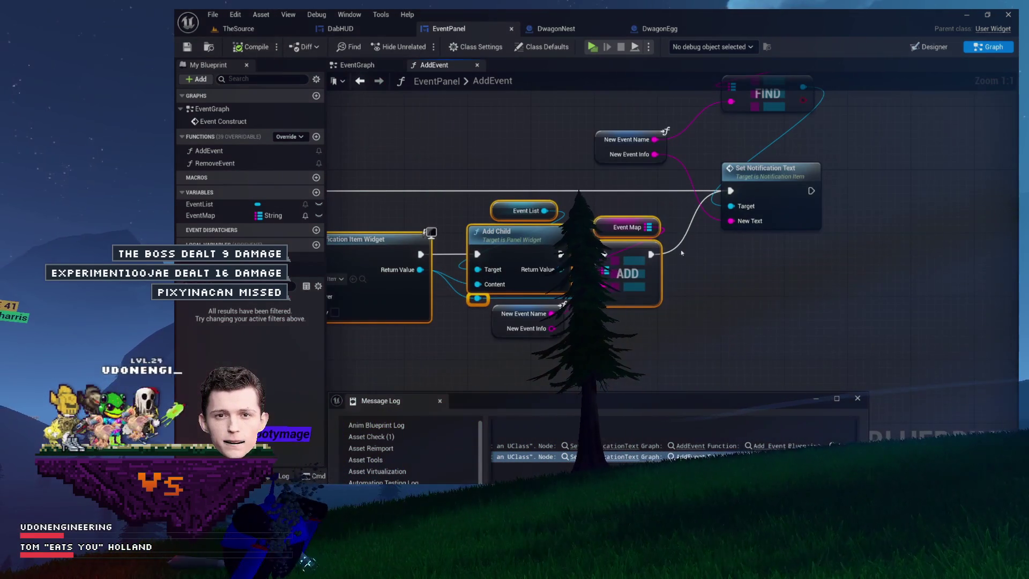
pyautogui.moveTo(622, 161)
pyautogui.mouseDown()
pyautogui.moveTo(588, 189)
pyautogui.moveTo(505, 223)
pyautogui.moveTo(536, 267)
pyautogui.mouseUp()
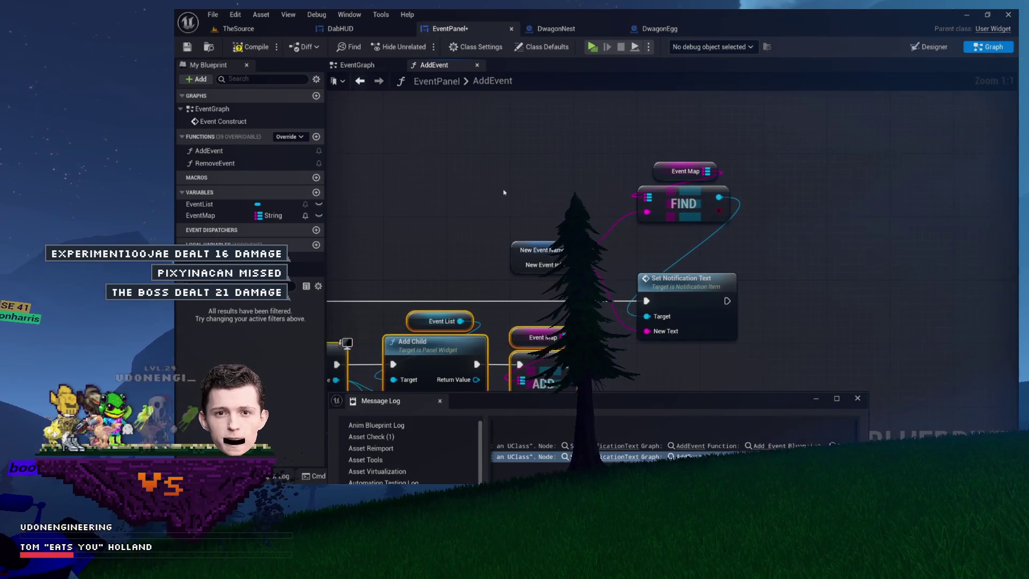
pyautogui.moveTo(520, 175); pyautogui.dragTo(652, 243)
pyautogui.moveTo(691, 290)
pyautogui.mouseDown()
pyautogui.moveTo(600, 347)
pyautogui.moveTo(545, 265)
pyautogui.moveTo(670, 219)
pyautogui.moveTo(680, 237)
pyautogui.mouseUp()
pyautogui.moveTo(473, 257); pyautogui.dragTo(489, 259)
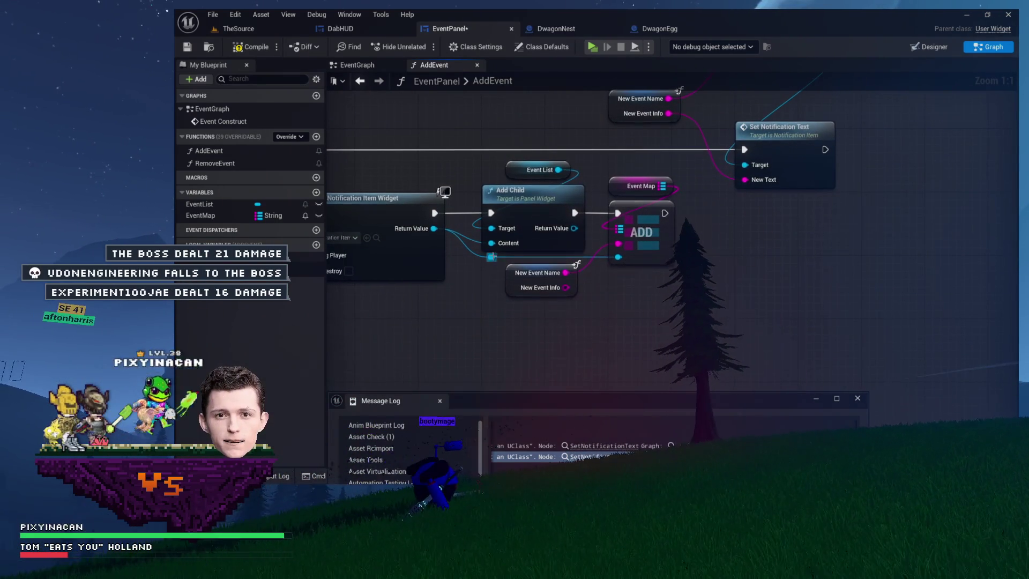
pyautogui.moveTo(664, 260); pyautogui.dragTo(665, 344)
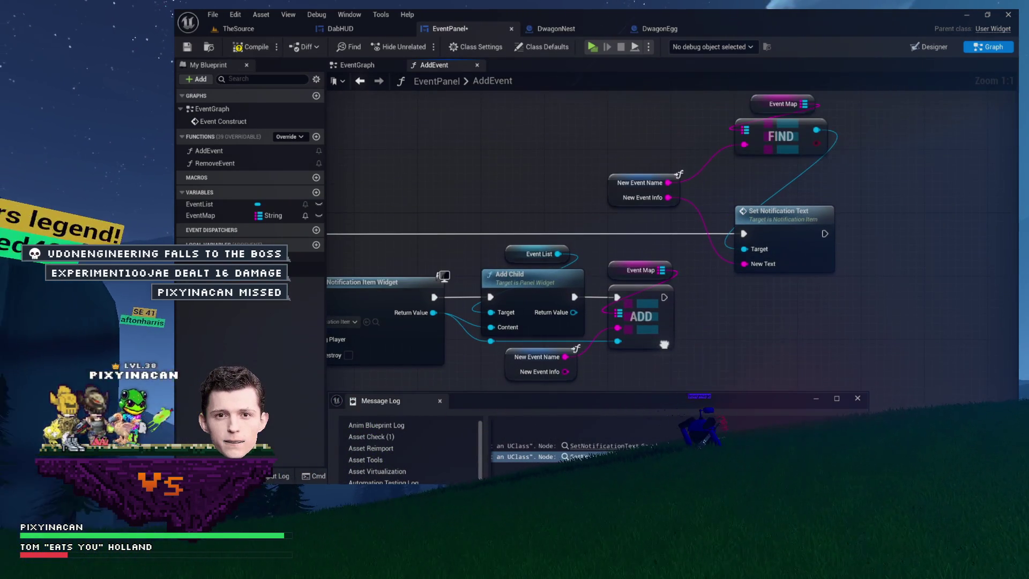
pyautogui.moveTo(584, 280)
pyautogui.mouseDown()
pyautogui.moveTo(747, 264)
pyautogui.moveTo(598, 267)
pyautogui.moveTo(500, 334)
pyautogui.mouseUp()
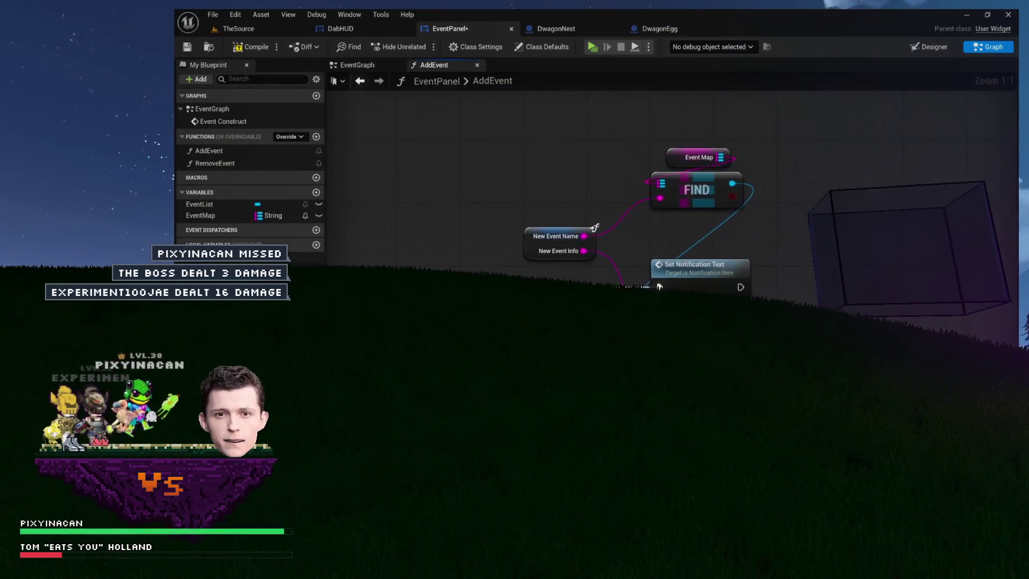
pyautogui.moveTo(562, 167)
pyautogui.mouseDown()
pyautogui.moveTo(701, 277)
pyautogui.moveTo(950, 283)
pyautogui.moveTo(622, 223)
pyautogui.moveTo(605, 190)
pyautogui.moveTo(628, 163)
pyautogui.moveTo(563, 164)
pyautogui.moveTo(573, 163)
pyautogui.moveTo(564, 273)
pyautogui.mouseUp()
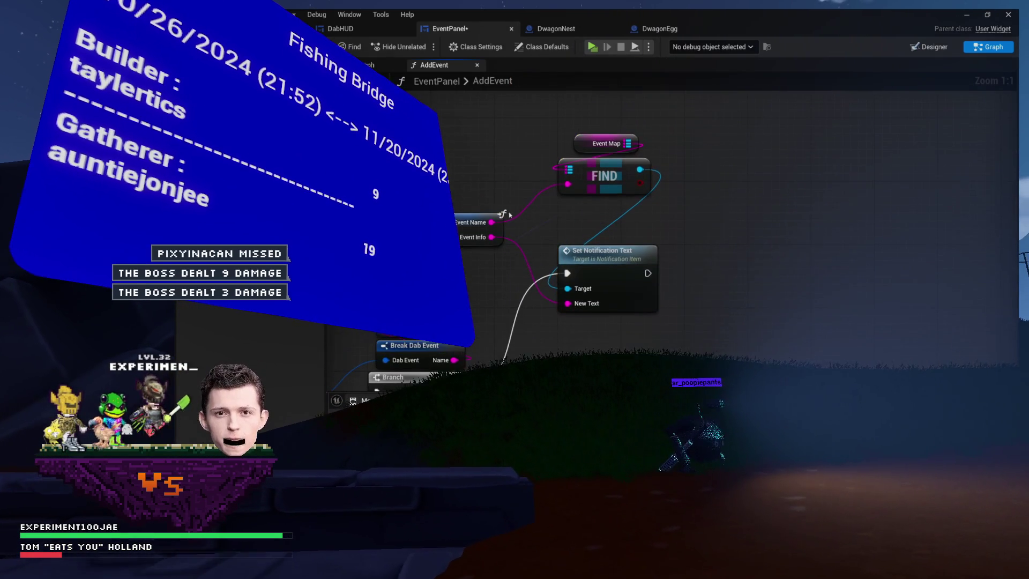
pyautogui.click(688, 270)
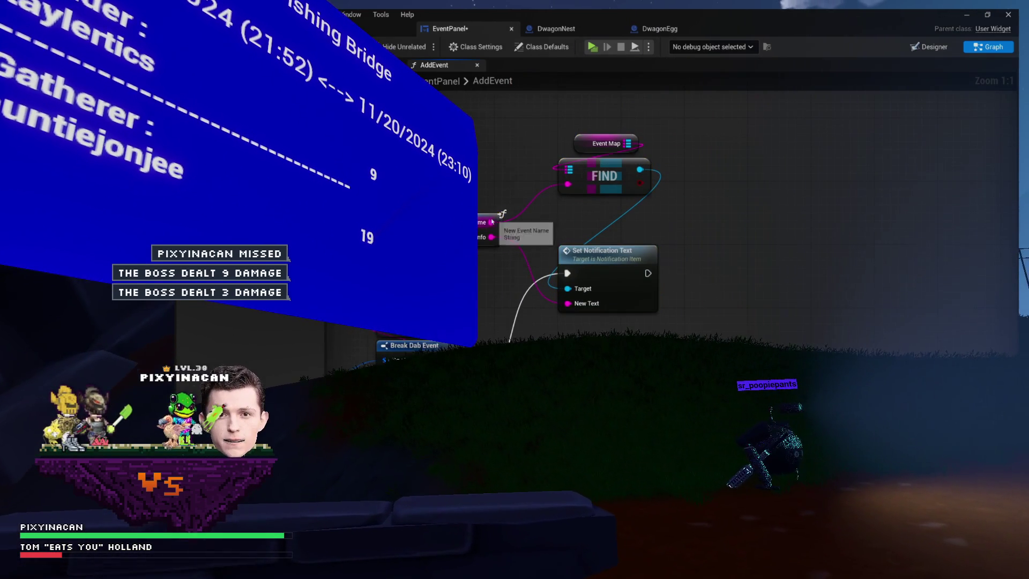
pyautogui.click(490, 227)
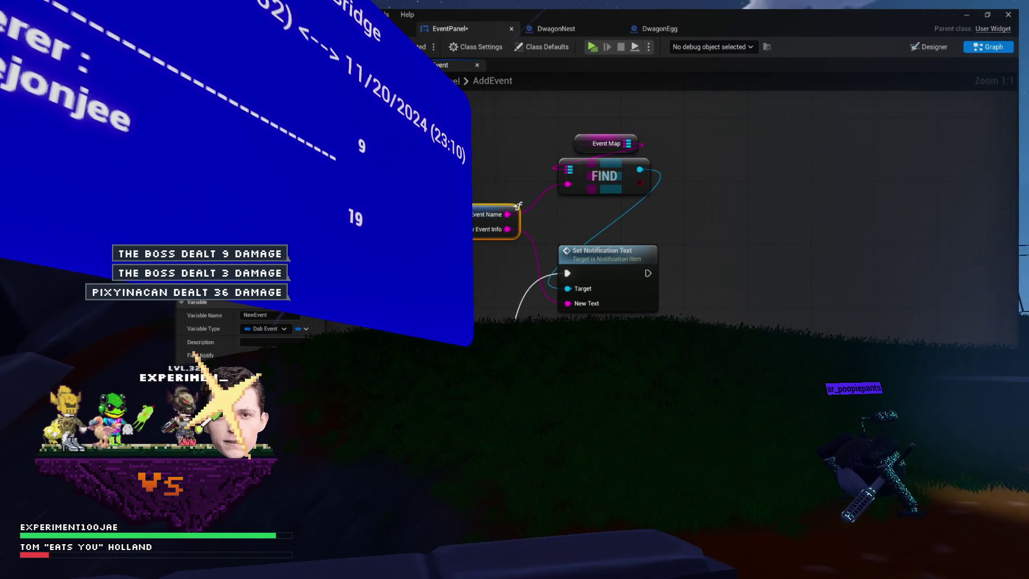
# Cut Set Notification Text, paste it beside the ADD node, and wire ADD's exec output into it
pyautogui.moveTo(626, 205); pyautogui.dragTo(552, 160)
pyautogui.scroll(-3, 551, 156)
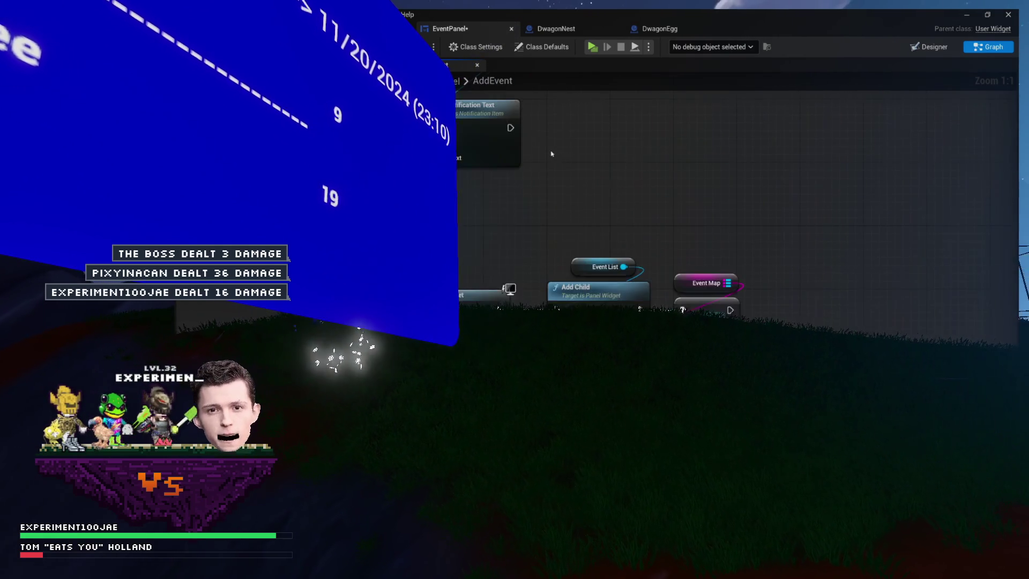
pyautogui.scroll(3, 577, 198)
pyautogui.click(530, 222)
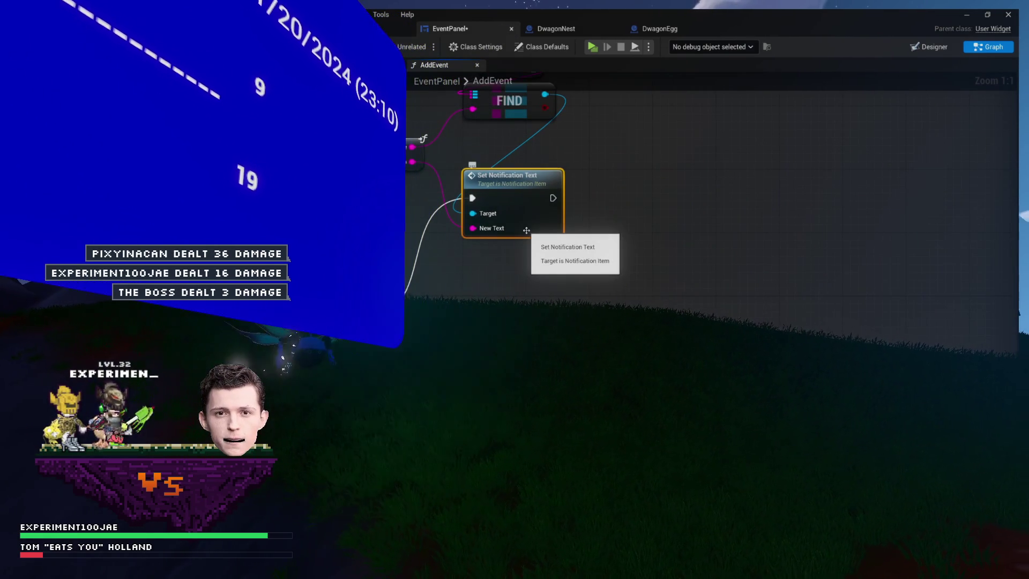
pyautogui.moveTo(887, 350)
pyautogui.mouseDown()
pyautogui.moveTo(750, 279)
pyautogui.moveTo(684, 187)
pyautogui.moveTo(654, 227)
pyautogui.mouseUp()
pyautogui.hotkey('ctrl', 'x')
pyautogui.hotkey('ctrl', 'v')
pyautogui.moveTo(566, 217)
pyautogui.mouseDown()
pyautogui.moveTo(625, 232)
pyautogui.moveTo(685, 202)
pyautogui.mouseUp()
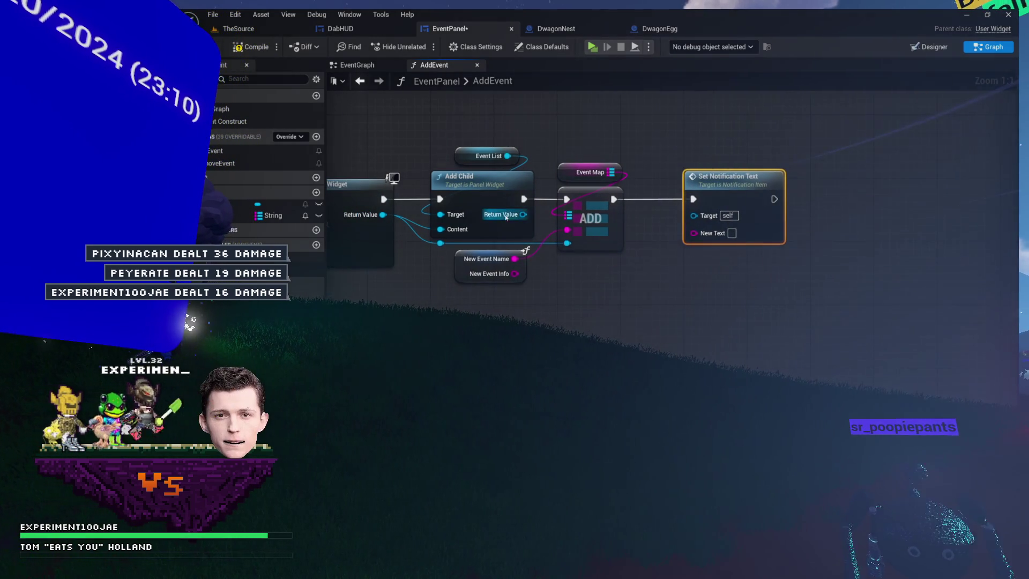
# Wire Add Child's widget into Set Notification Text's Target, straightening the wire with reroute points
pyautogui.moveTo(451, 258)
pyautogui.mouseDown()
pyautogui.moveTo(436, 267)
pyautogui.moveTo(526, 291)
pyautogui.moveTo(648, 263)
pyautogui.moveTo(699, 222)
pyautogui.moveTo(643, 285)
pyautogui.moveTo(556, 271)
pyautogui.moveTo(655, 272)
pyautogui.moveTo(691, 223)
pyautogui.mouseUp()
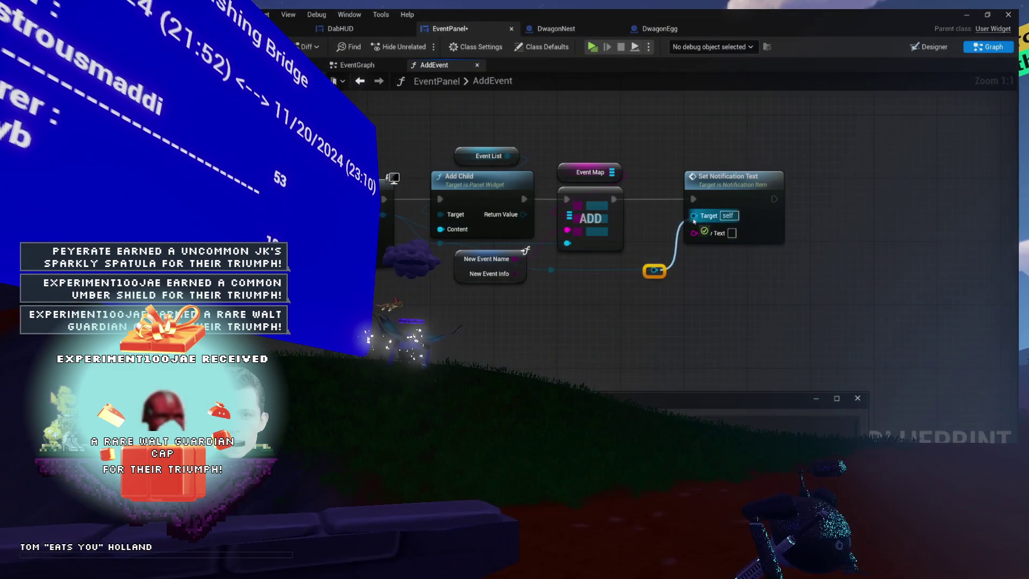
pyautogui.moveTo(662, 273); pyautogui.dragTo(647, 278)
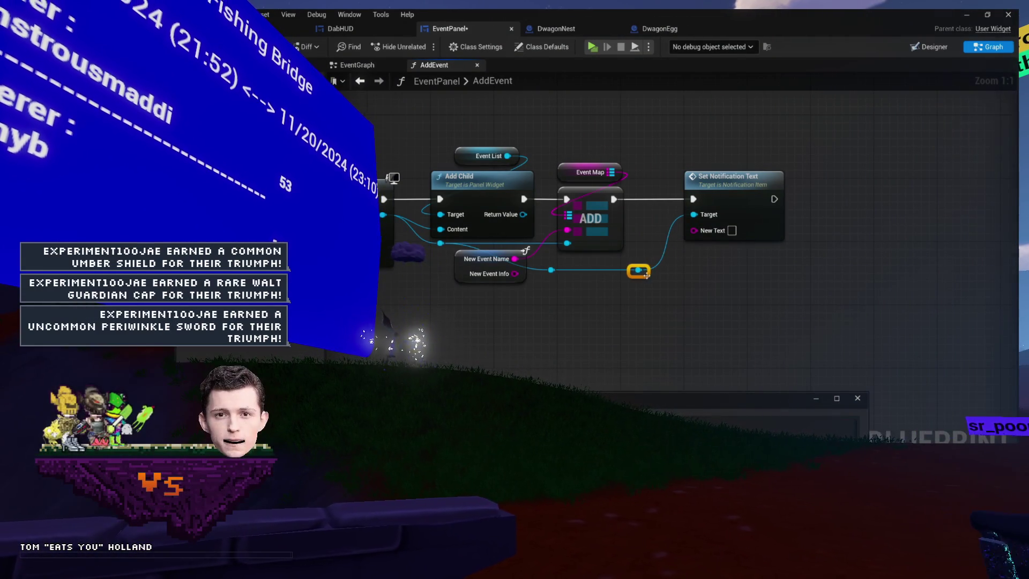
pyautogui.click(557, 272)
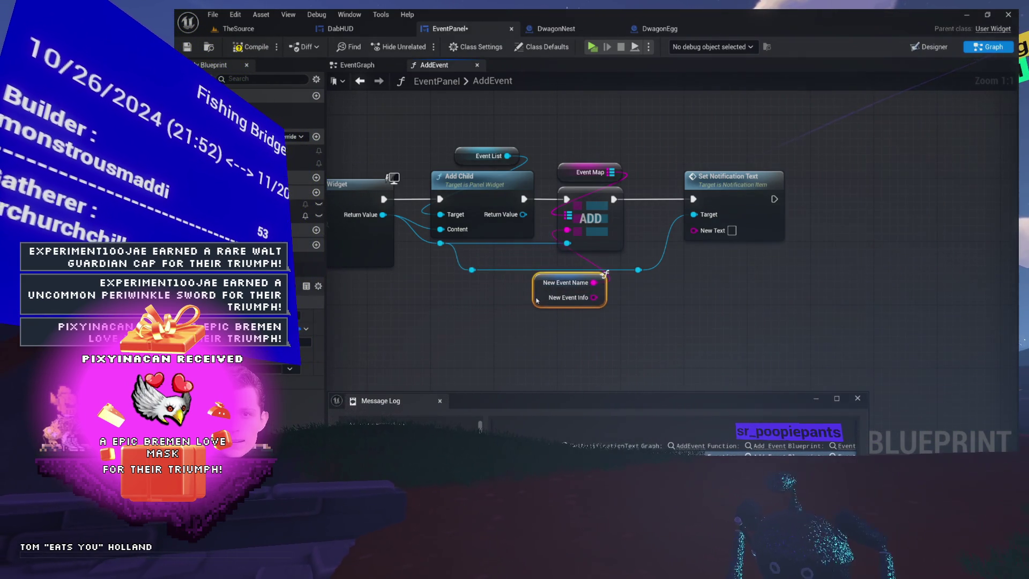
pyautogui.click(516, 321)
pyautogui.moveTo(516, 320)
pyautogui.mouseDown()
pyautogui.moveTo(628, 344)
pyautogui.moveTo(564, 271)
pyautogui.mouseUp()
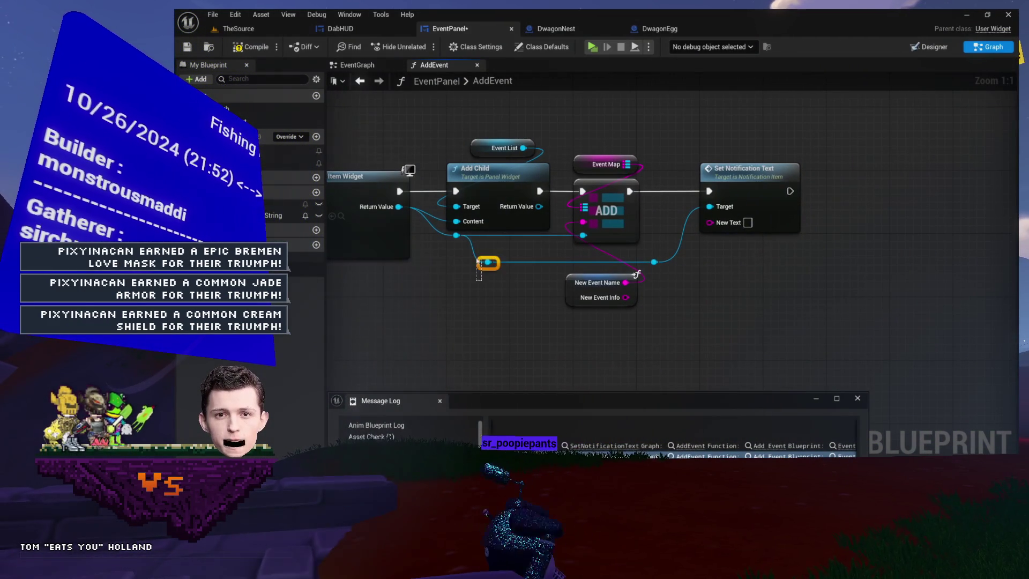
pyautogui.moveTo(499, 272); pyautogui.dragTo(507, 272)
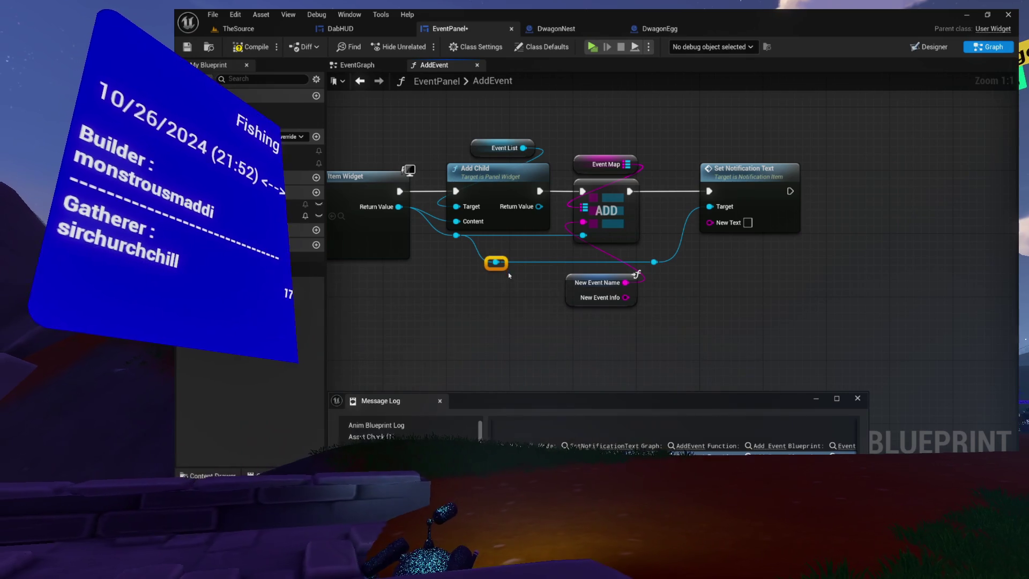
pyautogui.click(663, 292)
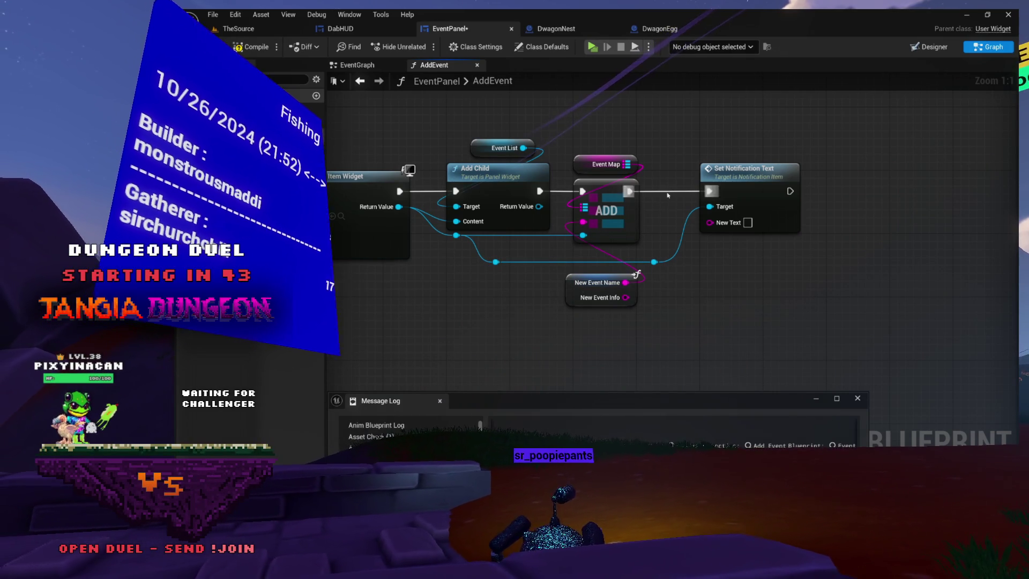
# Connect New Event Info to Set Notification Text's New Text pin
pyautogui.moveTo(567, 266)
pyautogui.mouseDown()
pyautogui.moveTo(690, 431)
pyautogui.moveTo(736, 431)
pyautogui.moveTo(604, 263)
pyautogui.moveTo(733, 252)
pyautogui.moveTo(555, 261)
pyautogui.mouseUp()
pyautogui.moveTo(614, 292); pyautogui.dragTo(698, 218)
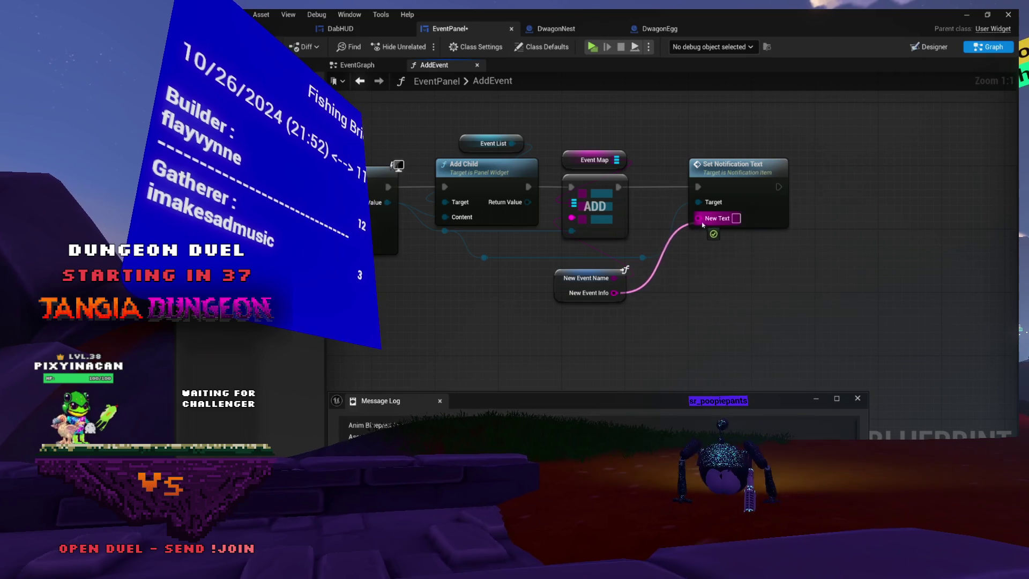
pyautogui.moveTo(556, 287); pyautogui.dragTo(470, 289)
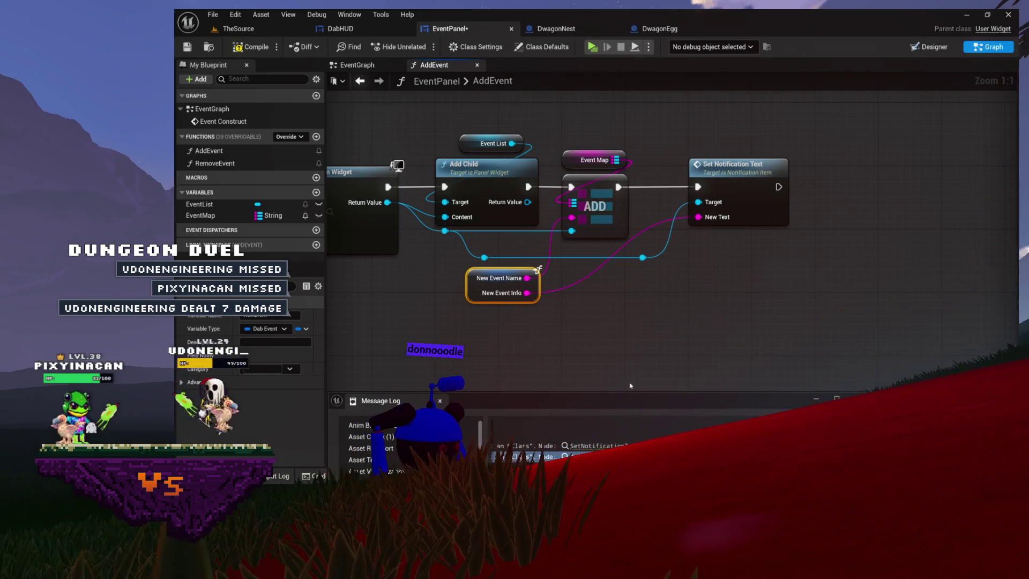
# Clear and close the Message Log, then launch a standalone Dab Rig Preview test run
pyautogui.moveTo(629, 401); pyautogui.dragTo(658, 184)
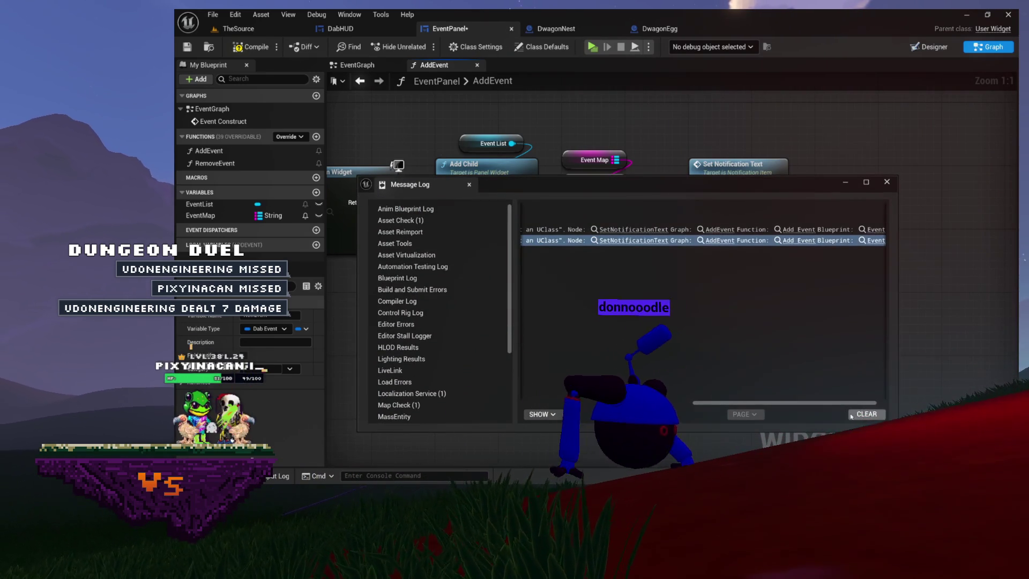
pyautogui.click(852, 414)
pyautogui.click(887, 181)
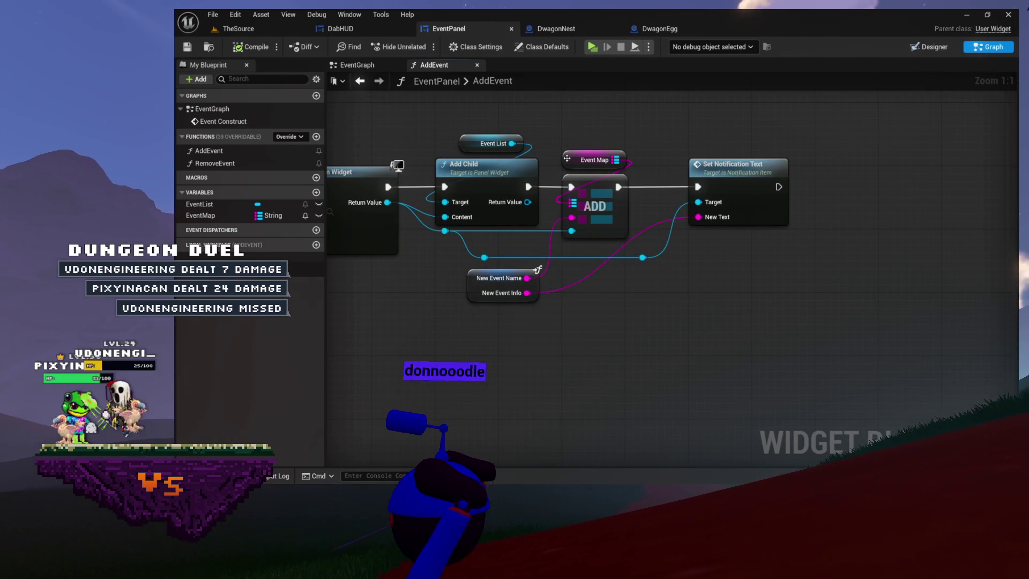
pyautogui.click(595, 46)
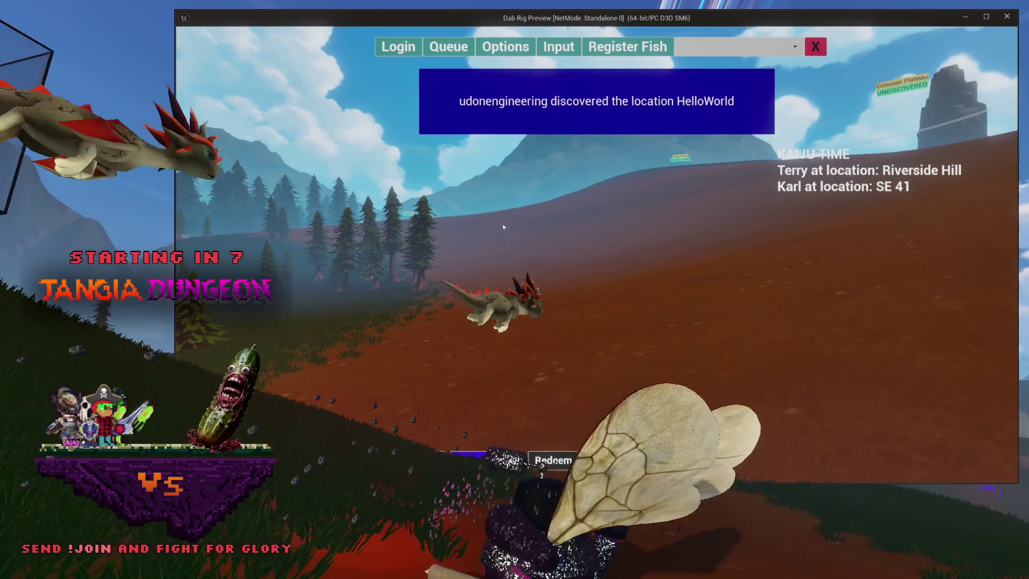
# Stop the test run and follow the first Blueprint runtime error's node link back to the AddEvent graph
pyautogui.press('Escape')
pyautogui.click(707, 230)
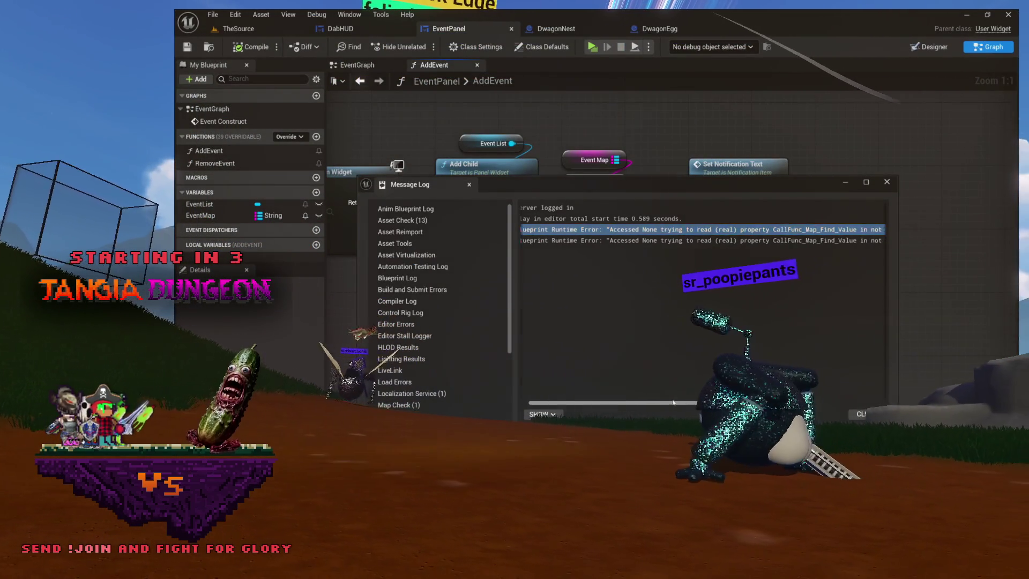
pyautogui.hscroll(5, 665, 388)
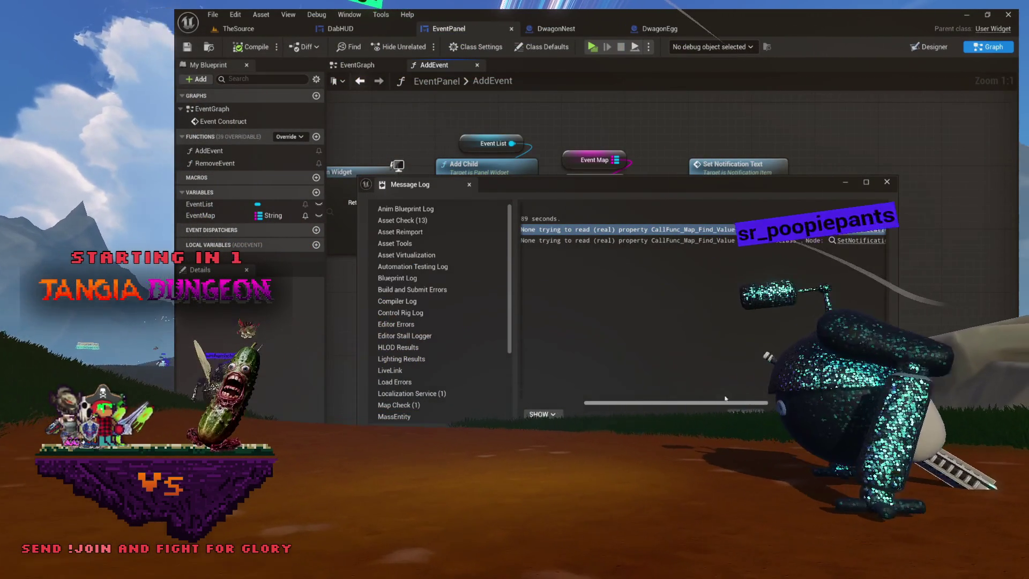
pyautogui.hscroll(-1, 716, 227)
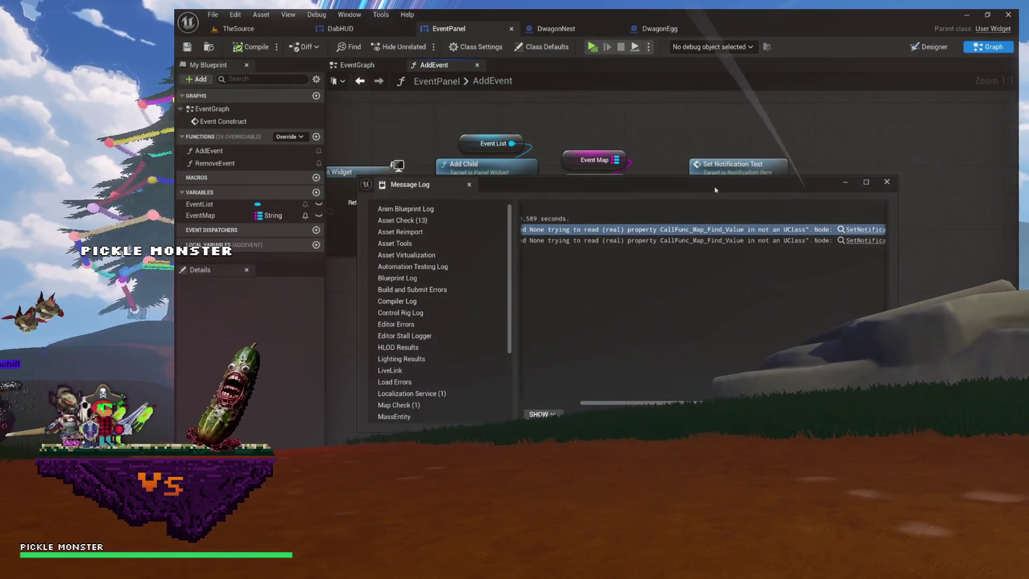
pyautogui.click(862, 229)
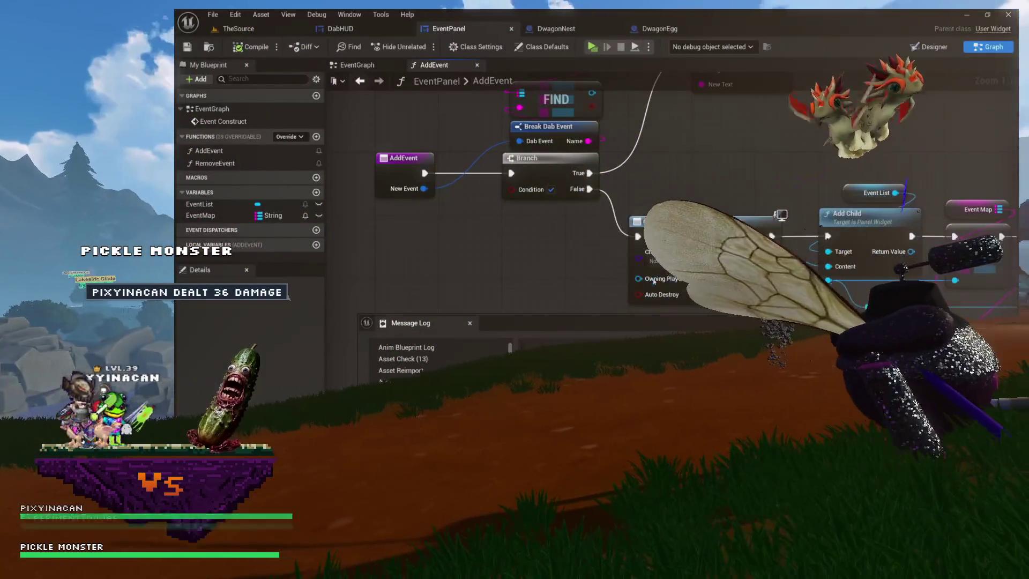
pyautogui.scroll(1, 594, 316)
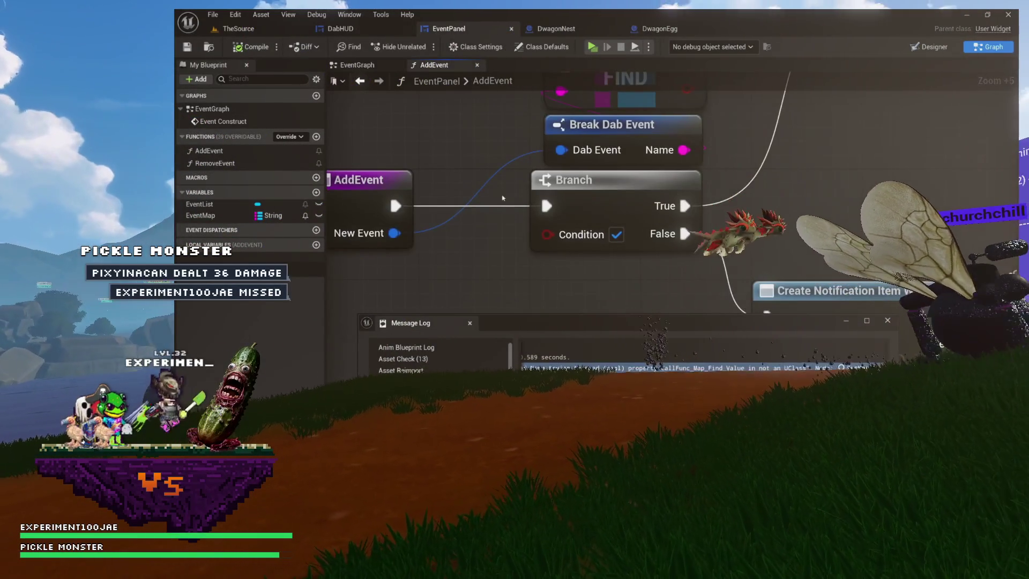
pyautogui.moveTo(808, 334)
pyautogui.mouseDown()
pyautogui.moveTo(820, 283)
pyautogui.moveTo(862, 221)
pyautogui.mouseUp()
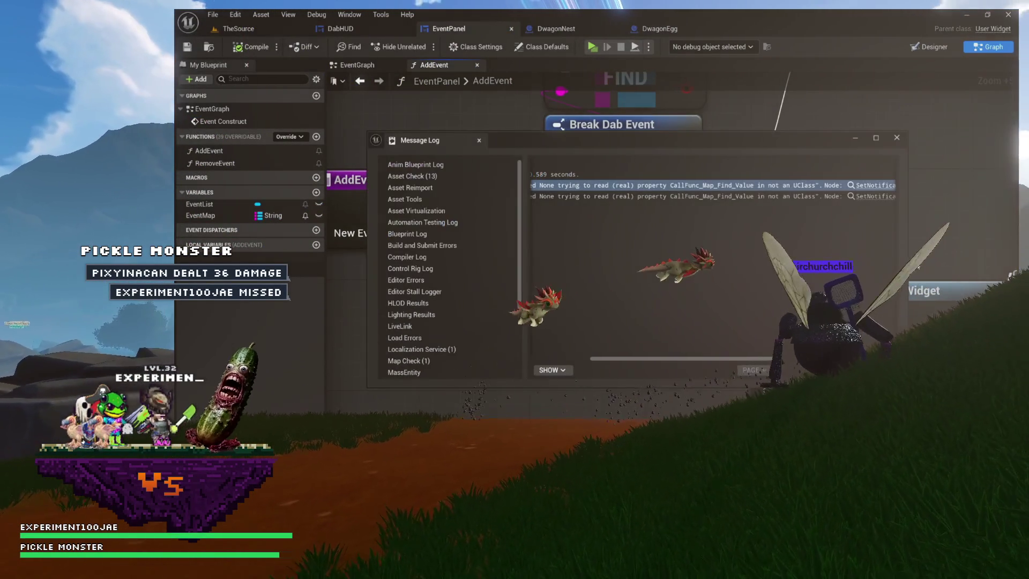
# Close the message log and shift the Event Map, FIND and Break Dab Event nodes slightly left
pyautogui.click(897, 138)
pyautogui.moveTo(688, 92)
pyautogui.mouseDown()
pyautogui.moveTo(575, 358)
pyautogui.moveTo(553, 366)
pyautogui.mouseUp()
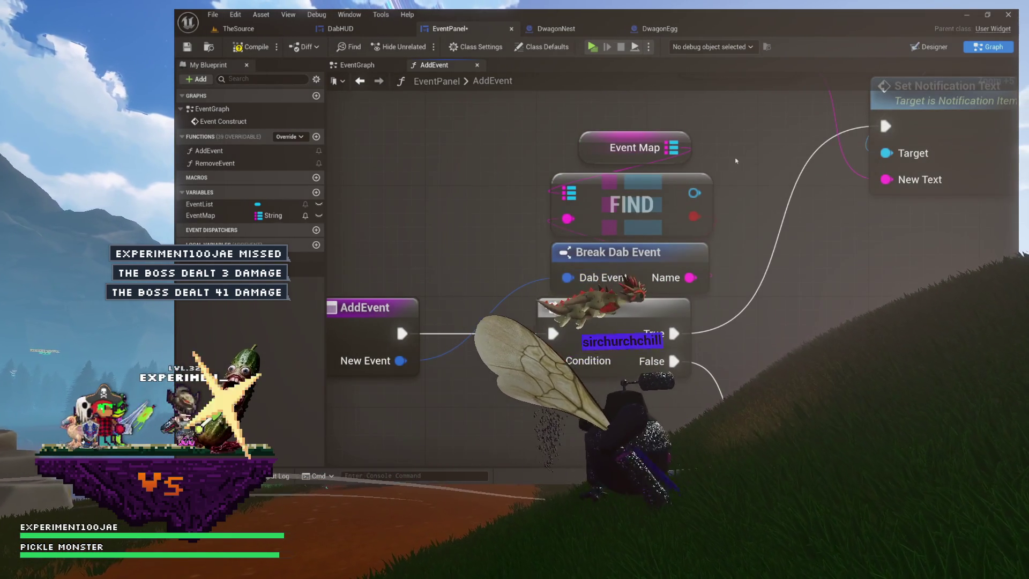
pyautogui.moveTo(732, 167); pyautogui.dragTo(544, 284)
pyautogui.moveTo(691, 257); pyautogui.dragTo(677, 257)
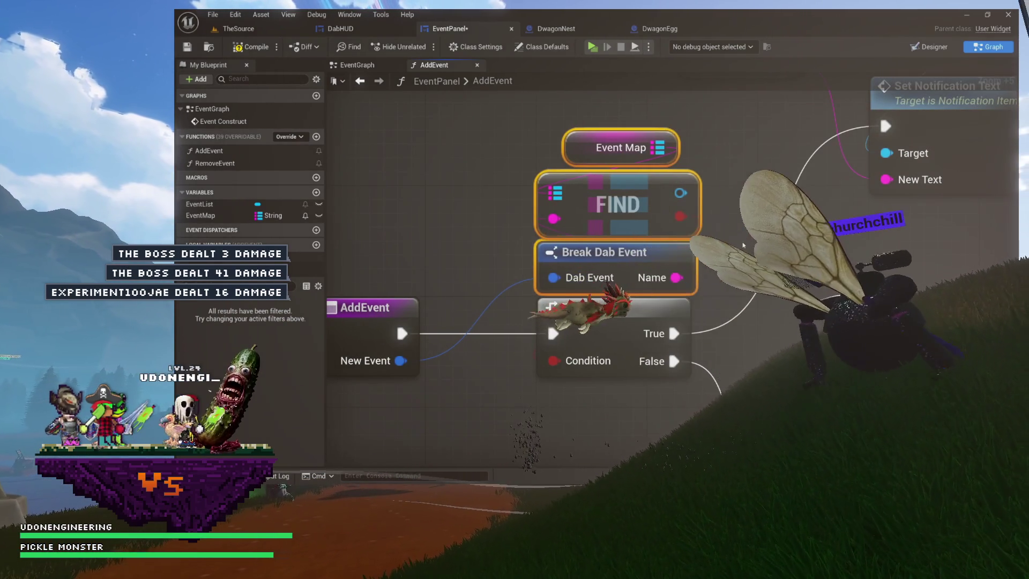
# Deselect the nodes, compile the EventPanel blueprint and launch a play preview
pyautogui.click(740, 246)
pyautogui.click(253, 47)
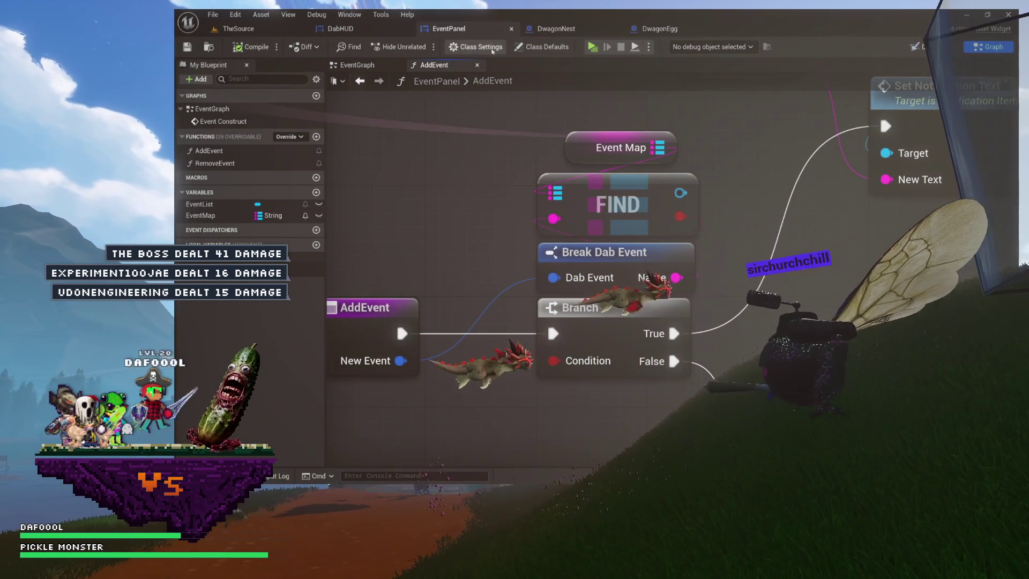
pyautogui.click(592, 46)
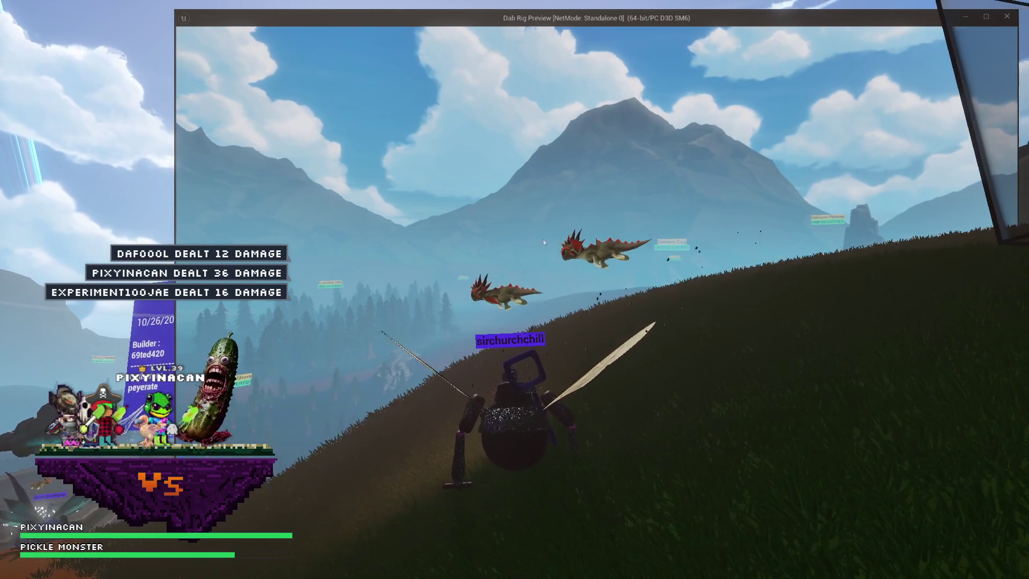
# End the play preview after the Ice Staff unlock notification and return to the AddEvent graph
pyautogui.moveTo(541, 240)
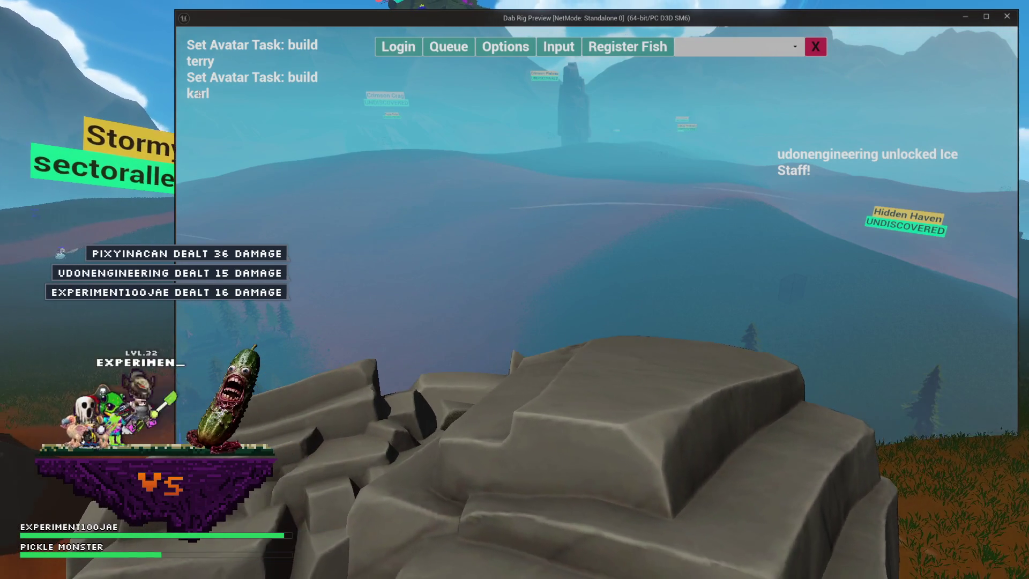
pyautogui.press('Escape')
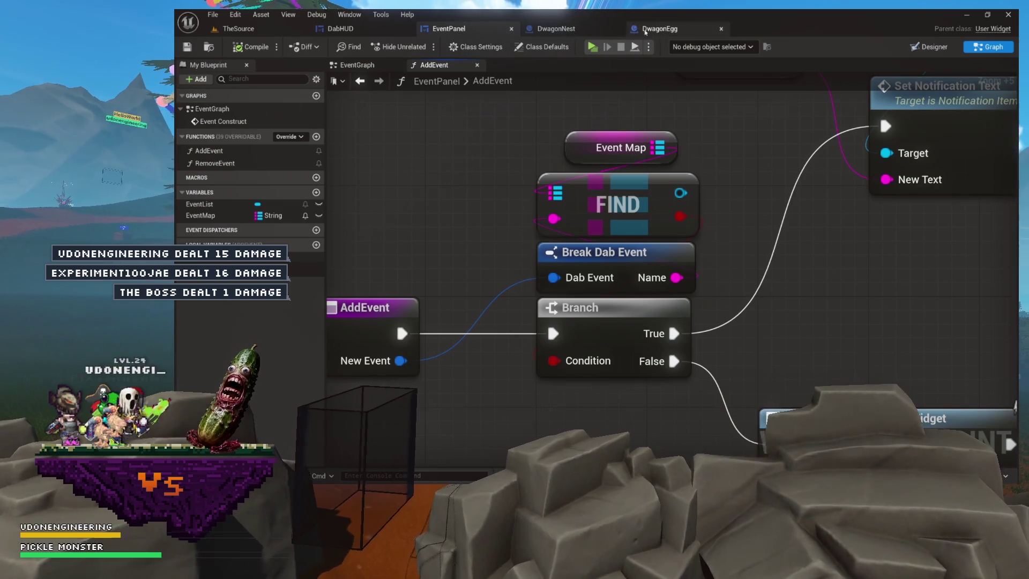
# Trace DwagonNest's TryHatch into DwagonEgg's Hatch, then return to its EventGraph's Delay and Branch
pyautogui.click(565, 35)
pyautogui.scroll(-8, 638, 175)
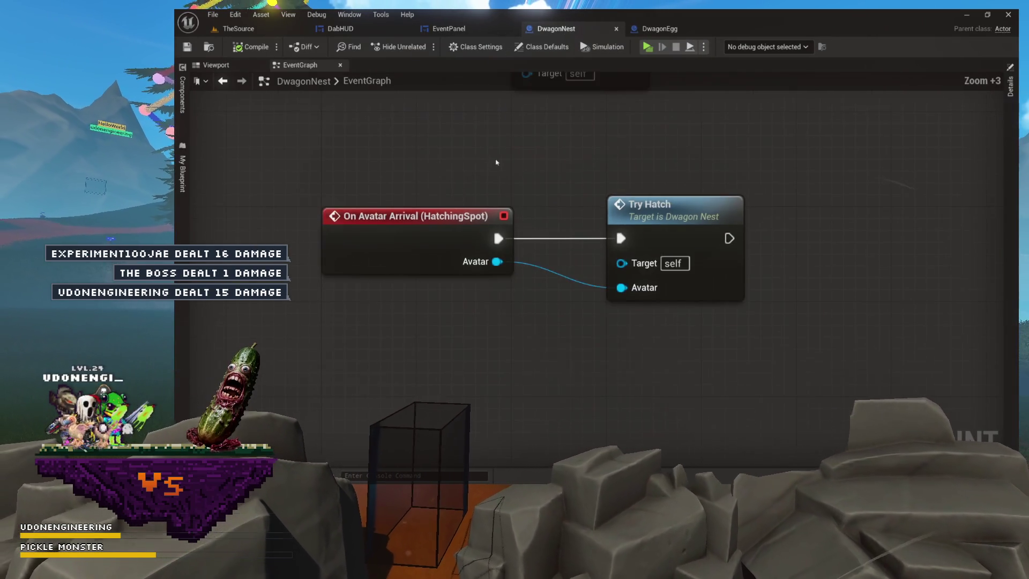
pyautogui.doubleClick(568, 190)
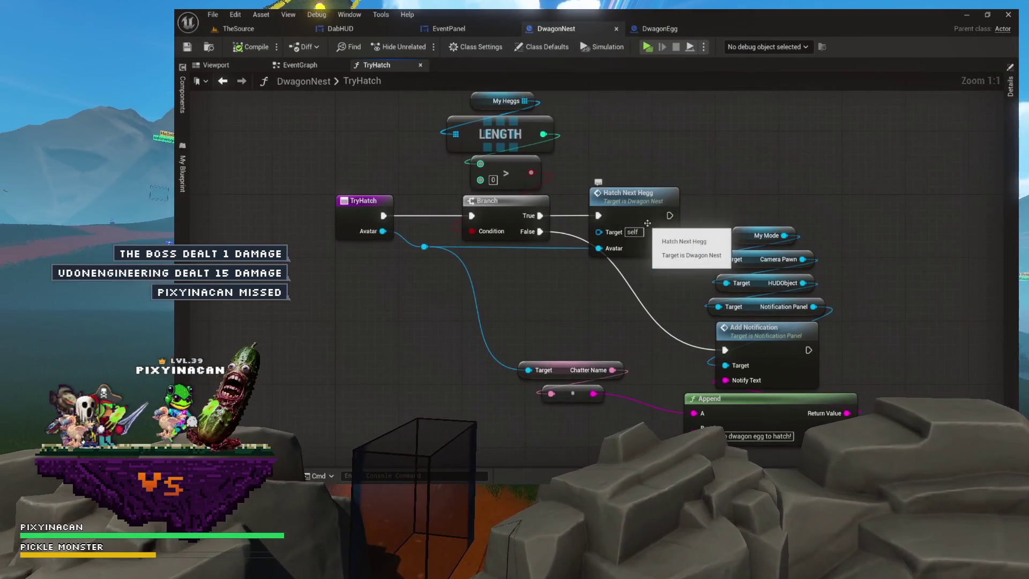
pyautogui.scroll(2, 651, 219)
pyautogui.doubleClick(578, 273)
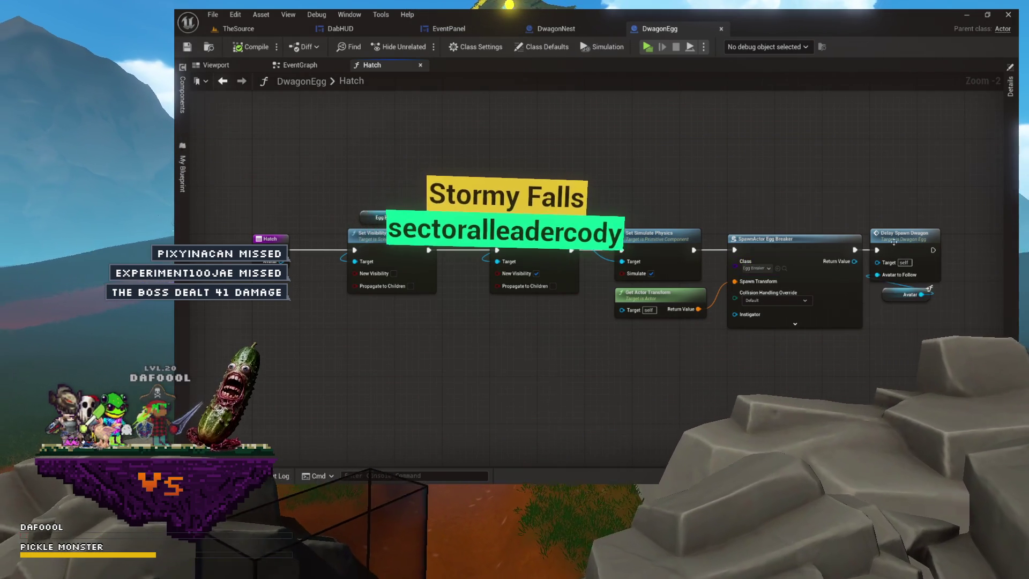
pyautogui.hotkey('alt', 'Left')
pyautogui.scroll(-3, 841, 241)
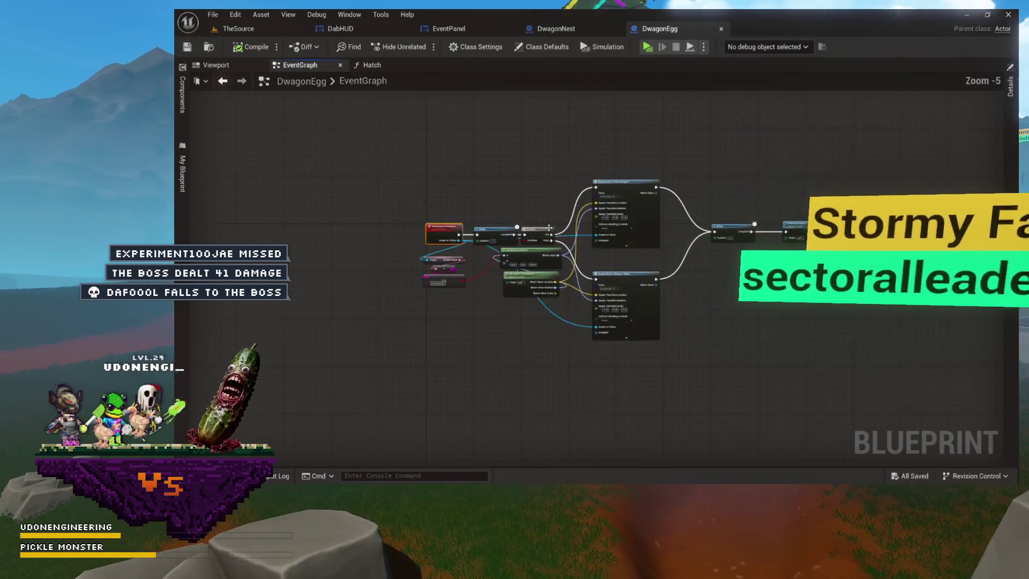
pyautogui.scroll(3, 696, 241)
pyautogui.scroll(7, 474, 132)
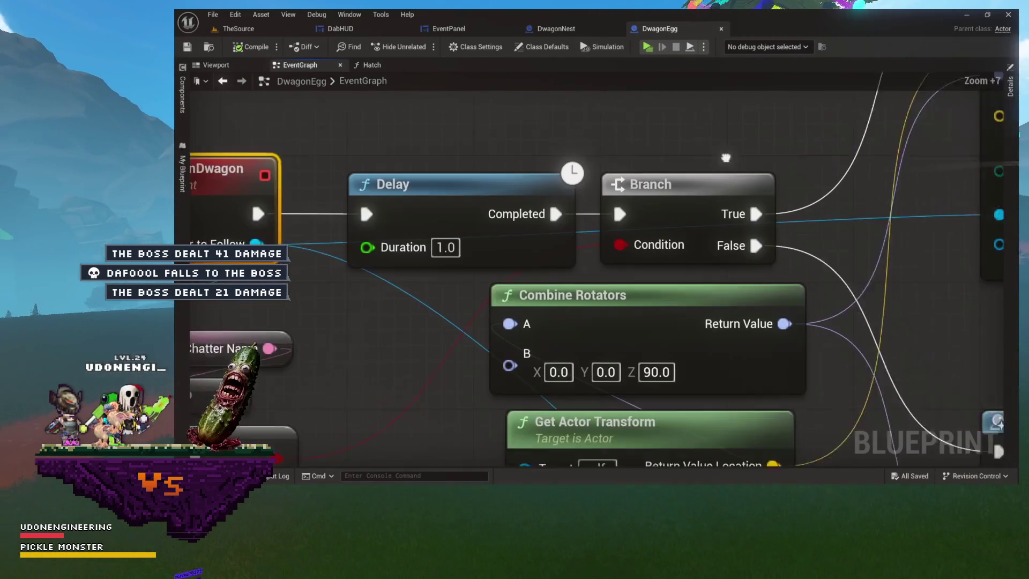
# Move the Chatter Name, Append and == pixyinacan comparison nodes up beside the Branch
pyautogui.moveTo(474, 129); pyautogui.dragTo(627, 203)
pyautogui.scroll(-7, 691, 175)
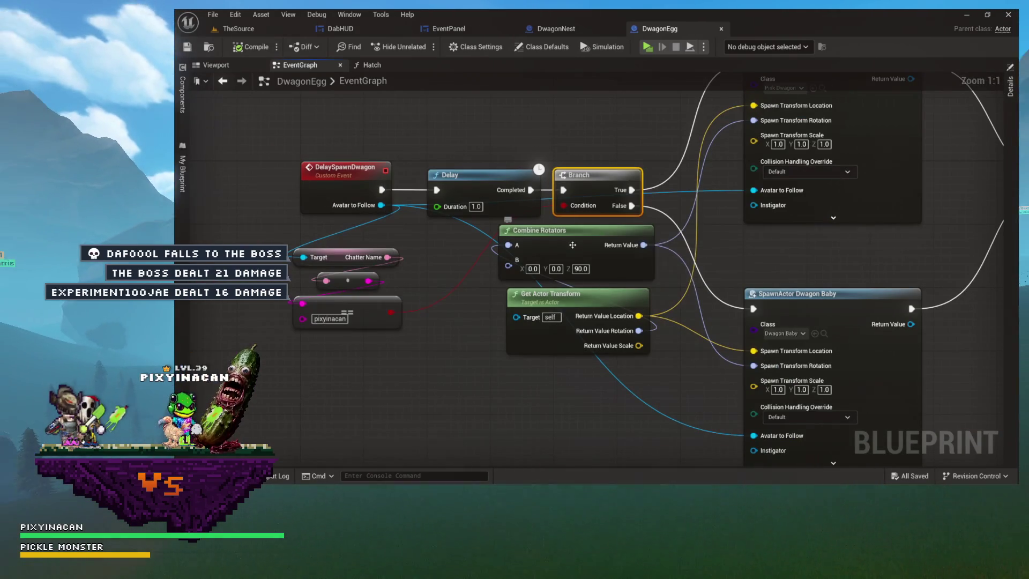
pyautogui.moveTo(355, 300)
pyautogui.mouseDown()
pyautogui.moveTo(418, 198)
pyautogui.moveTo(575, 107)
pyautogui.moveTo(605, 140)
pyautogui.mouseUp()
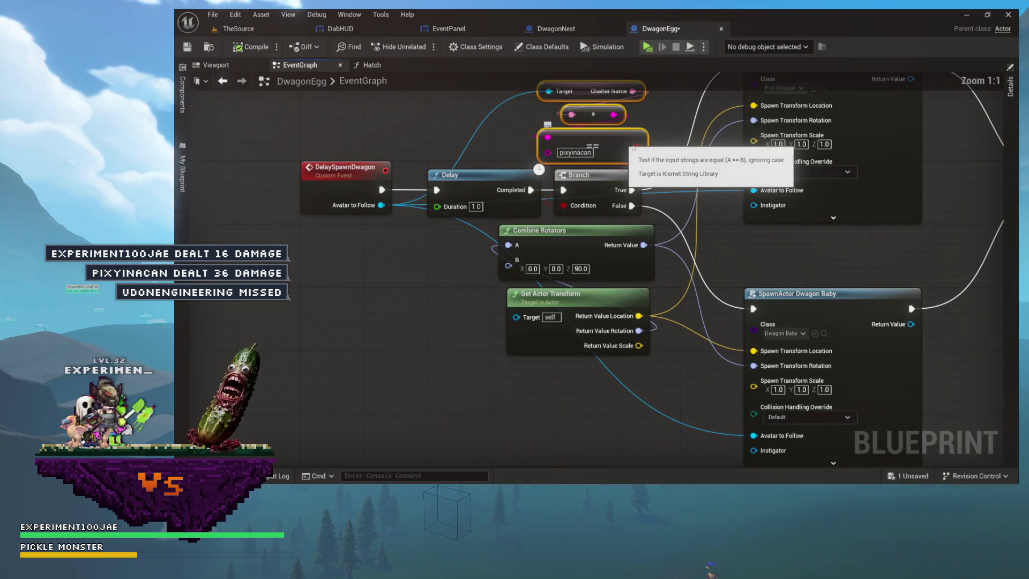
pyautogui.scroll(7, 613, 142)
pyautogui.click(691, 170)
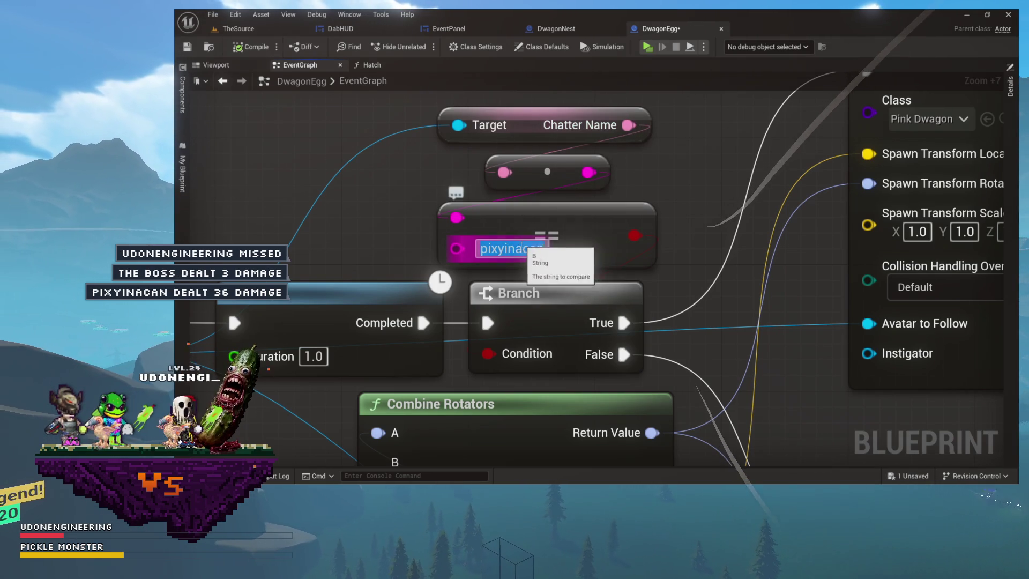
pyautogui.click(558, 293)
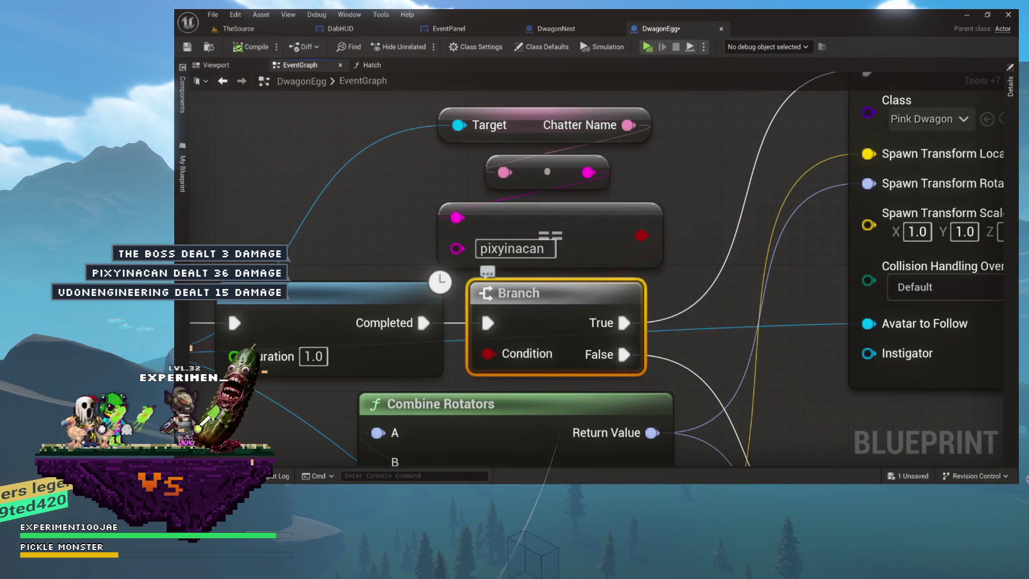
pyautogui.moveTo(558, 293); pyautogui.dragTo(527, 224)
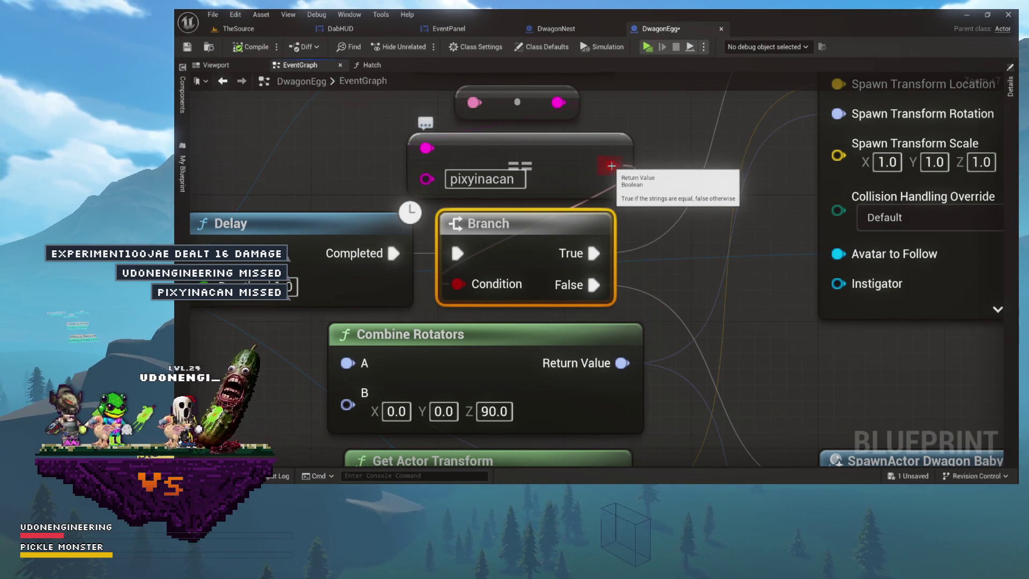
# Cancel a wire pulled from the Branch's True output and return to EventPanel's AddEvent graph
pyautogui.moveTo(590, 257); pyautogui.dragTo(692, 146)
pyautogui.press('Escape')
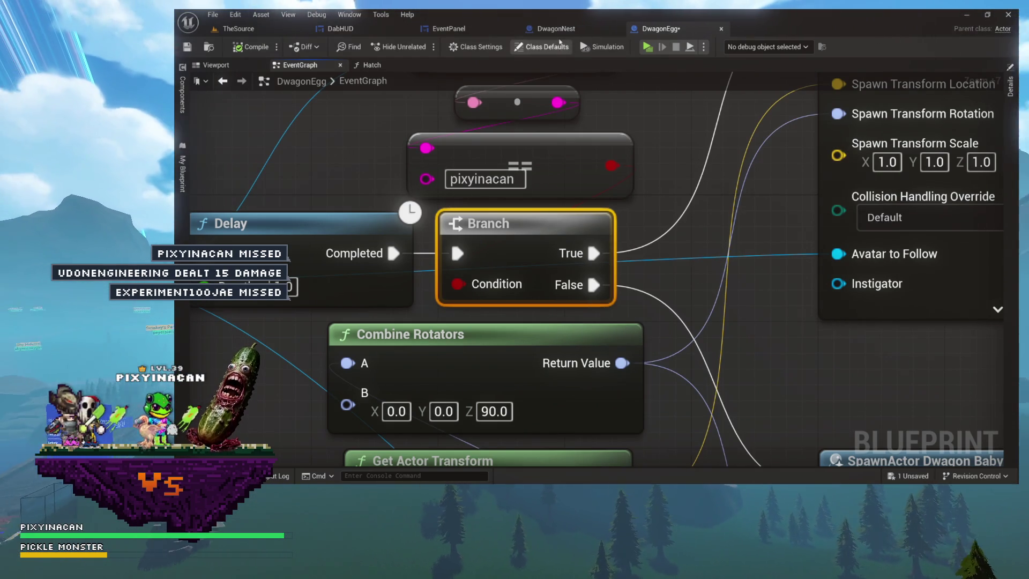
pyautogui.click(455, 29)
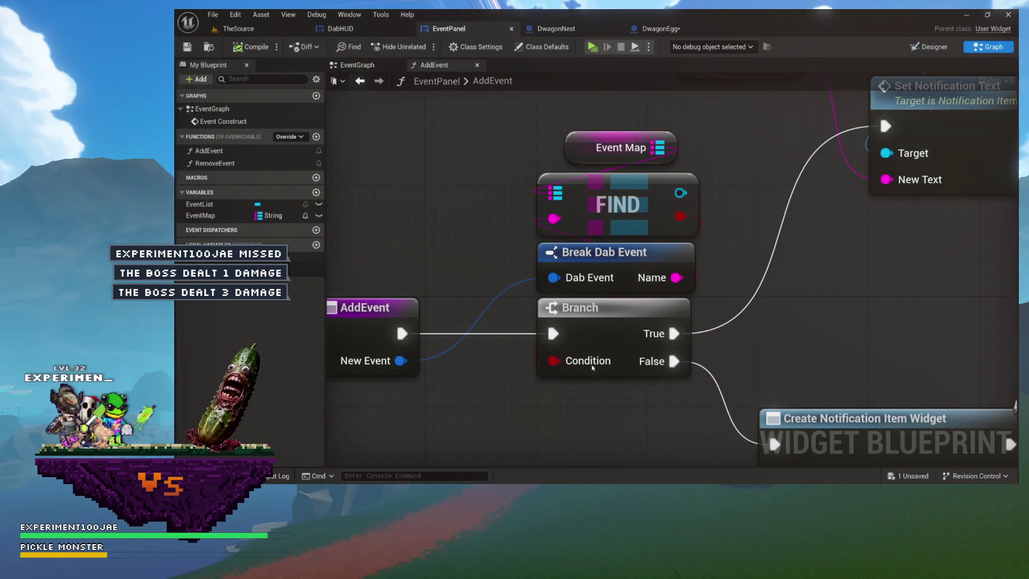
# Line up Event Map, FIND, Break Dab Event and Branch with AddEvent's execution output
pyautogui.scroll(2, 607, 391)
pyautogui.moveTo(609, 336); pyautogui.dragTo(497, 272)
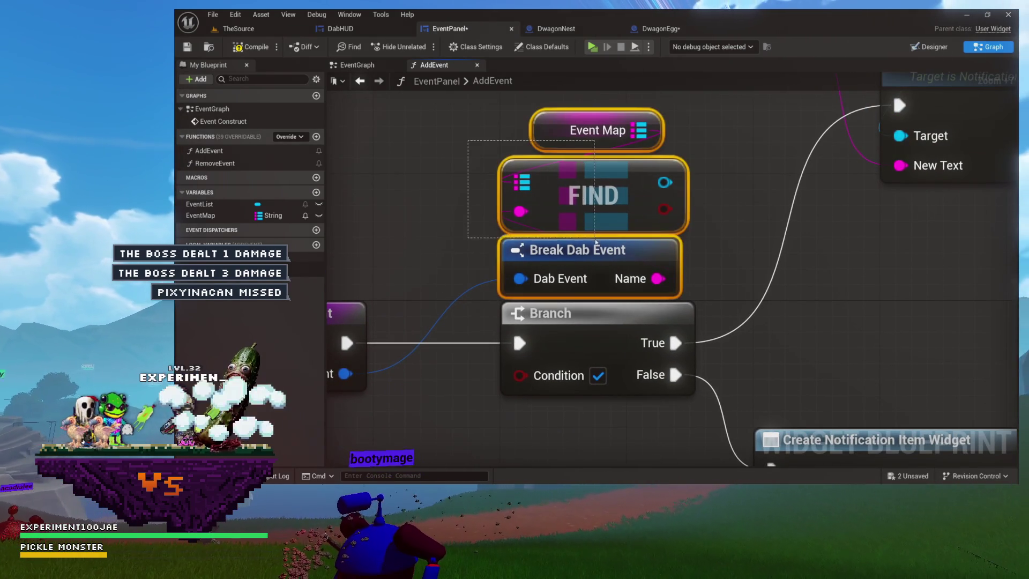
pyautogui.moveTo(595, 251)
pyautogui.mouseDown()
pyautogui.moveTo(453, 156)
pyautogui.moveTo(540, 122)
pyautogui.mouseUp()
pyautogui.moveTo(658, 290)
pyautogui.mouseDown()
pyautogui.moveTo(658, 275)
pyautogui.moveTo(659, 290)
pyautogui.mouseUp()
pyautogui.moveTo(670, 342); pyautogui.dragTo(604, 293)
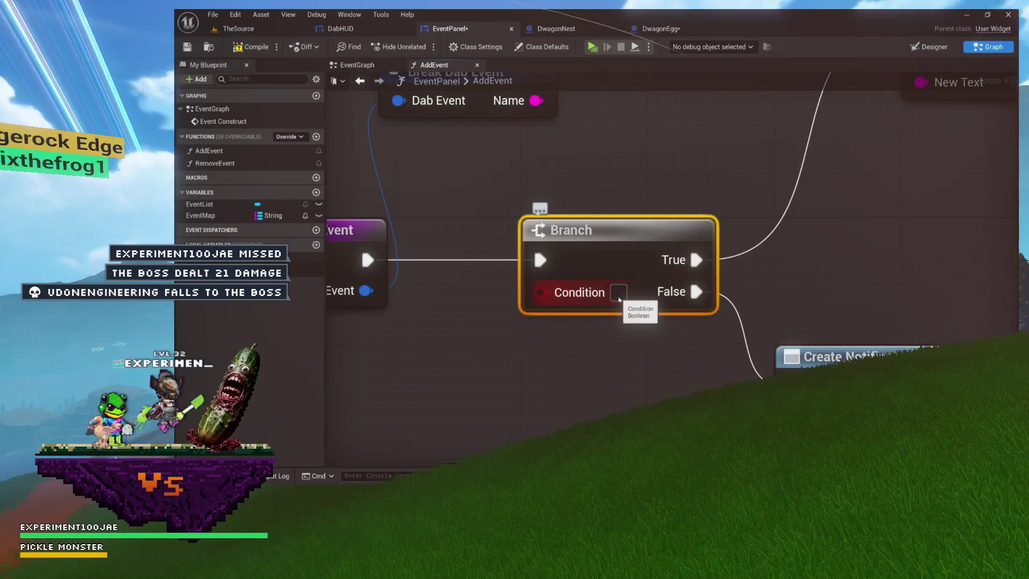
# Set the Branch's Condition checkbox to true and review the surrounding nodes
pyautogui.click(619, 295)
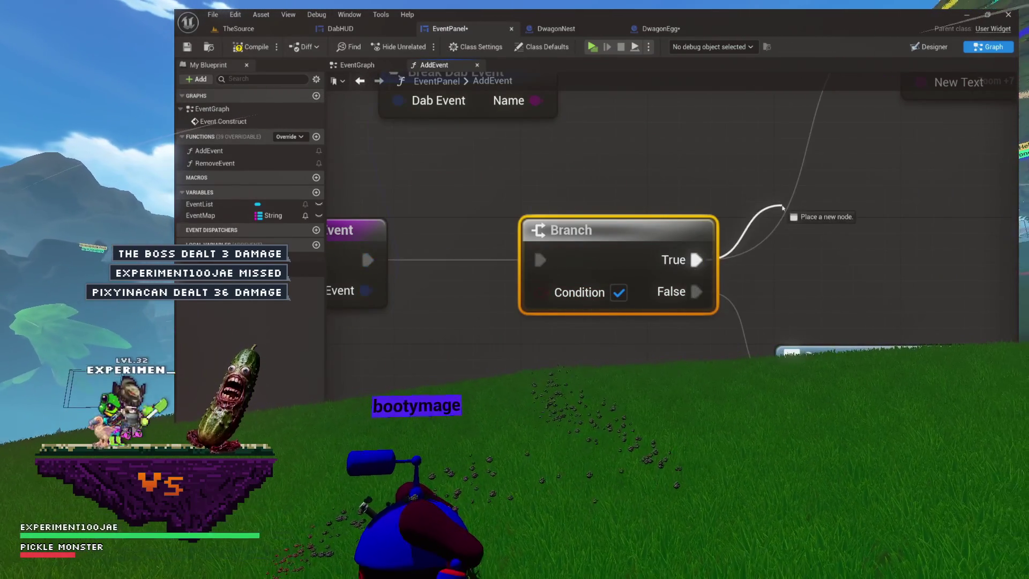
pyautogui.moveTo(782, 208); pyautogui.dragTo(638, 185)
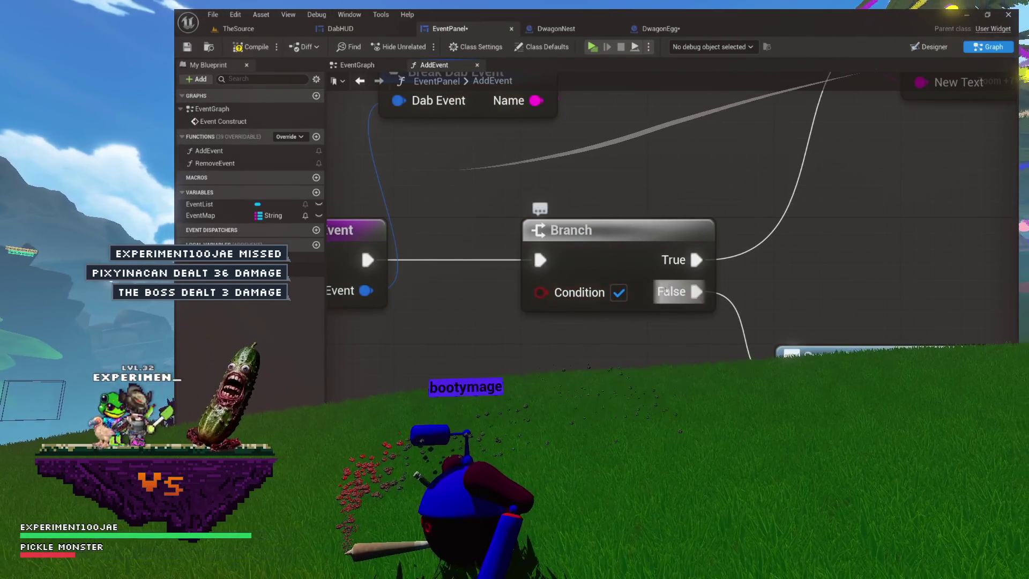
pyautogui.moveTo(731, 322)
pyautogui.mouseDown()
pyautogui.moveTo(643, 260)
pyautogui.moveTo(635, 199)
pyautogui.mouseUp()
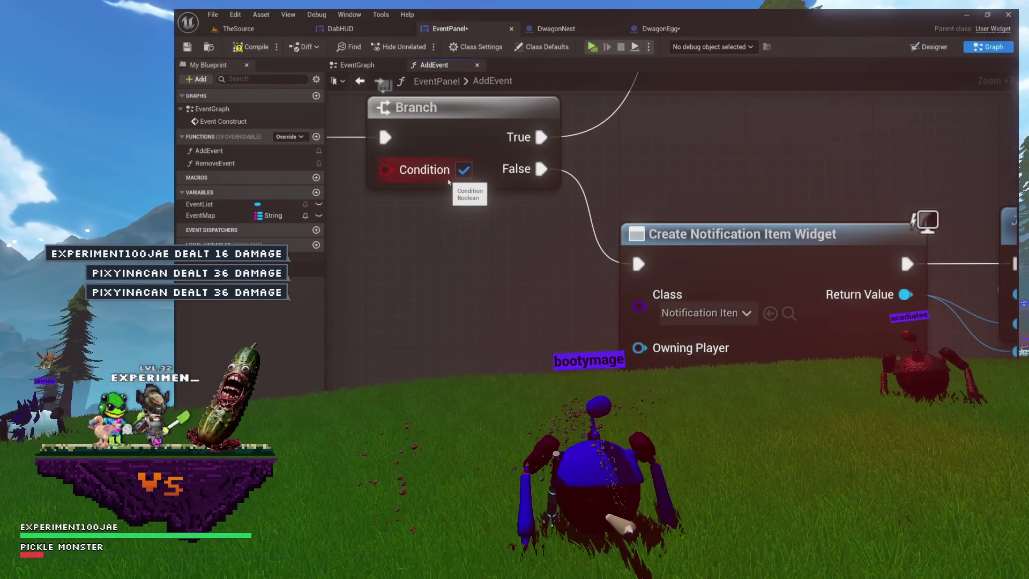
pyautogui.moveTo(449, 183)
pyautogui.mouseDown()
pyautogui.moveTo(517, 276)
pyautogui.moveTo(513, 258)
pyautogui.moveTo(457, 220)
pyautogui.mouseUp()
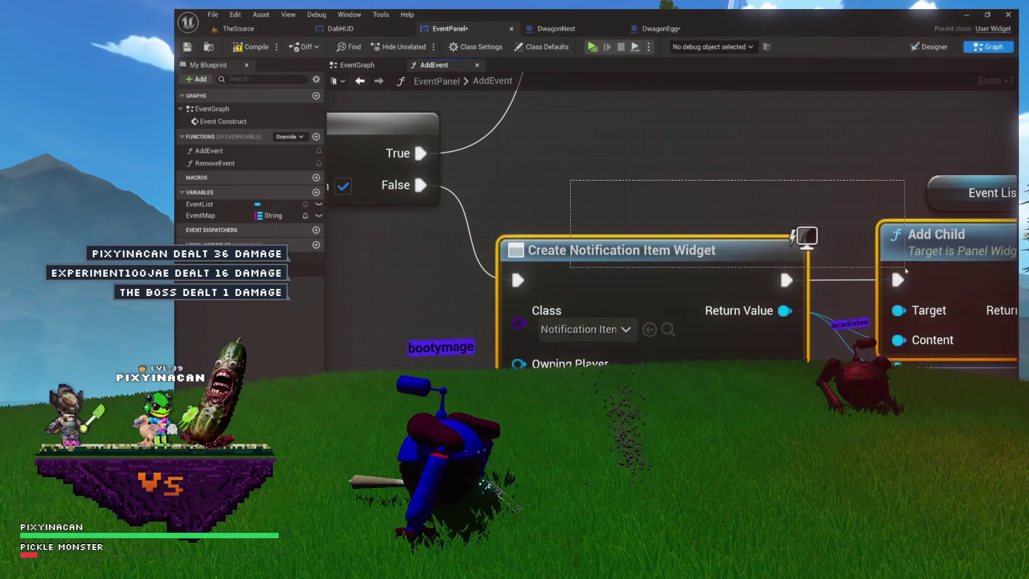
pyautogui.moveTo(757, 215)
pyautogui.mouseDown()
pyautogui.moveTo(841, 294)
pyautogui.moveTo(752, 239)
pyautogui.moveTo(680, 241)
pyautogui.moveTo(699, 301)
pyautogui.mouseUp()
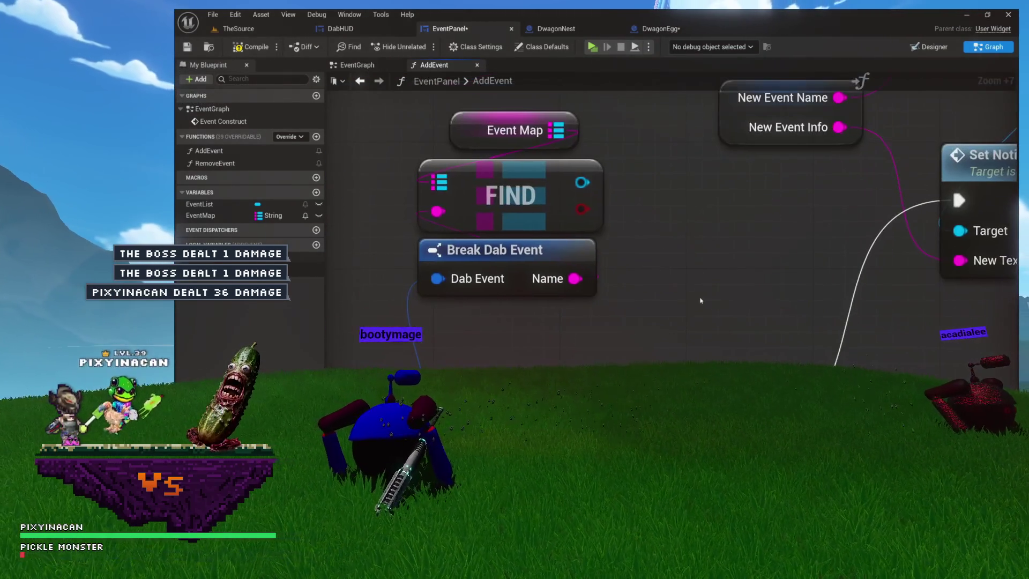
pyautogui.moveTo(599, 126)
pyautogui.mouseDown()
pyautogui.moveTo(550, 244)
pyautogui.moveTo(644, 360)
pyautogui.moveTo(608, 263)
pyautogui.mouseUp()
pyautogui.click(663, 238)
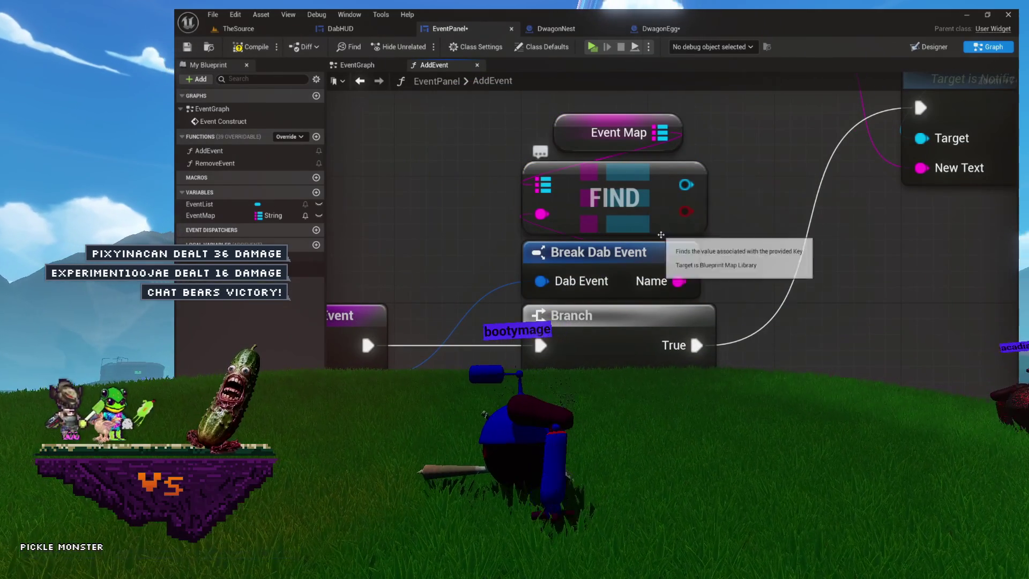
pyautogui.moveTo(685, 211); pyautogui.dragTo(635, 321)
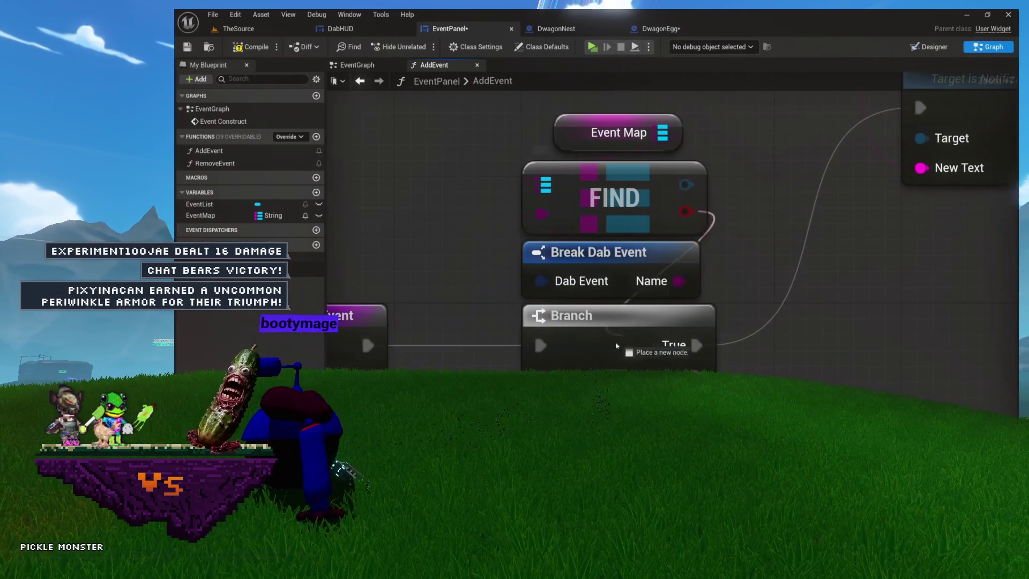
pyautogui.moveTo(581, 370)
pyautogui.mouseDown()
pyautogui.moveTo(648, 209)
pyautogui.moveTo(586, 155)
pyautogui.mouseUp()
pyautogui.moveTo(494, 145); pyautogui.dragTo(639, 245)
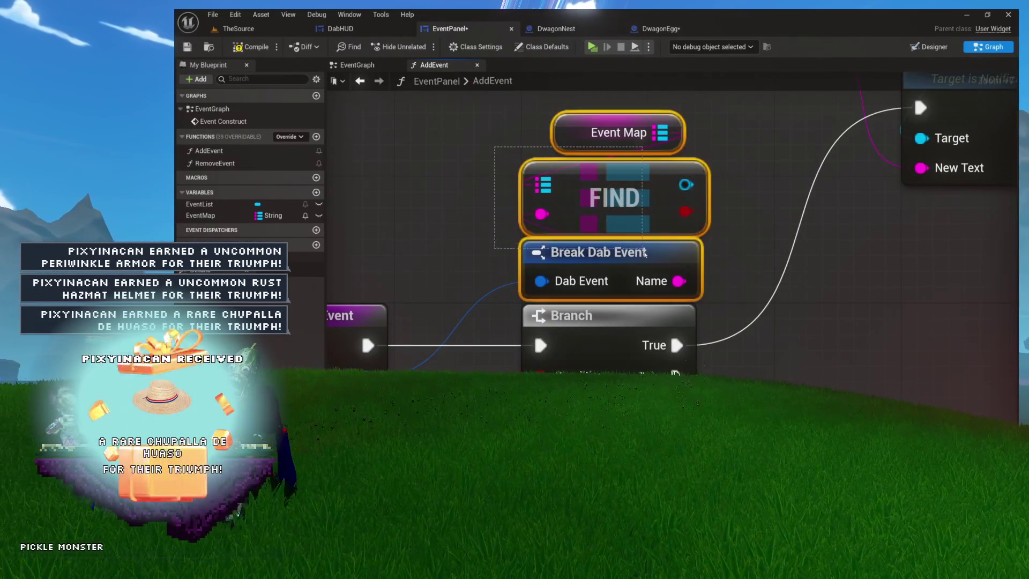
pyautogui.click(720, 255)
pyautogui.scroll(-1, 559, 207)
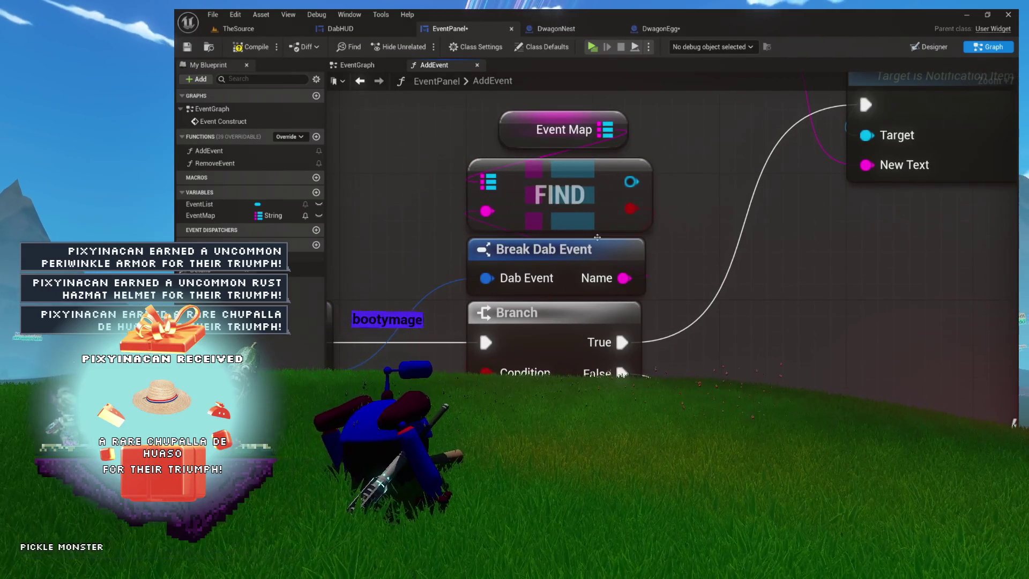
pyautogui.moveTo(670, 102); pyautogui.dragTo(472, 258)
pyautogui.moveTo(696, 267); pyautogui.dragTo(769, 231)
pyautogui.scroll(-4, 769, 231)
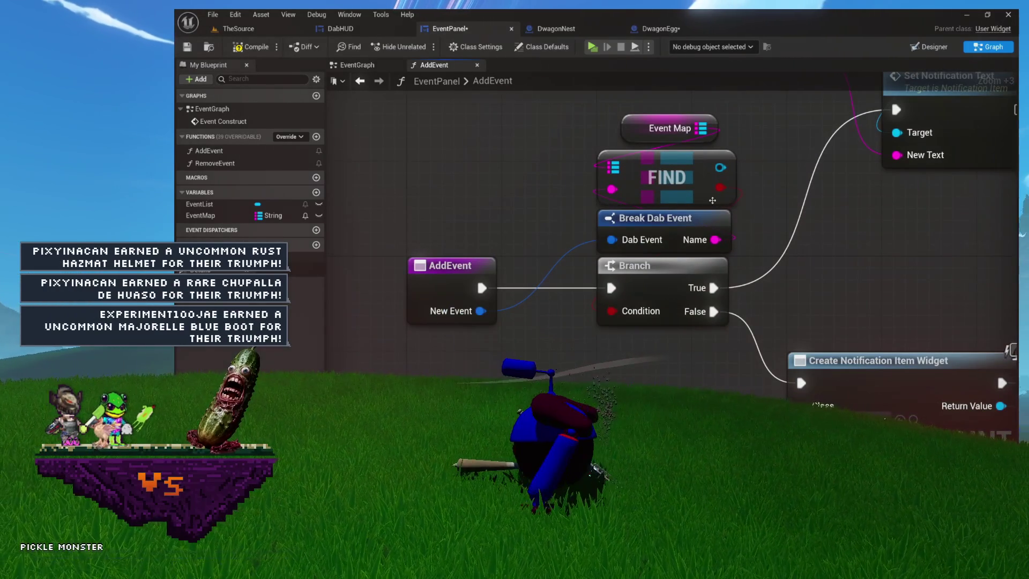
pyautogui.click(232, 49)
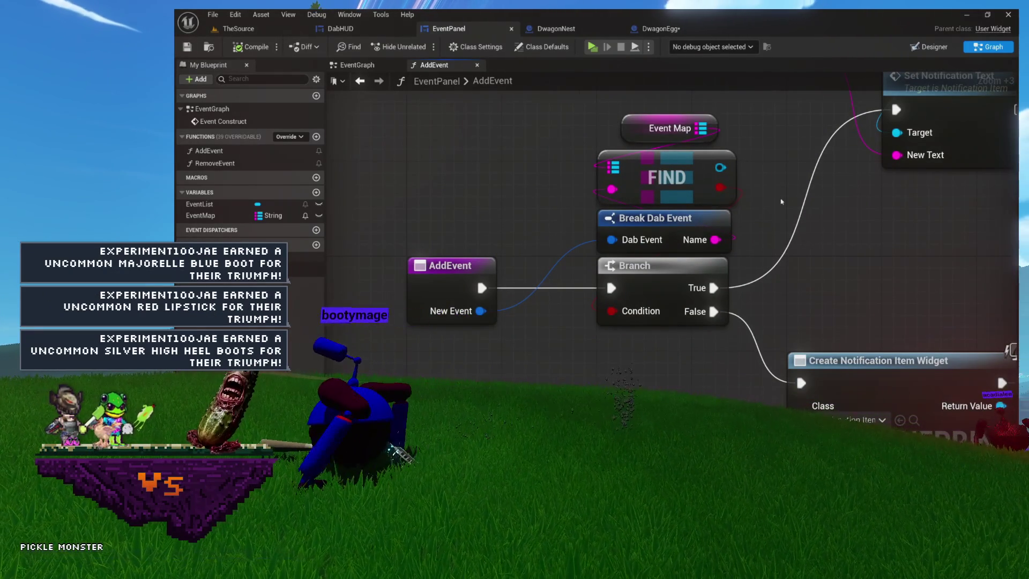
pyautogui.moveTo(776, 202); pyautogui.dragTo(582, 215)
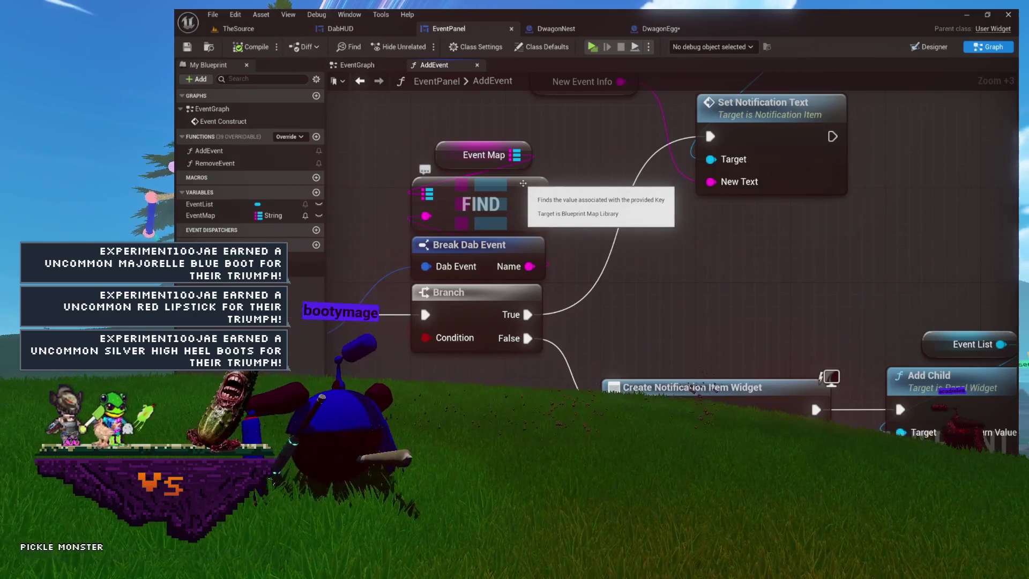
pyautogui.moveTo(589, 214); pyautogui.dragTo(677, 203)
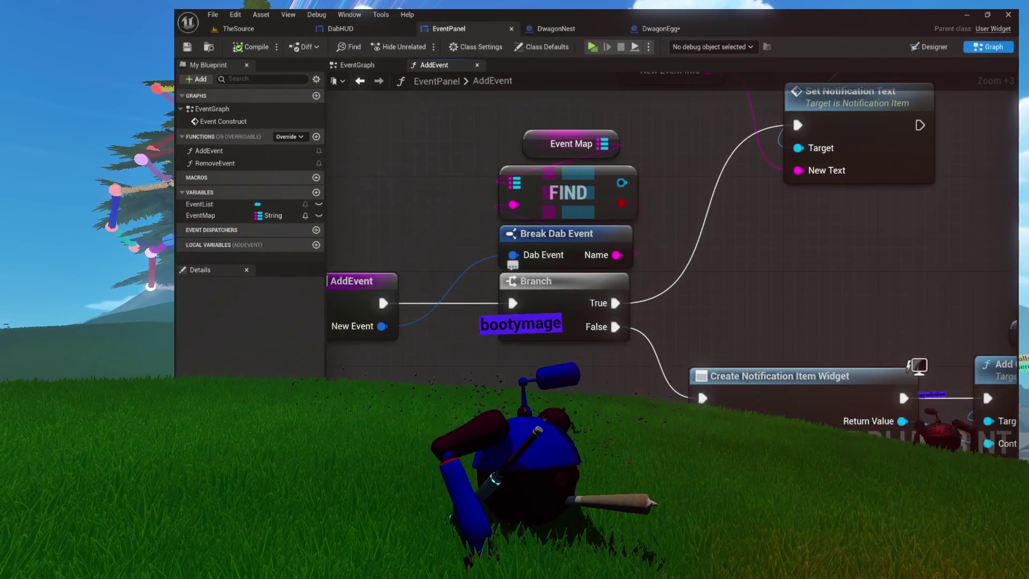
pyautogui.moveTo(649, 151); pyautogui.dragTo(568, 300)
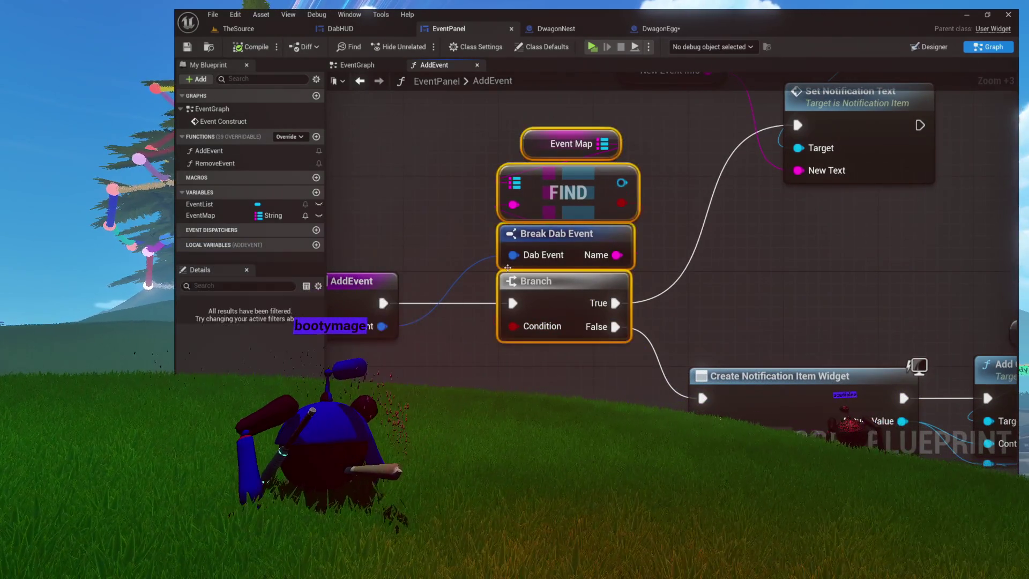
pyautogui.scroll(4, 572, 261)
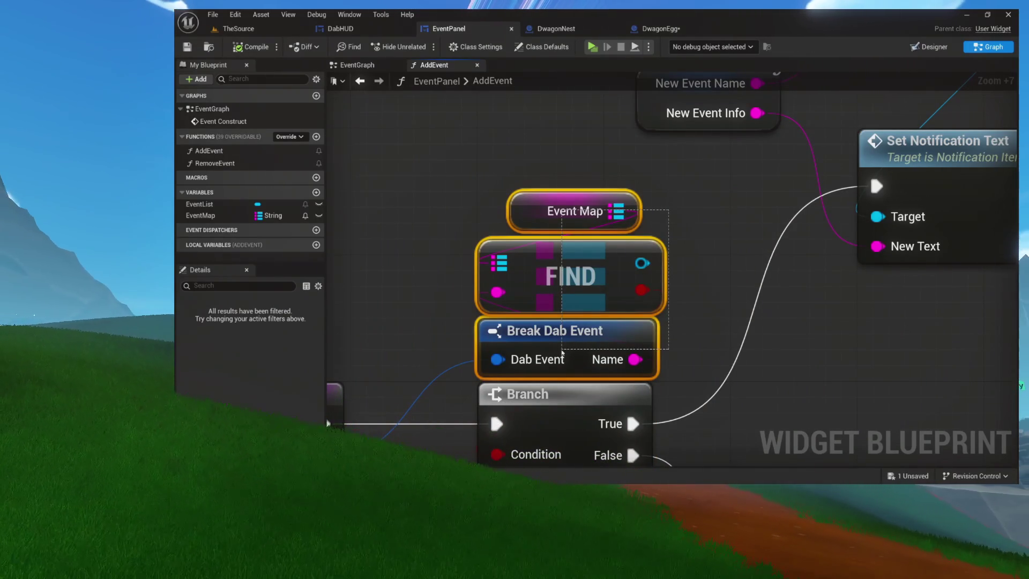
pyautogui.moveTo(744, 368)
pyautogui.mouseDown()
pyautogui.moveTo(650, 257)
pyautogui.moveTo(574, 134)
pyautogui.mouseUp()
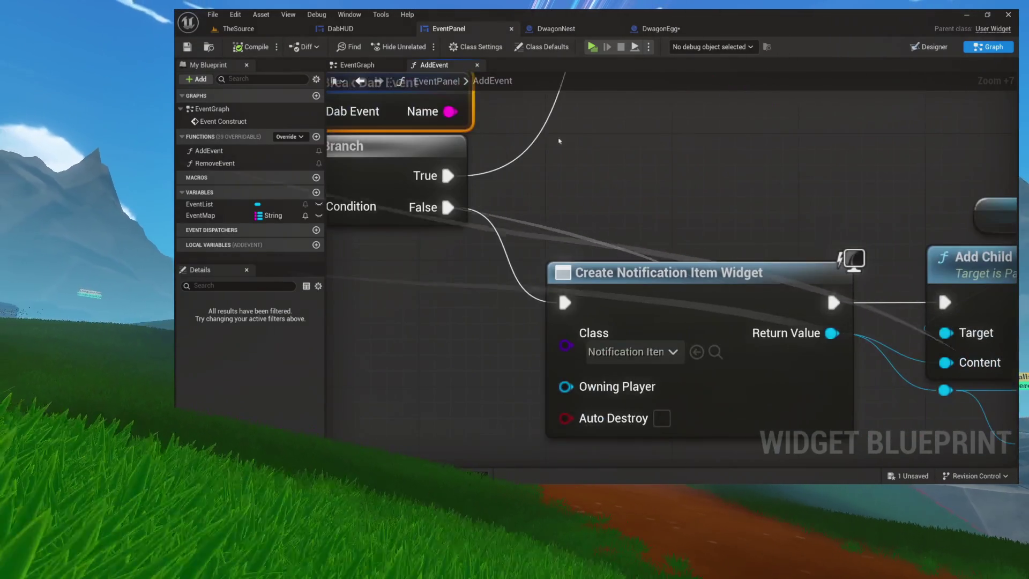
pyautogui.click(745, 316)
pyautogui.moveTo(745, 315)
pyautogui.mouseDown()
pyautogui.moveTo(620, 281)
pyautogui.moveTo(361, 287)
pyautogui.moveTo(555, 363)
pyautogui.moveTo(651, 276)
pyautogui.moveTo(799, 289)
pyautogui.mouseUp()
pyautogui.moveTo(627, 144)
pyautogui.mouseDown()
pyautogui.moveTo(423, 327)
pyautogui.moveTo(423, 434)
pyautogui.mouseUp()
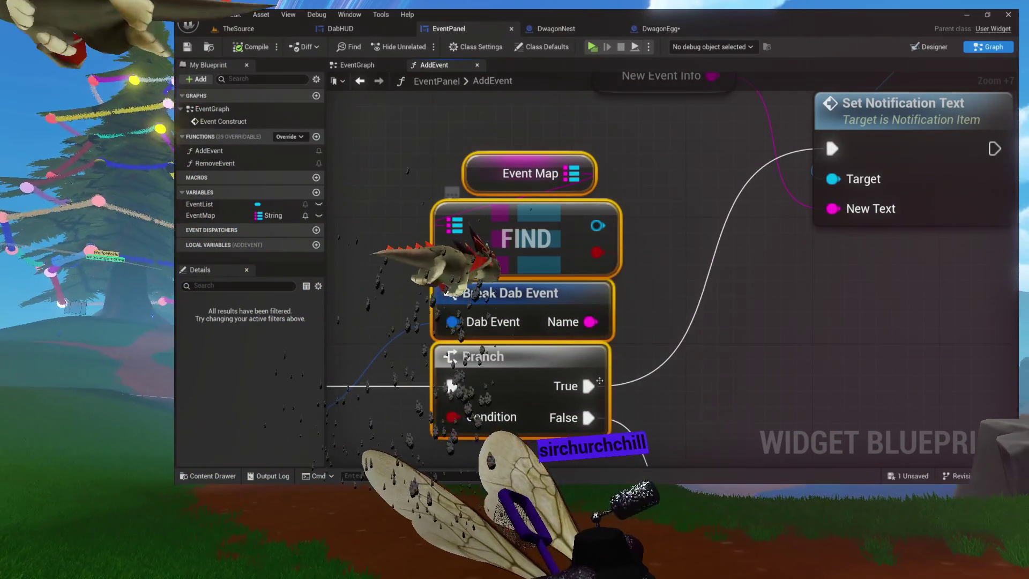
pyautogui.moveTo(589, 396)
pyautogui.mouseDown()
pyautogui.moveTo(589, 319)
pyautogui.moveTo(507, 367)
pyautogui.moveTo(498, 390)
pyautogui.moveTo(518, 448)
pyautogui.mouseUp()
pyautogui.hotkey('ctrl', 'a')
pyautogui.moveTo(550, 286)
pyautogui.mouseDown()
pyautogui.moveTo(571, 223)
pyautogui.moveTo(582, 271)
pyautogui.mouseUp()
pyautogui.moveTo(602, 172)
pyautogui.mouseDown()
pyautogui.moveTo(609, 223)
pyautogui.moveTo(596, 248)
pyautogui.moveTo(507, 253)
pyautogui.moveTo(538, 292)
pyautogui.moveTo(553, 345)
pyautogui.mouseUp()
pyautogui.click(508, 252)
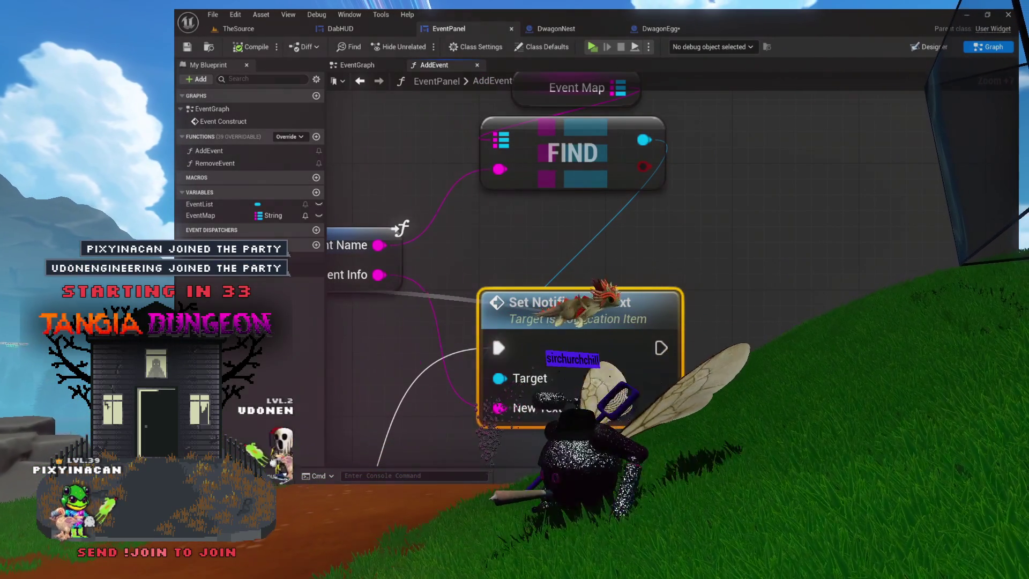
# Lower the Event Map and FIND nodes and reposition the function entry node
pyautogui.moveTo(661, 273); pyautogui.dragTo(668, 278)
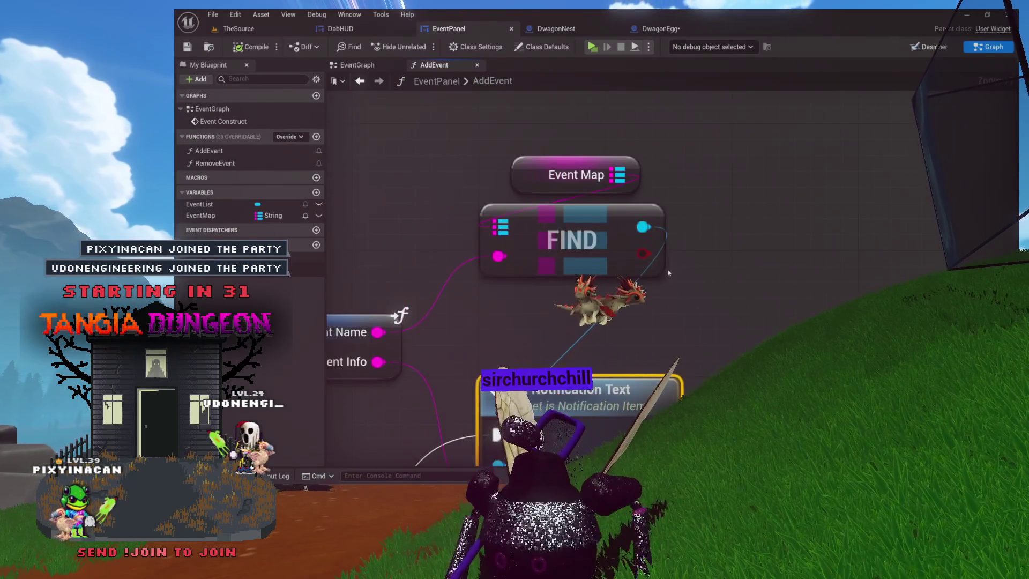
pyautogui.moveTo(682, 137); pyautogui.dragTo(475, 252)
pyautogui.moveTo(562, 239)
pyautogui.mouseDown()
pyautogui.moveTo(562, 164)
pyautogui.moveTo(561, 260)
pyautogui.mouseUp()
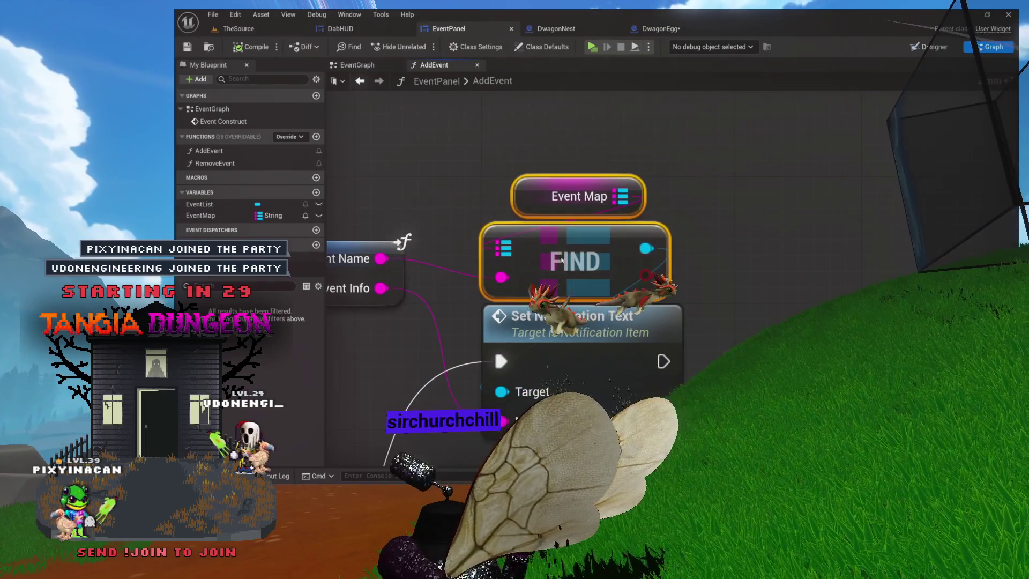
pyautogui.moveTo(498, 224)
pyautogui.mouseDown()
pyautogui.moveTo(442, 209)
pyautogui.moveTo(487, 299)
pyautogui.mouseUp()
pyautogui.click(456, 236)
pyautogui.scroll(-4, 513, 189)
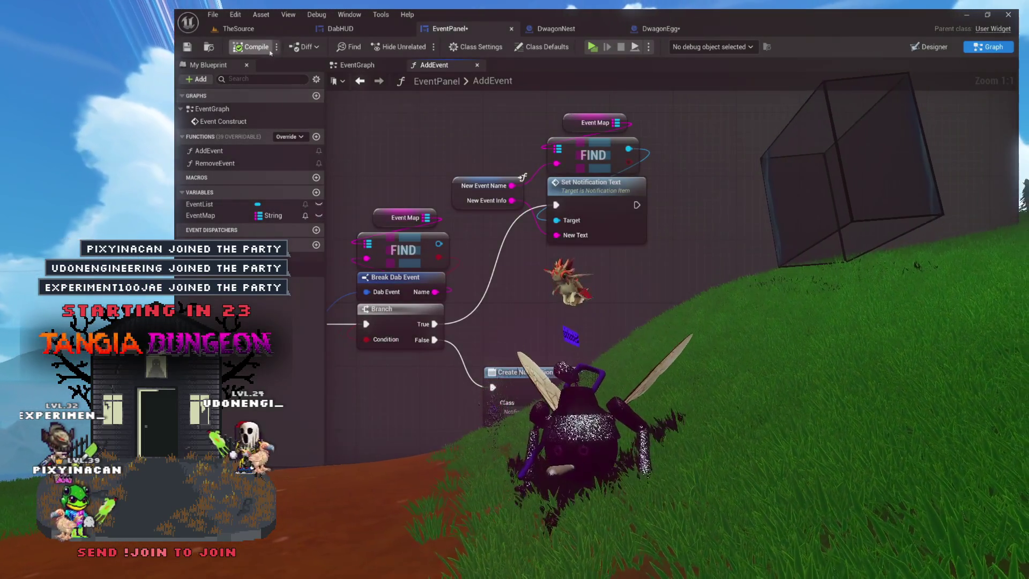
# Compile EventPanel, look over the graph's nodes, and switch to the DwagonEgg blueprint
pyautogui.click(251, 47)
pyautogui.moveTo(676, 227); pyautogui.dragTo(691, 131)
pyautogui.moveTo(764, 192); pyautogui.dragTo(785, 192)
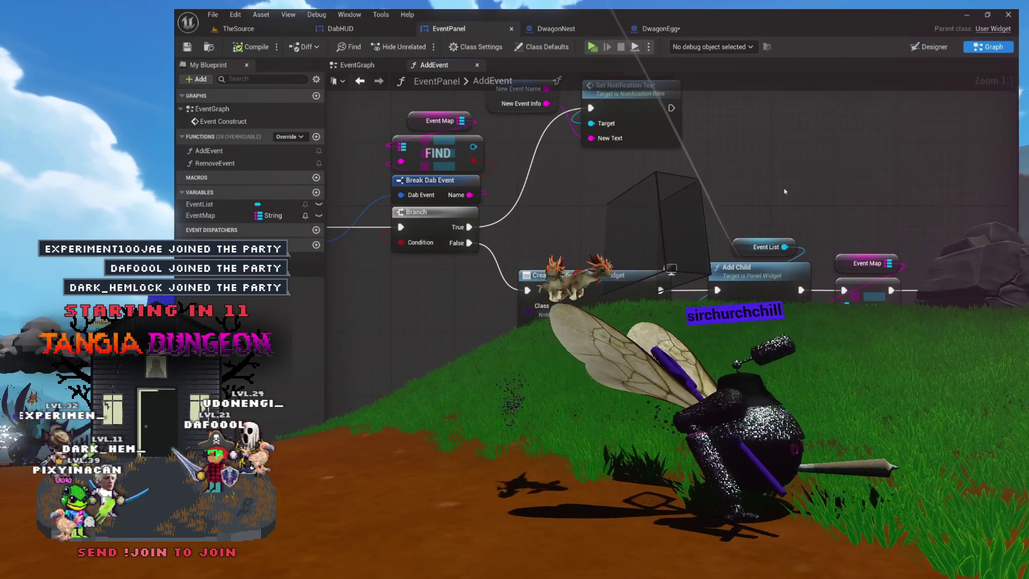
pyautogui.moveTo(620, 138)
pyautogui.mouseDown()
pyautogui.moveTo(446, 146)
pyautogui.moveTo(453, 117)
pyautogui.moveTo(481, 102)
pyautogui.mouseUp()
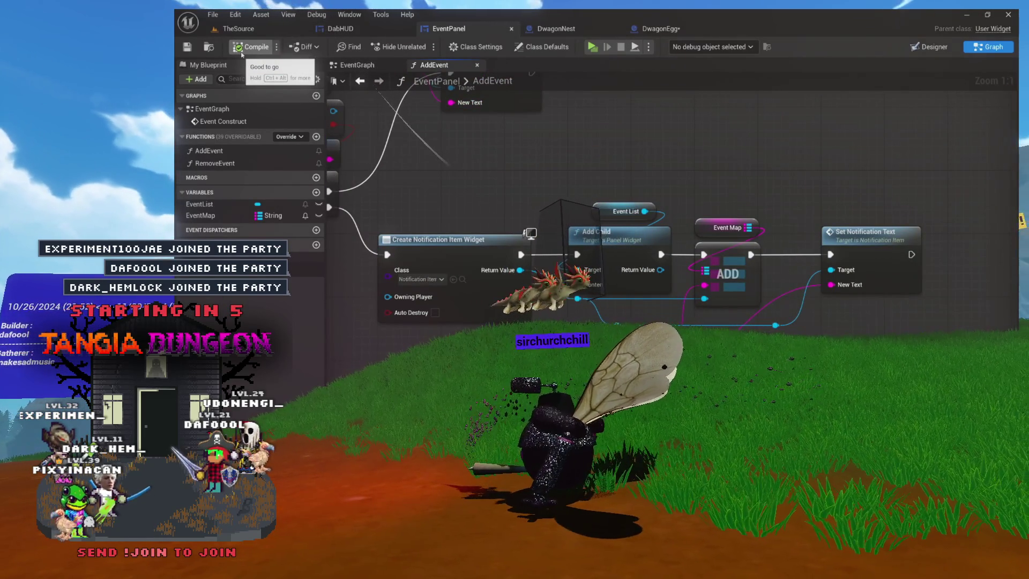
pyautogui.moveTo(498, 203)
pyautogui.mouseDown()
pyautogui.moveTo(575, 211)
pyautogui.moveTo(602, 244)
pyautogui.mouseUp()
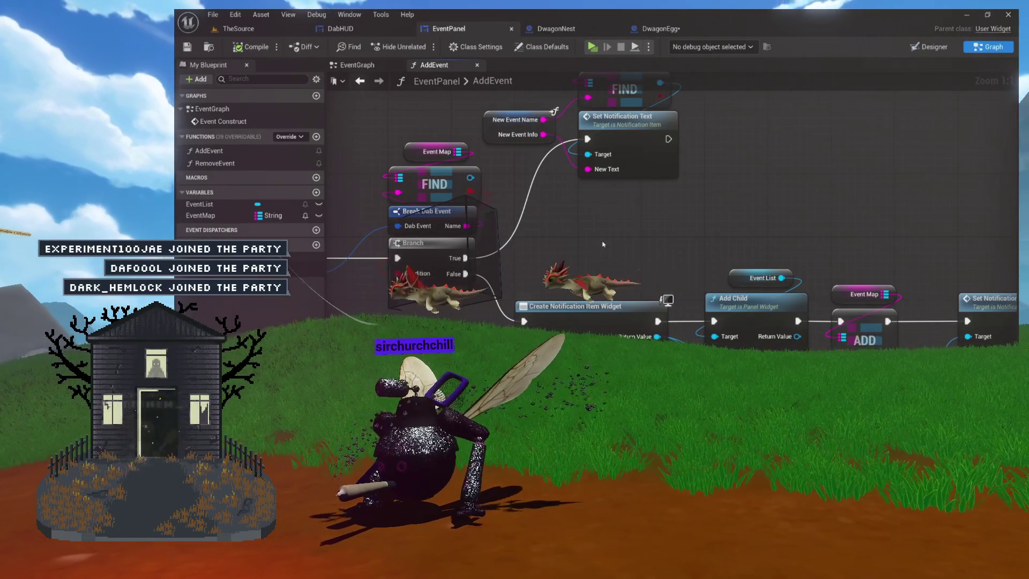
pyautogui.click(660, 29)
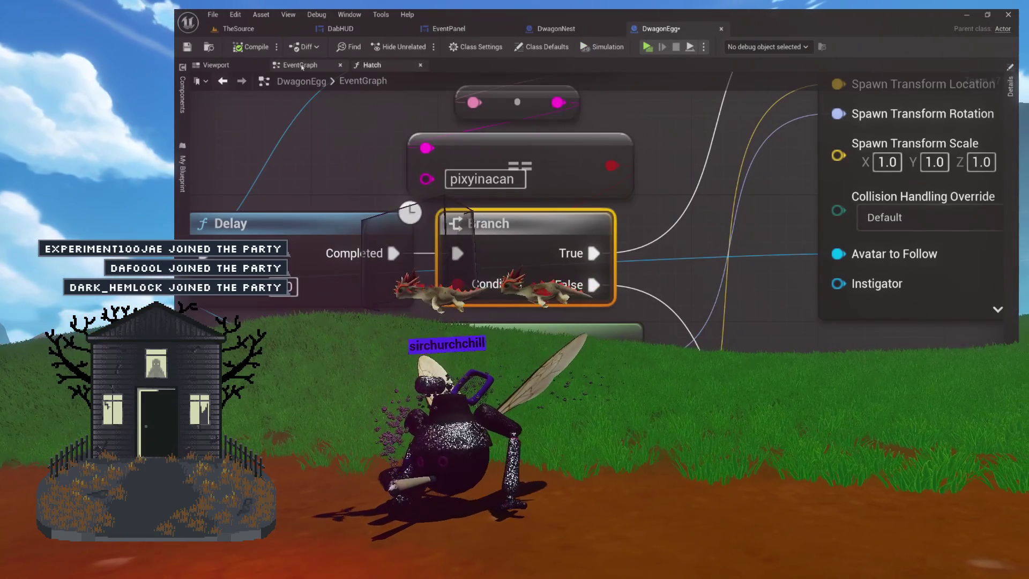
# Compile and save DwagonEgg, nudging the equals comparison node to the right
pyautogui.click(256, 47)
pyautogui.moveTo(550, 137)
pyautogui.mouseDown()
pyautogui.moveTo(562, 137)
pyautogui.moveTo(563, 234)
pyautogui.mouseUp()
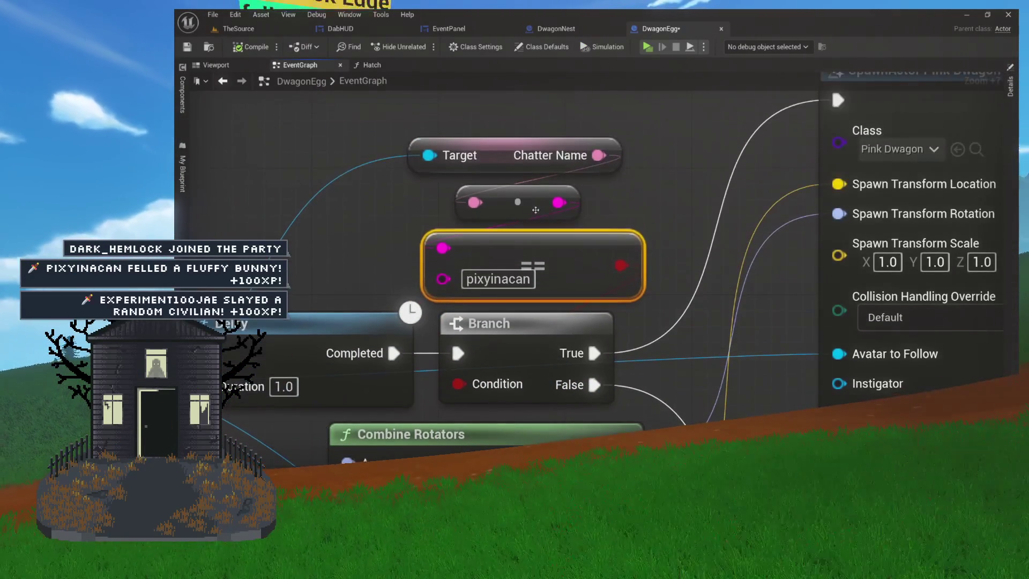
pyautogui.click(529, 209)
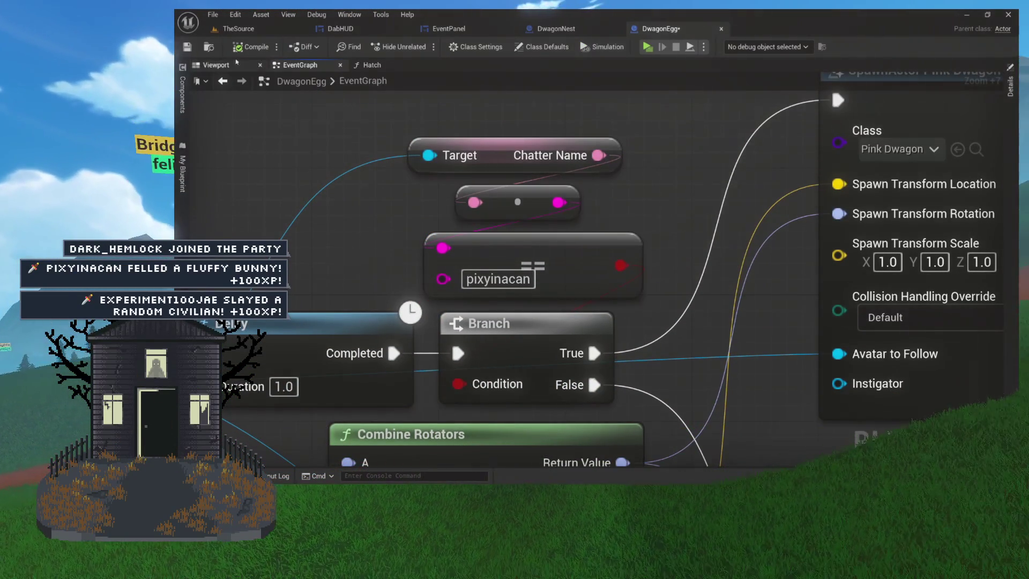
# Return through the Hatch and DwagonNest tabs to EventPanel's AddEvent graph and open the Content Drawer
pyautogui.click(390, 65)
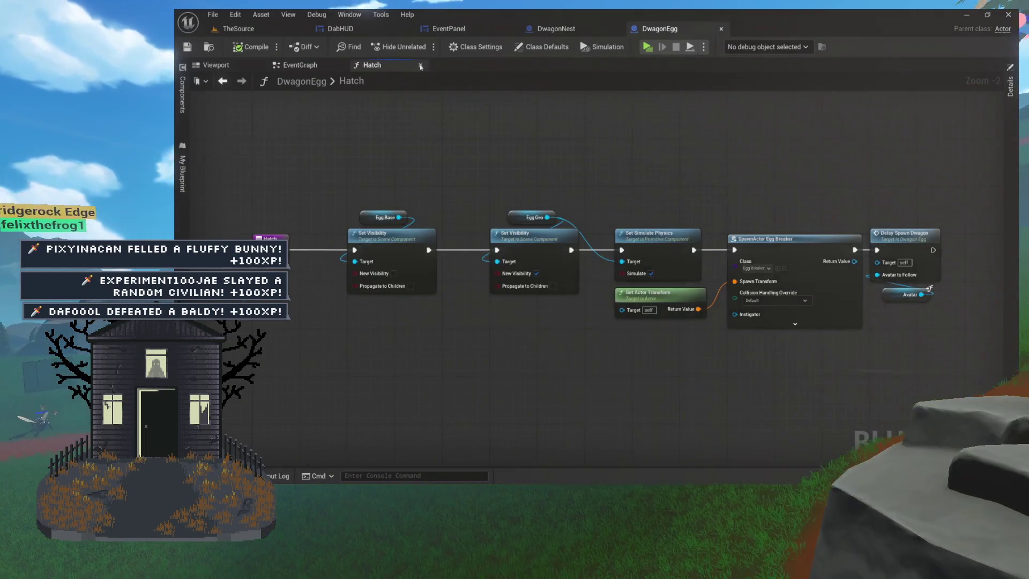
pyautogui.click(421, 66)
pyautogui.click(542, 33)
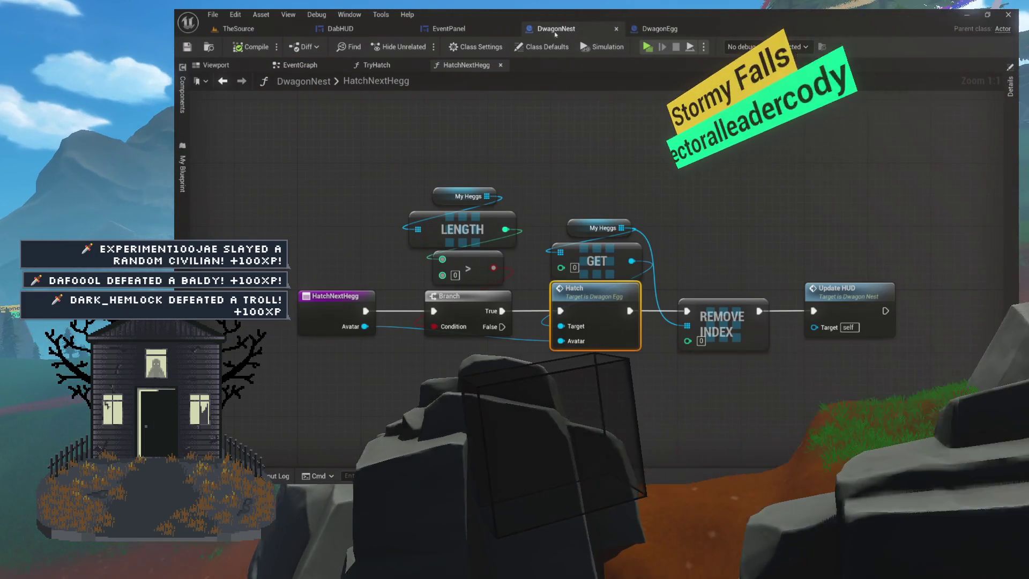
pyautogui.click(488, 31)
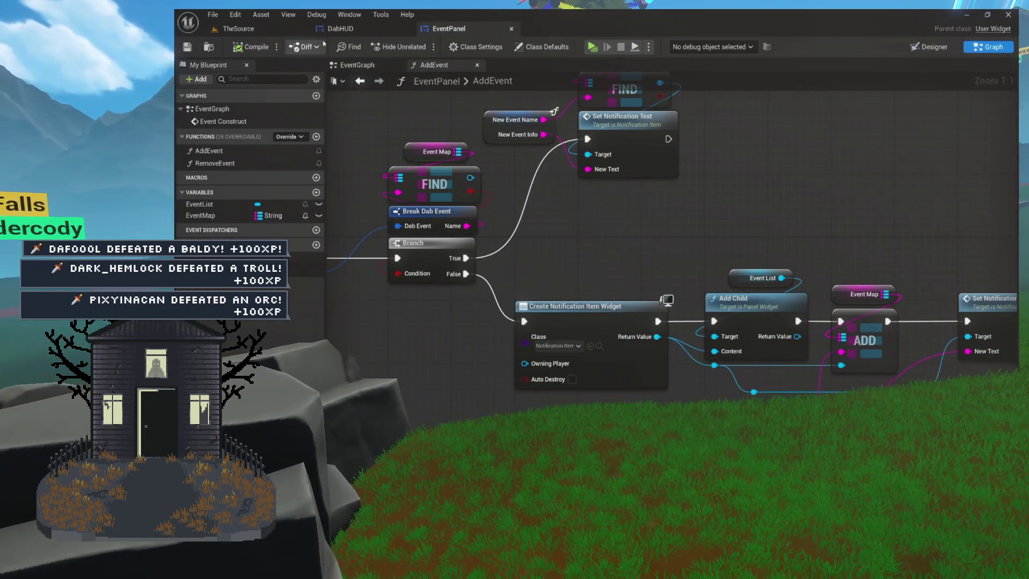
pyautogui.hotkey('ctrl', 'space')
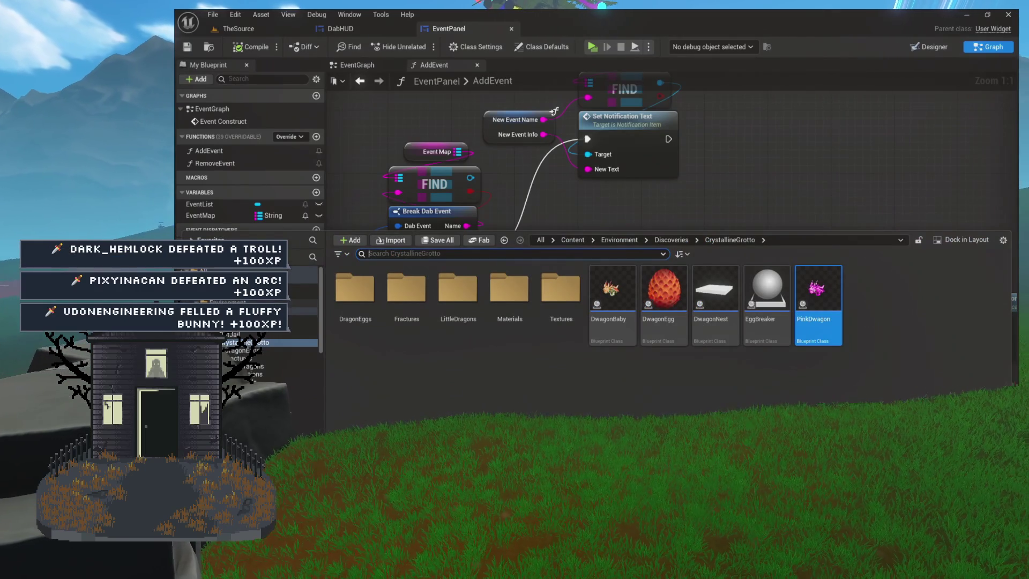
# Browse Environment > Games > KarlVSTerry > Buildings in the Content Drawer and open KaijuSummoner
pyautogui.keyDown('shift'); pyautogui.click(228, 303); pyautogui.keyUp('shift')
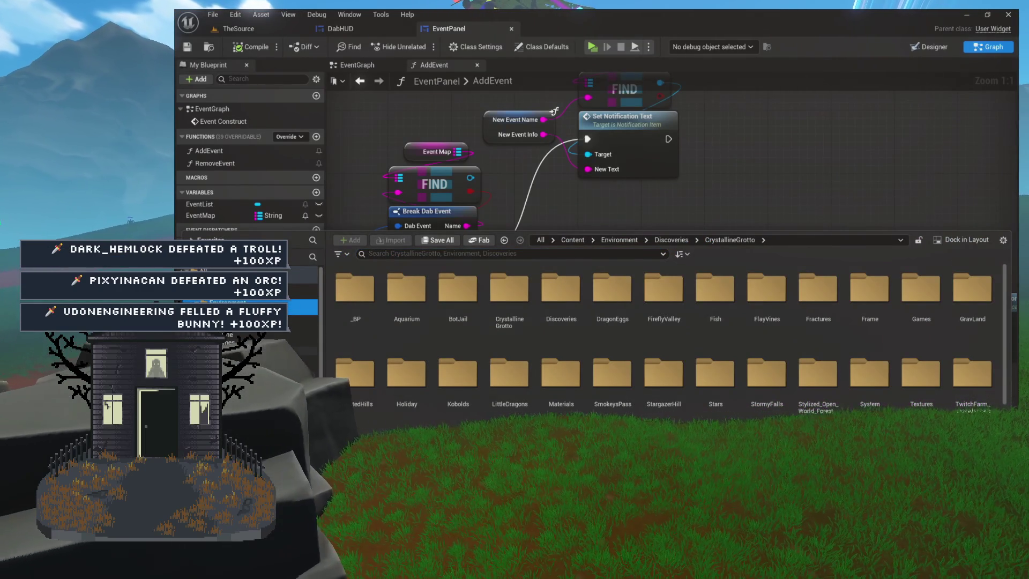
pyautogui.click(236, 342)
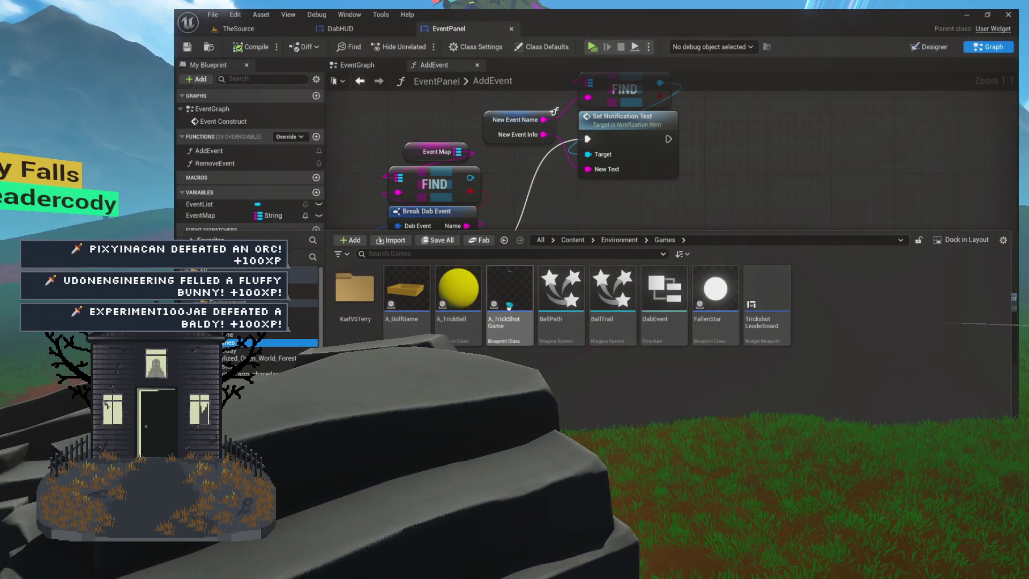
pyautogui.doubleClick(355, 289)
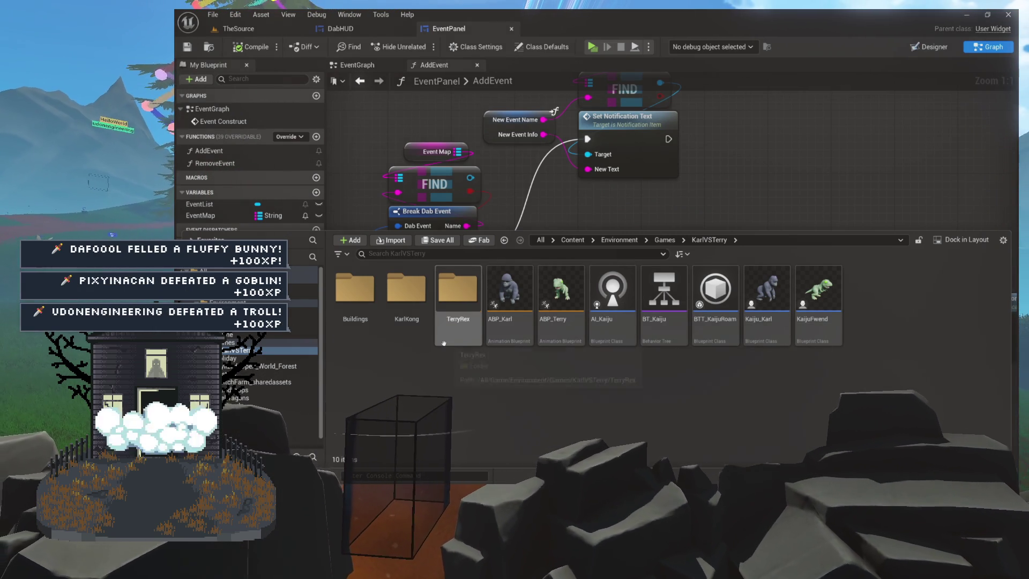
pyautogui.doubleClick(378, 300)
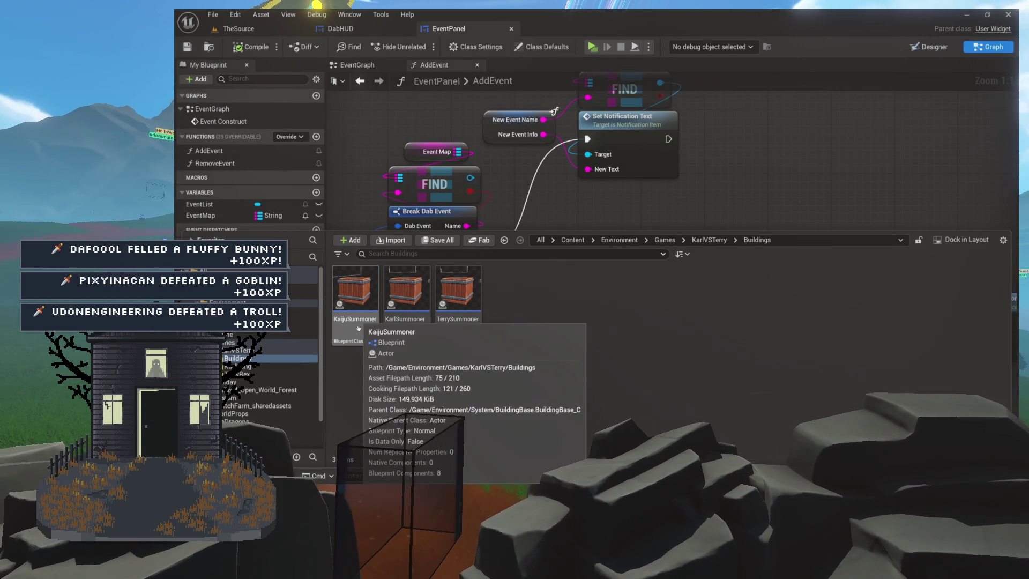
pyautogui.doubleClick(364, 321)
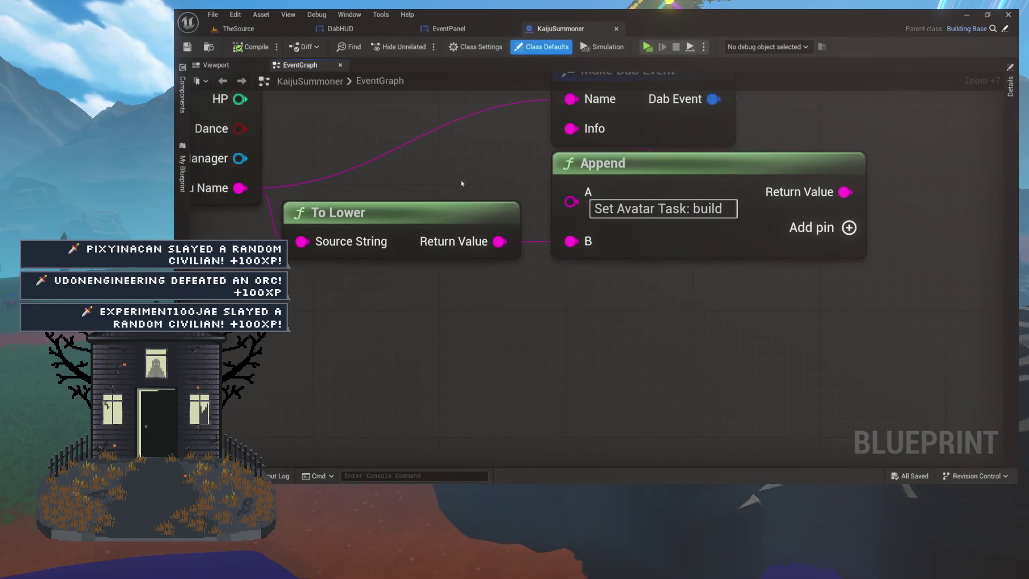
# Add an extra input pin to the Append node fed by To Lower
pyautogui.moveTo(485, 202); pyautogui.dragTo(679, 299)
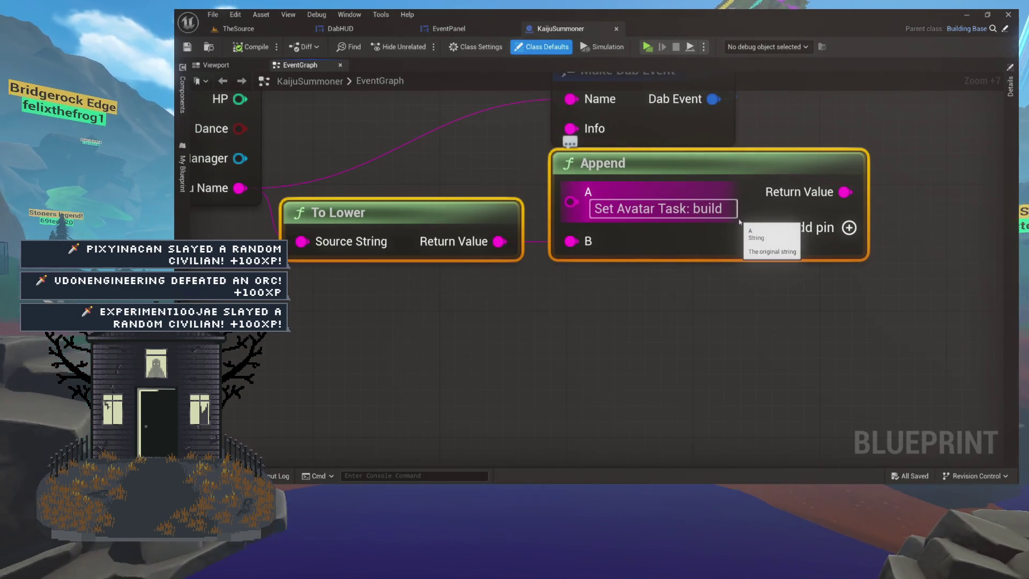
pyautogui.press('Home')
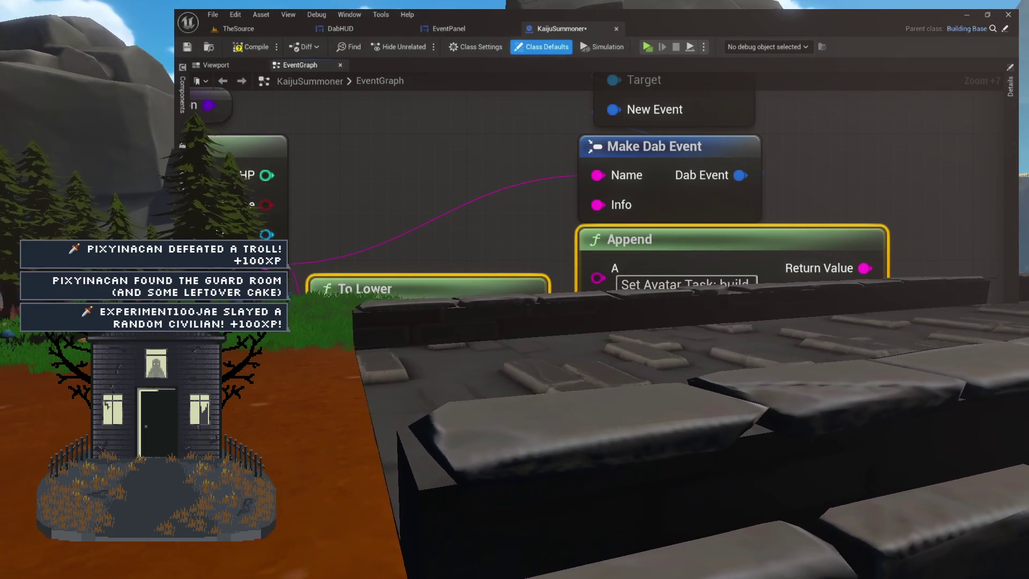
pyautogui.moveTo(776, 356); pyautogui.dragTo(781, 252)
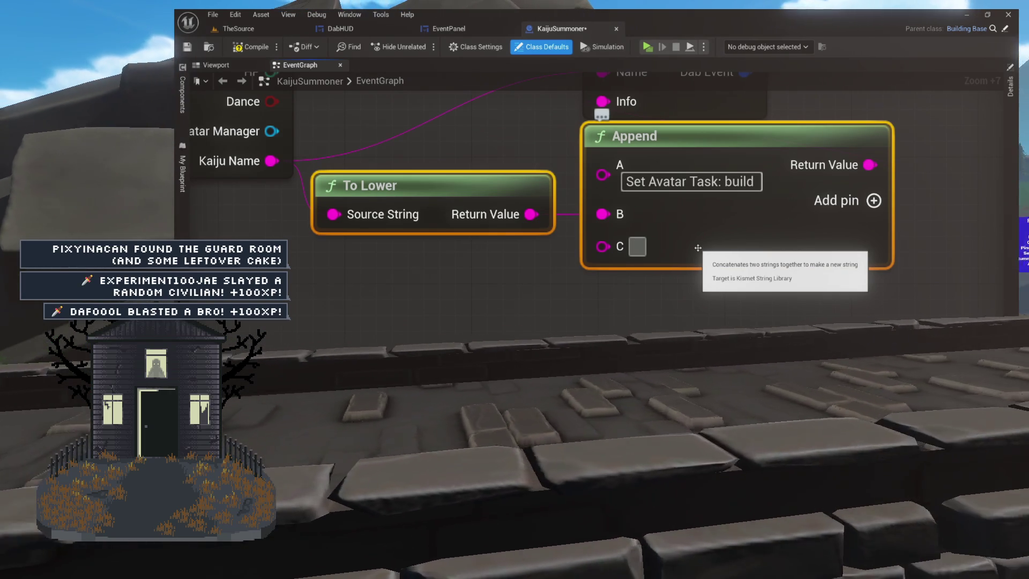
pyautogui.moveTo(866, 203); pyautogui.dragTo(856, 160)
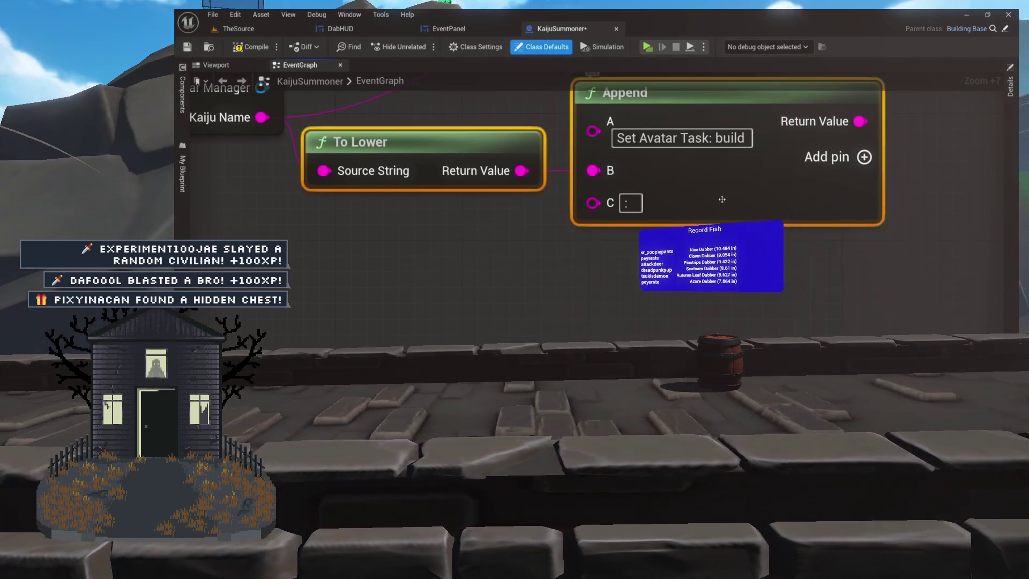
pyautogui.click(862, 157)
pyautogui.scroll(-7, 850, 290)
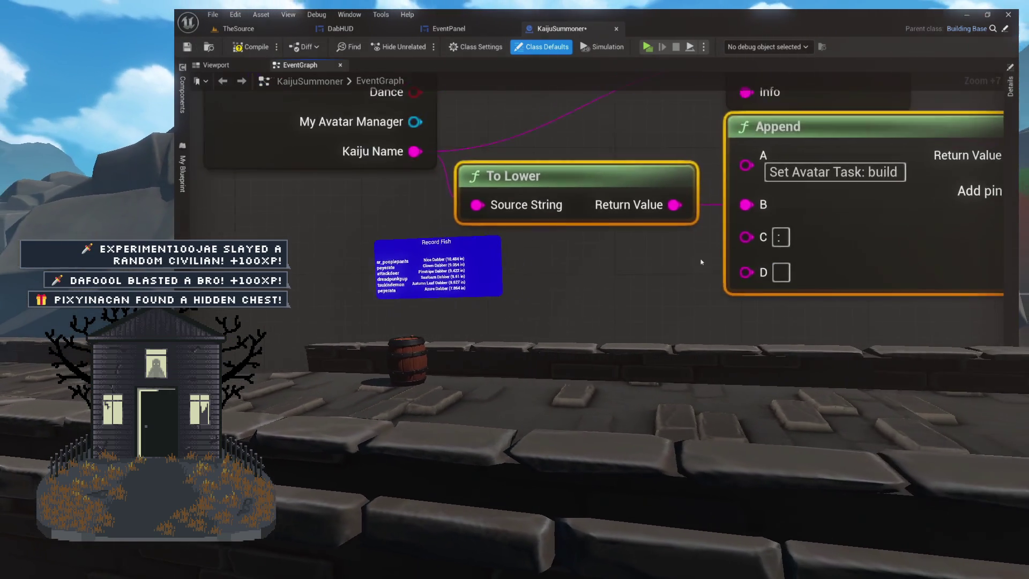
# Hide the unused HP, Dance and My Avatar Manager pins on Get Class Defaults
pyautogui.moveTo(683, 271); pyautogui.dragTo(683, 316)
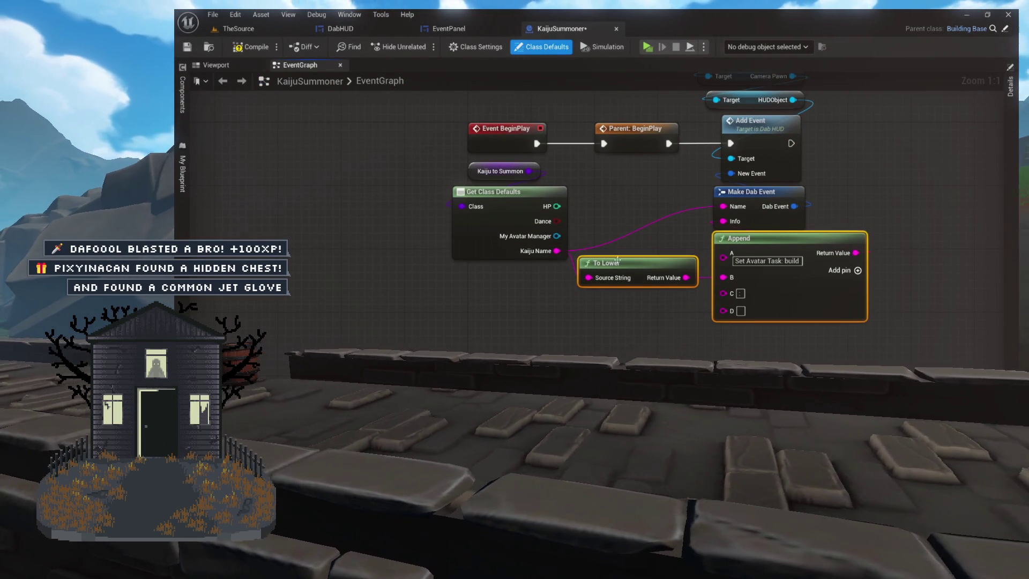
pyautogui.click(498, 201)
pyautogui.click(1008, 117)
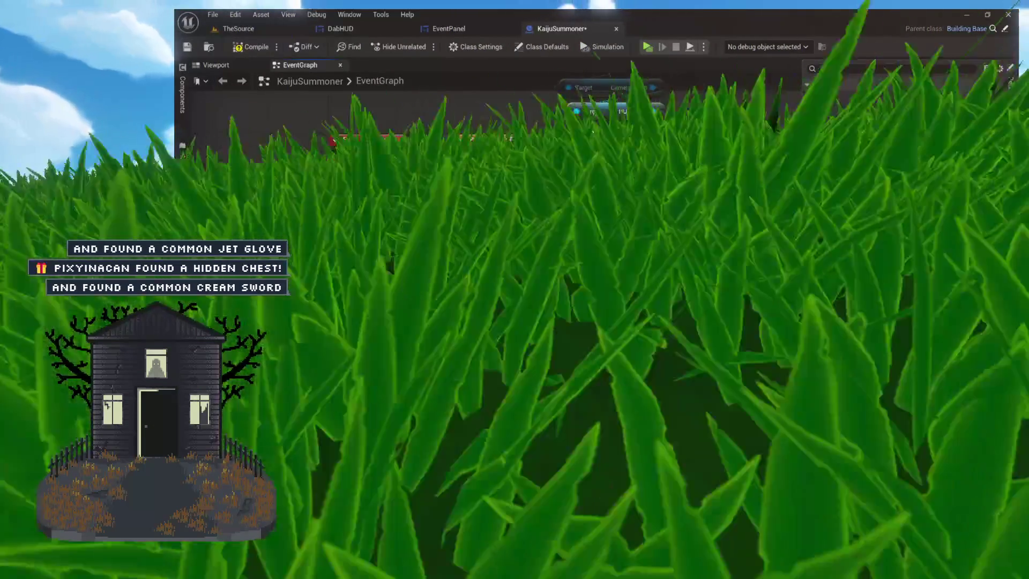
pyautogui.click(540, 254)
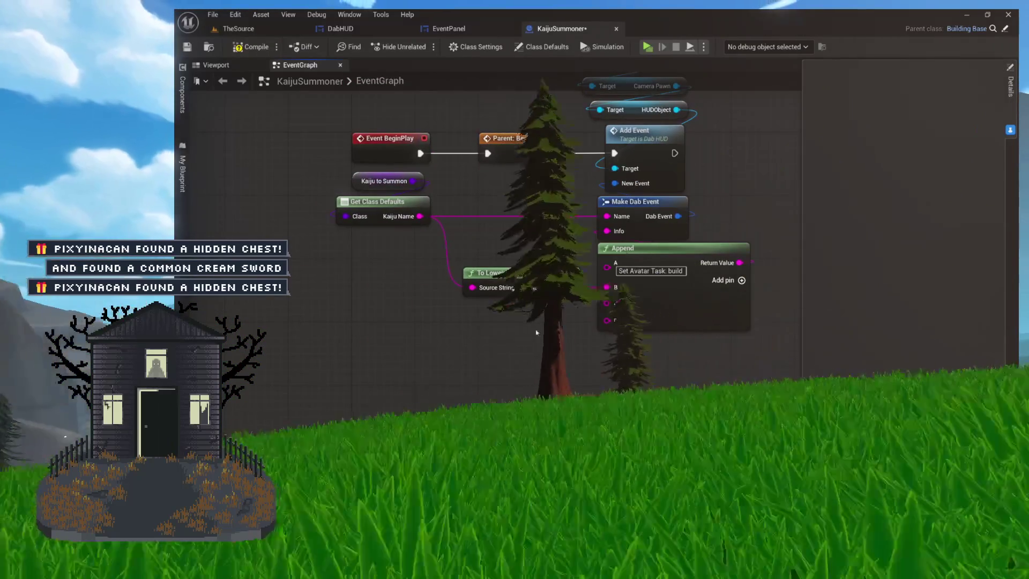
# Zoom into the Append node and pan the view toward the Kaiju Name output
pyautogui.scroll(4, 641, 339)
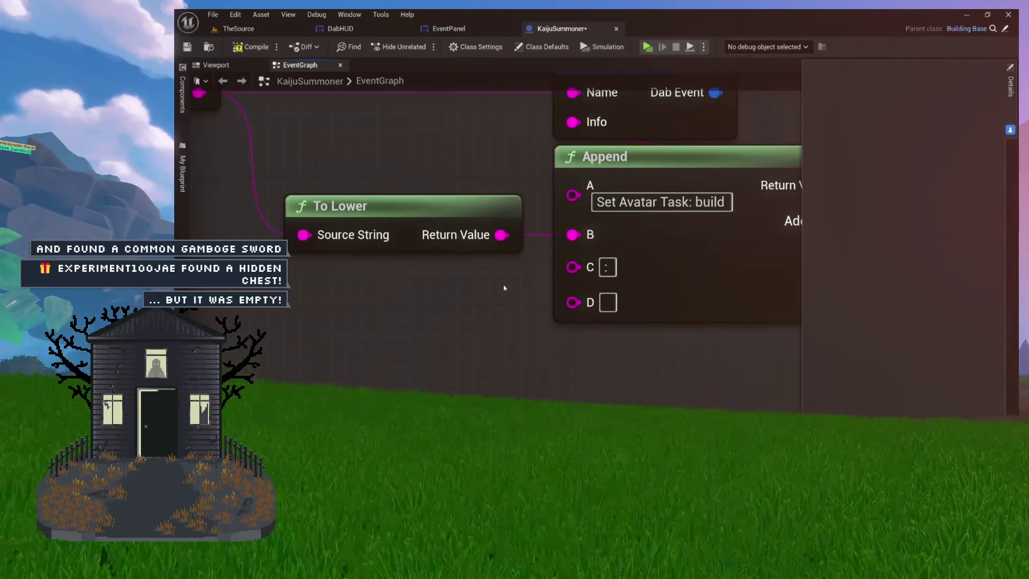
pyautogui.moveTo(402, 301)
pyautogui.mouseDown()
pyautogui.moveTo(487, 301)
pyautogui.moveTo(480, 397)
pyautogui.moveTo(483, 300)
pyautogui.mouseUp()
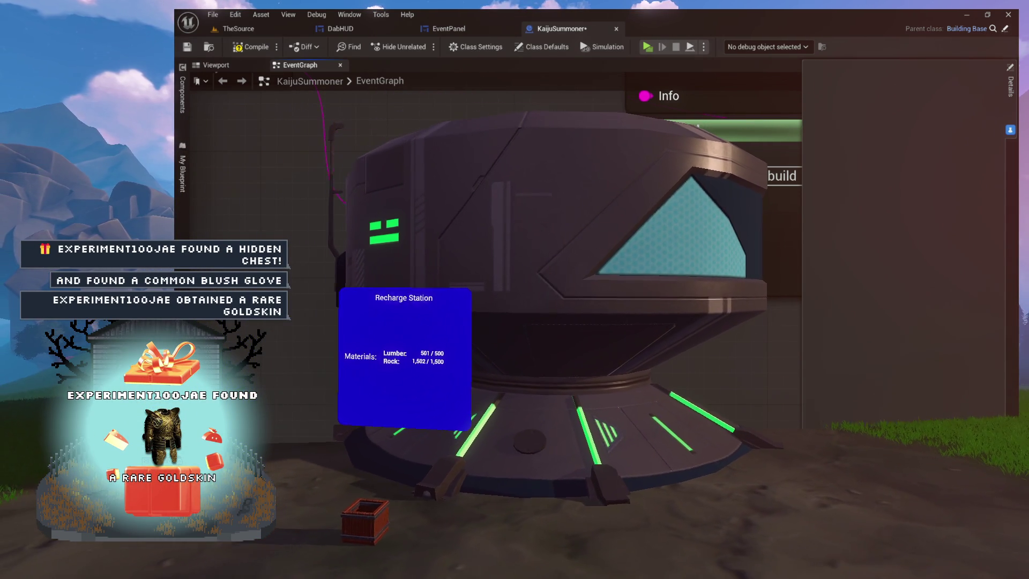
# Pan and zoom out over the BeginPlay chain, then compile and save KaijuSummoner
pyautogui.moveTo(642, 236)
pyautogui.mouseDown()
pyautogui.moveTo(539, 321)
pyautogui.moveTo(520, 287)
pyautogui.moveTo(597, 240)
pyautogui.mouseUp()
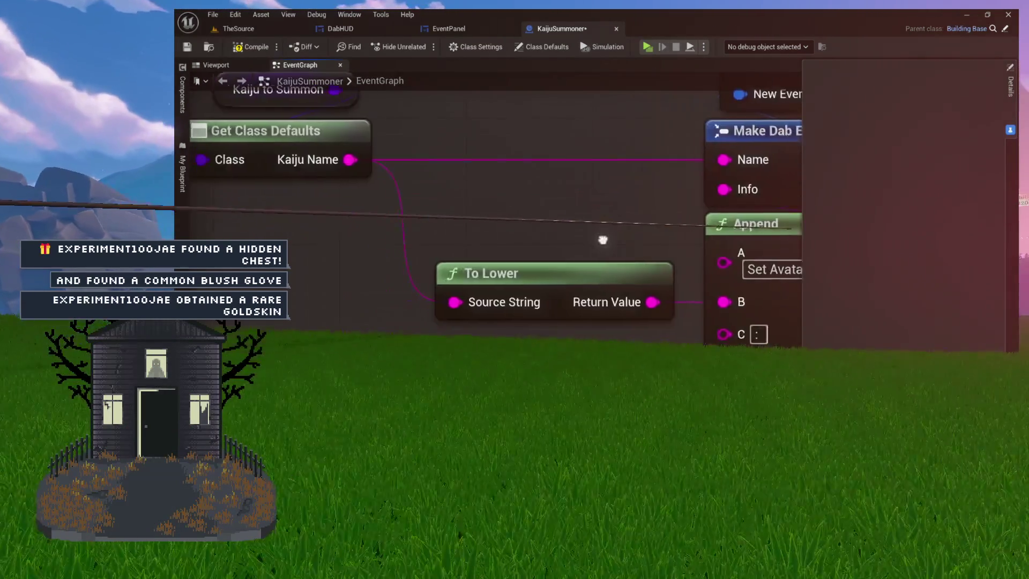
pyautogui.scroll(-2, 453, 241)
pyautogui.scroll(-1, 453, 242)
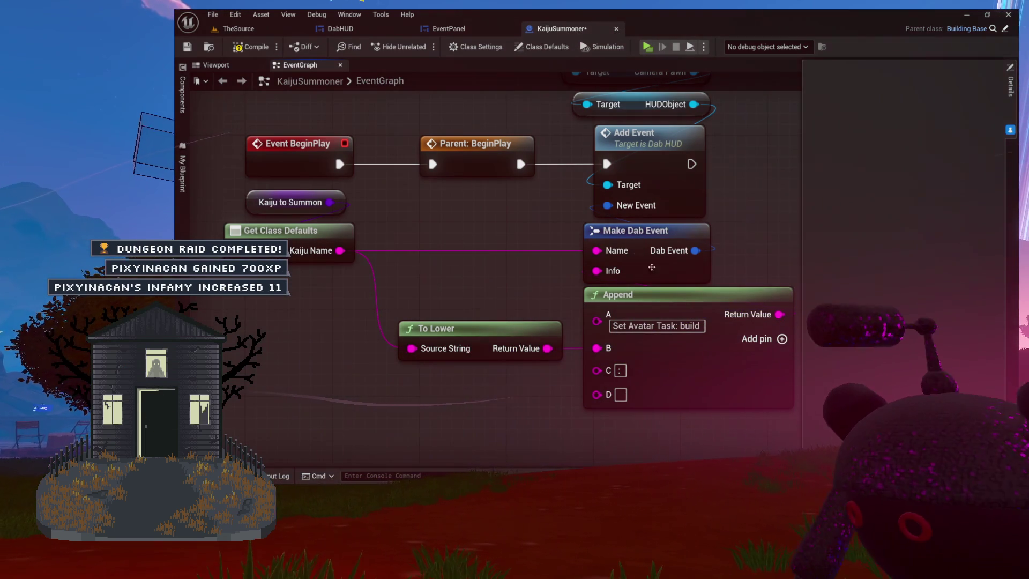
pyautogui.click(252, 46)
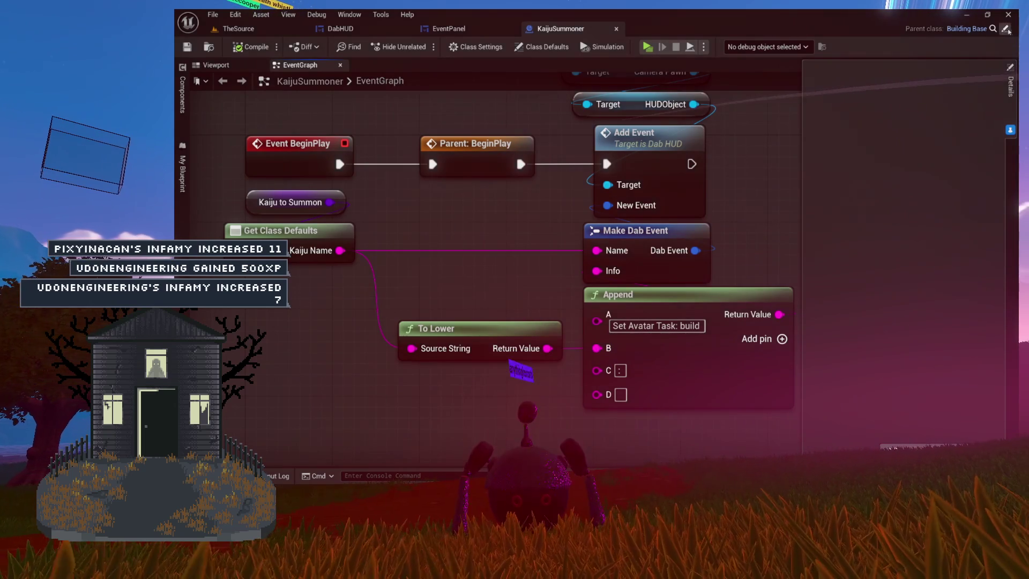
pyautogui.click(966, 28)
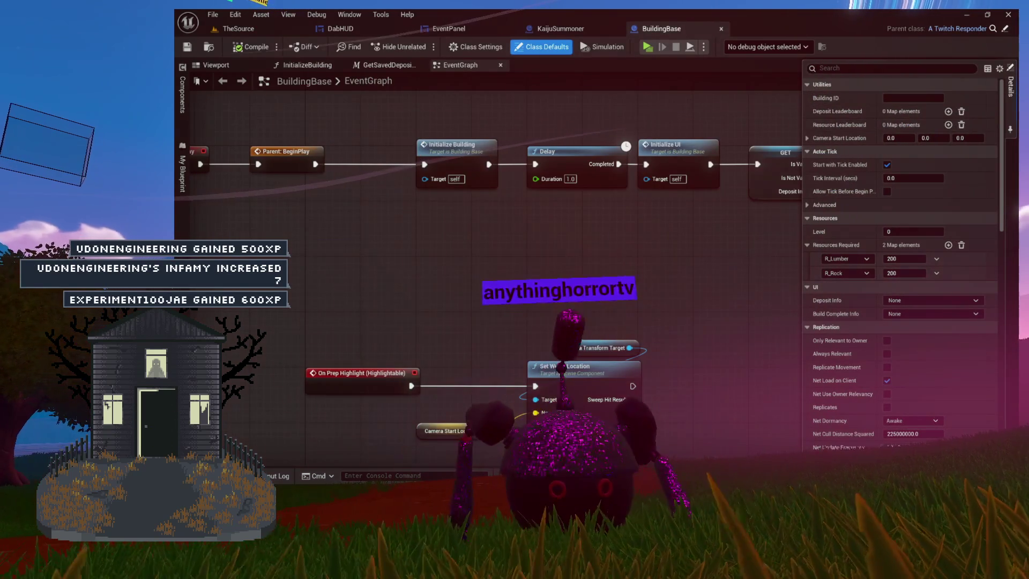
# Close the Details drawer and centre Event BeginPlay and On Prep Highlight in BuildingBase's EventGraph
pyautogui.click(465, 292)
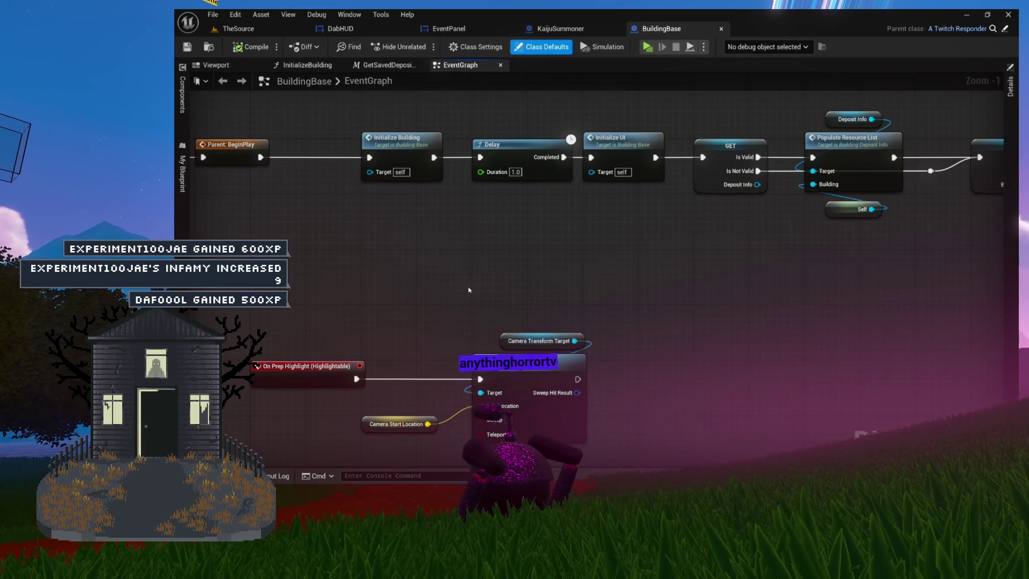
pyautogui.moveTo(468, 290); pyautogui.dragTo(488, 313)
pyautogui.moveTo(550, 296)
pyautogui.mouseDown()
pyautogui.moveTo(678, 268)
pyautogui.moveTo(537, 281)
pyautogui.mouseUp()
pyautogui.scroll(-4, 538, 280)
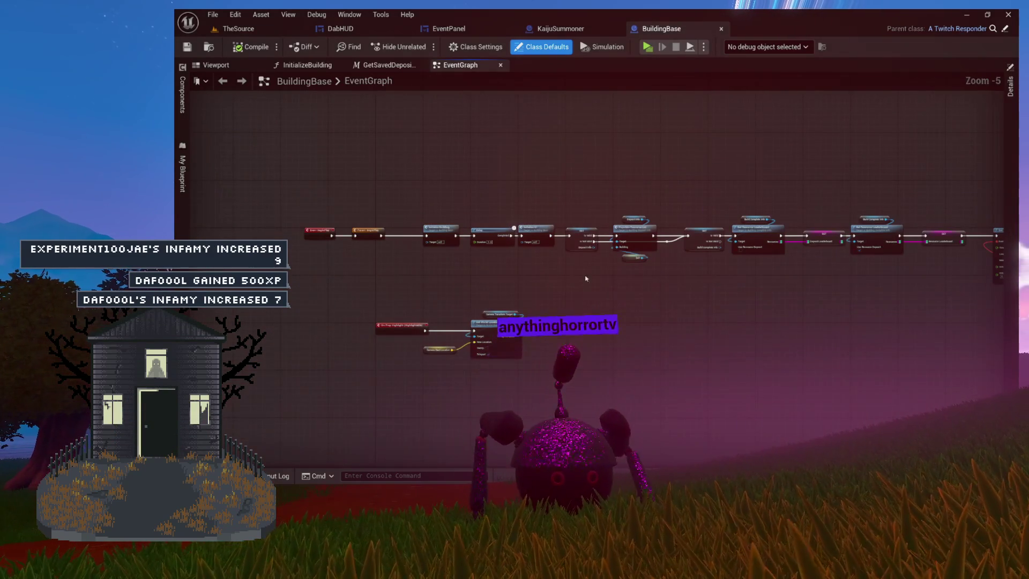
pyautogui.scroll(1, 558, 279)
pyautogui.scroll(3, 483, 277)
pyautogui.moveTo(482, 277); pyautogui.dragTo(1018, 257)
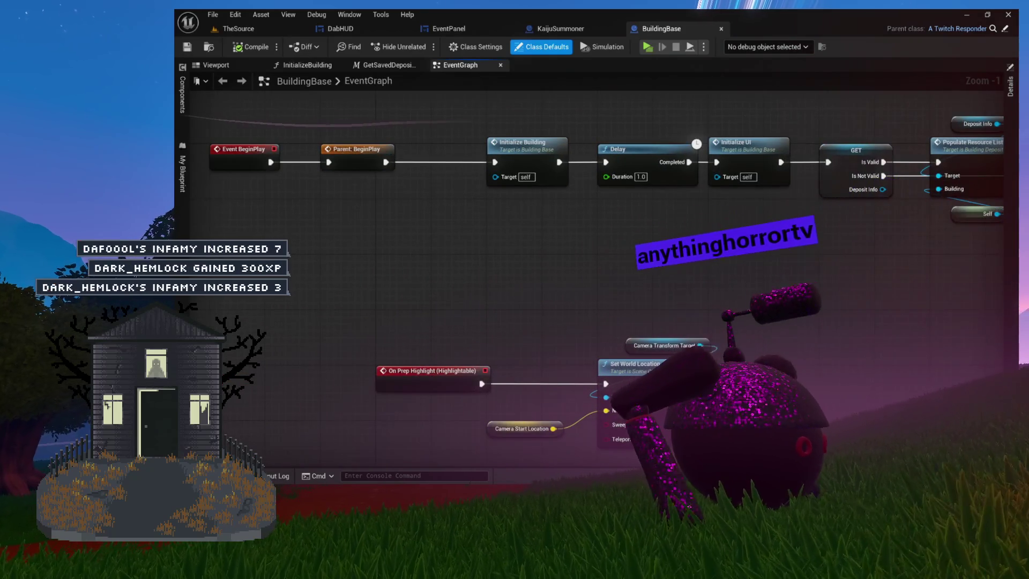
pyautogui.moveTo(672, 256); pyautogui.dragTo(789, 247)
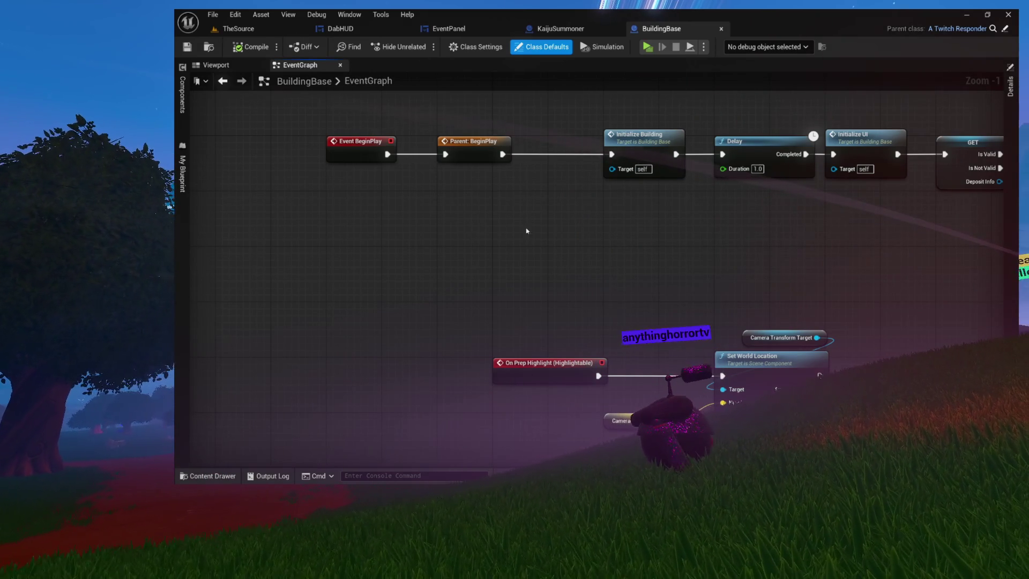
# Check KaijuSummoner's Avatar Mode and Camera Pawn nodes, then inspect Populate Resource List and return to SubmitResource
pyautogui.click(582, 30)
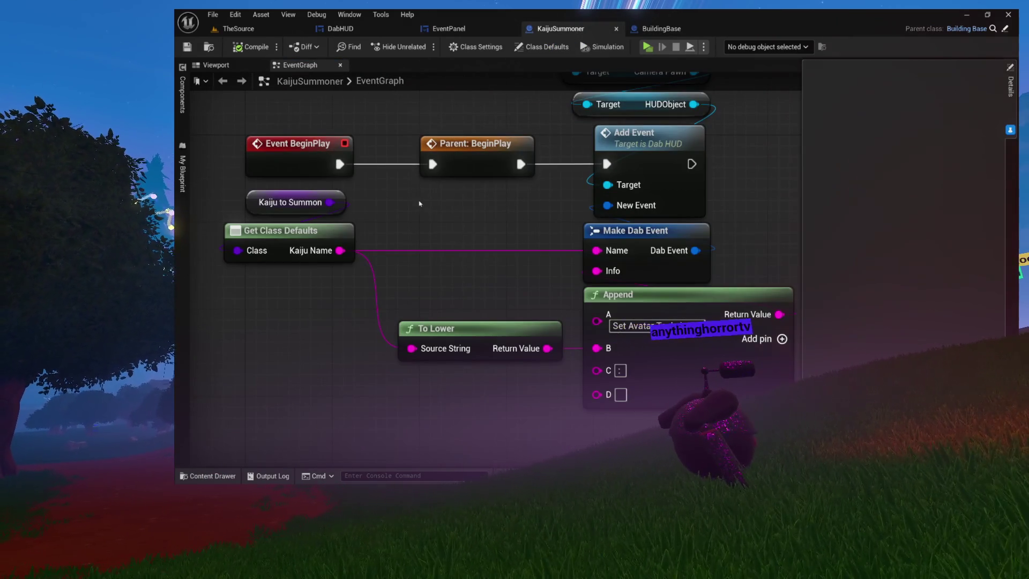
pyautogui.moveTo(412, 198); pyautogui.dragTo(414, 289)
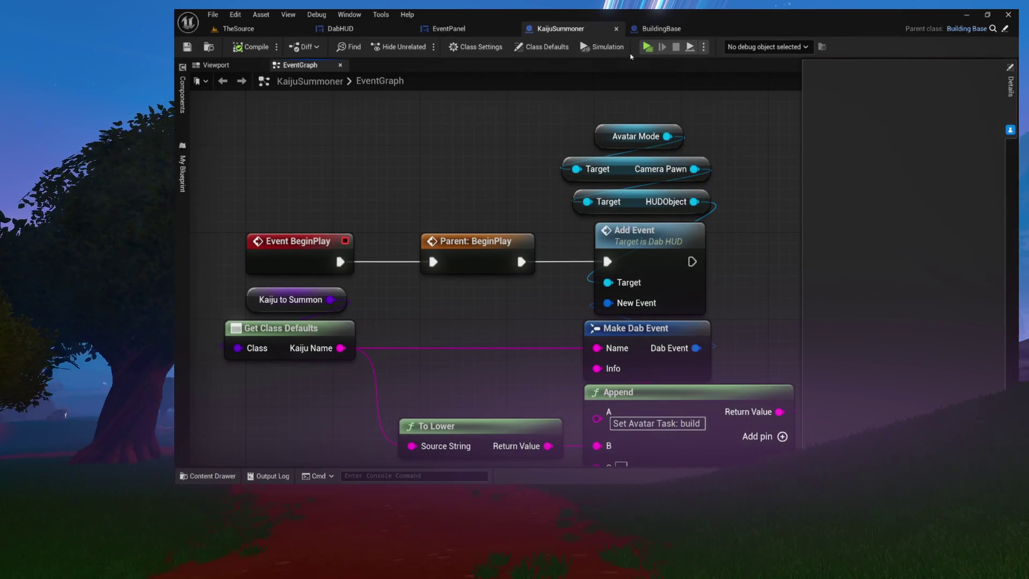
pyautogui.click(661, 32)
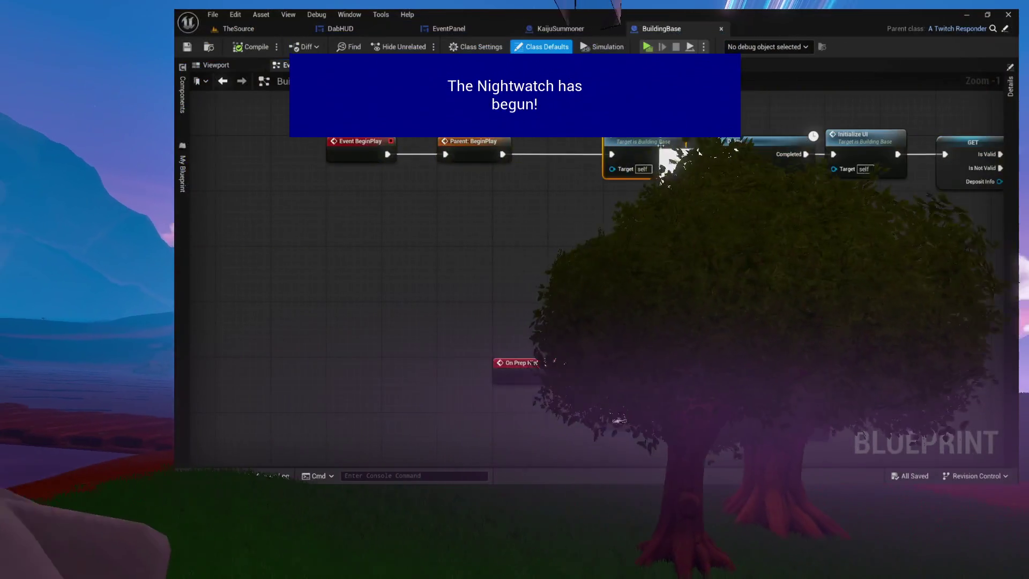
pyautogui.click(651, 144)
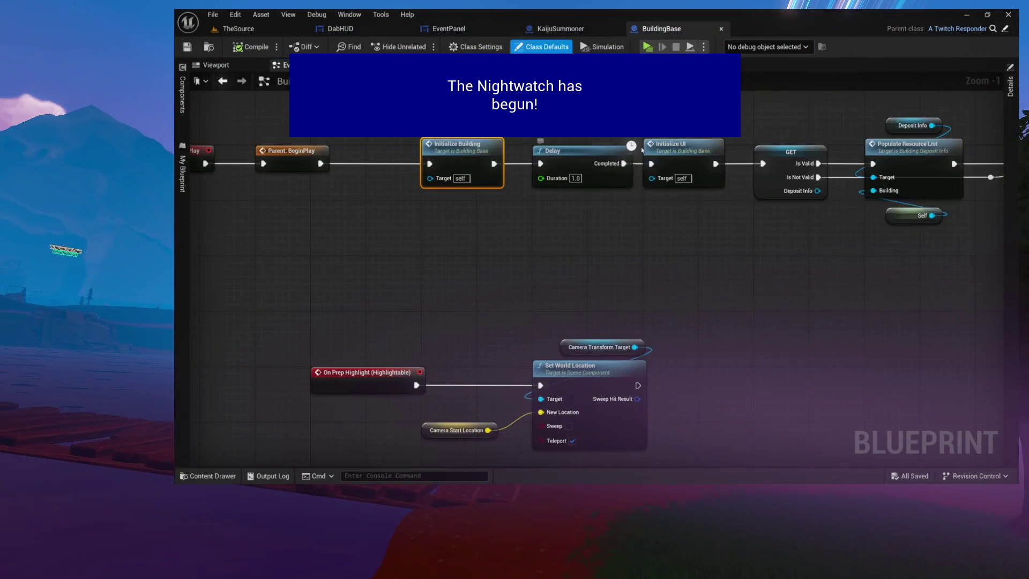
pyautogui.doubleClick(579, 195)
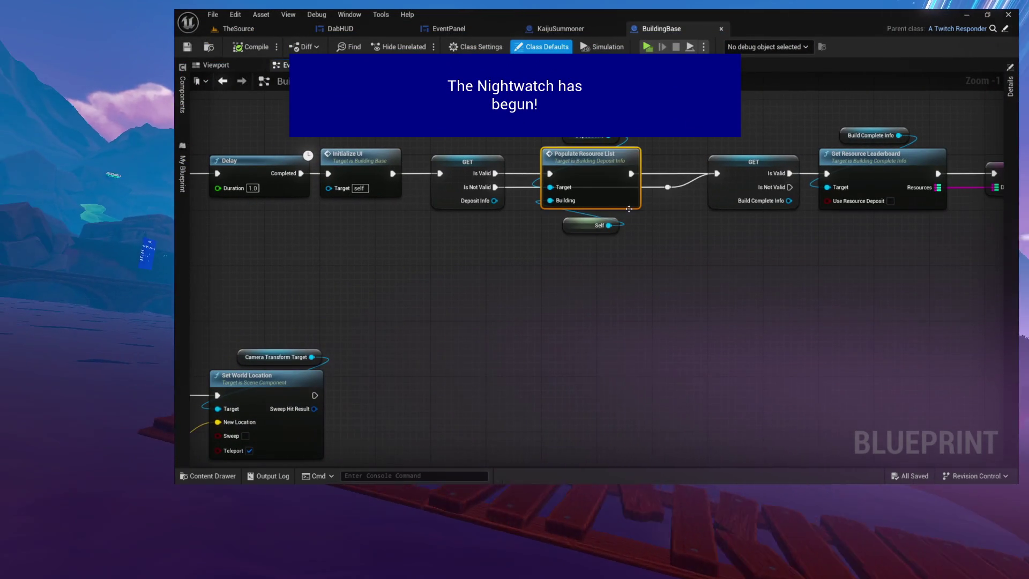
pyautogui.hotkey('ctrl', 'Tab')
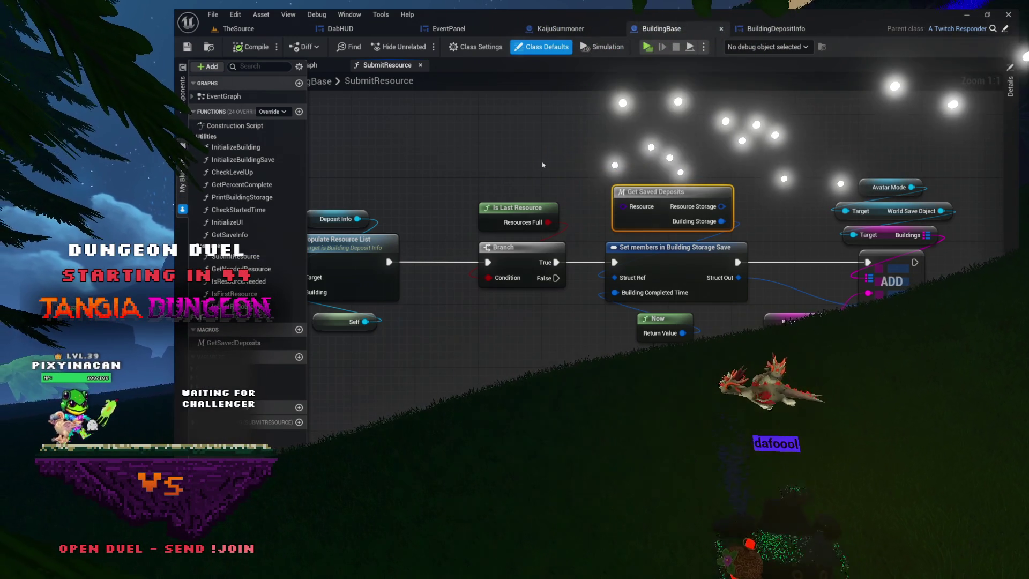
# Shift the SubmitResource graph right and open the Get Saved Deposits macro node in its own tab
pyautogui.scroll(1, 543, 164)
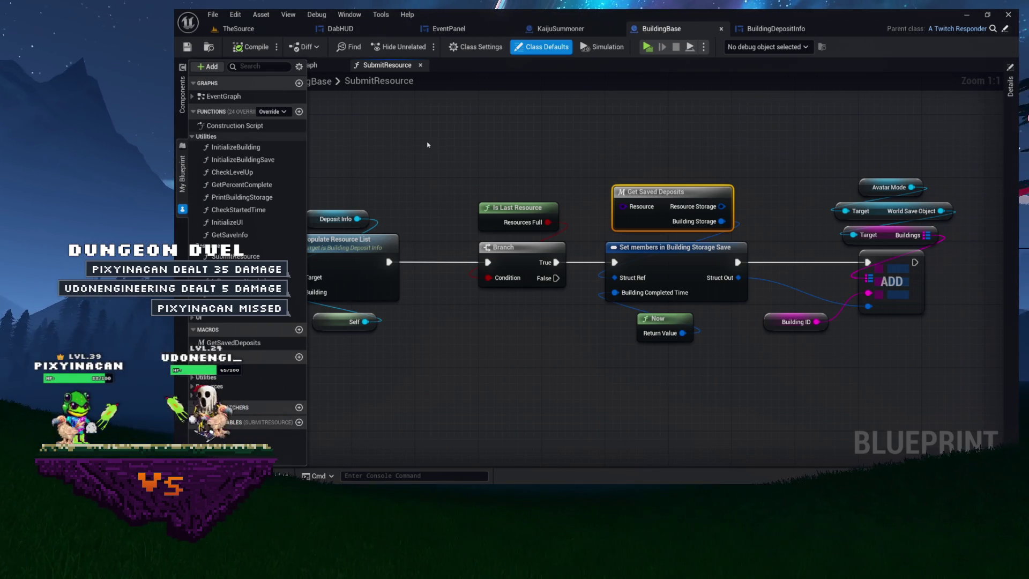
pyautogui.moveTo(429, 177); pyautogui.dragTo(554, 156)
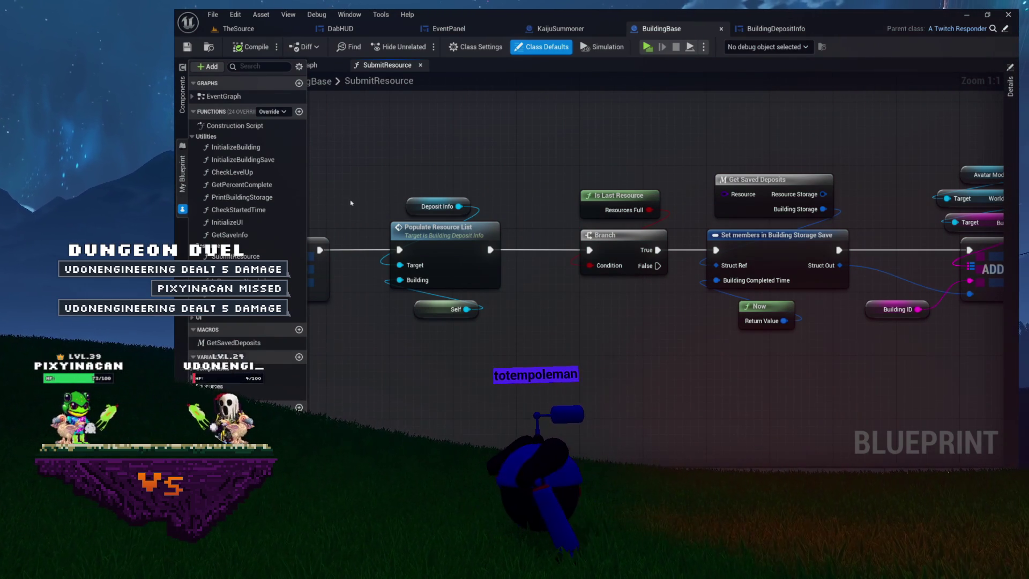
pyautogui.doubleClick(231, 346)
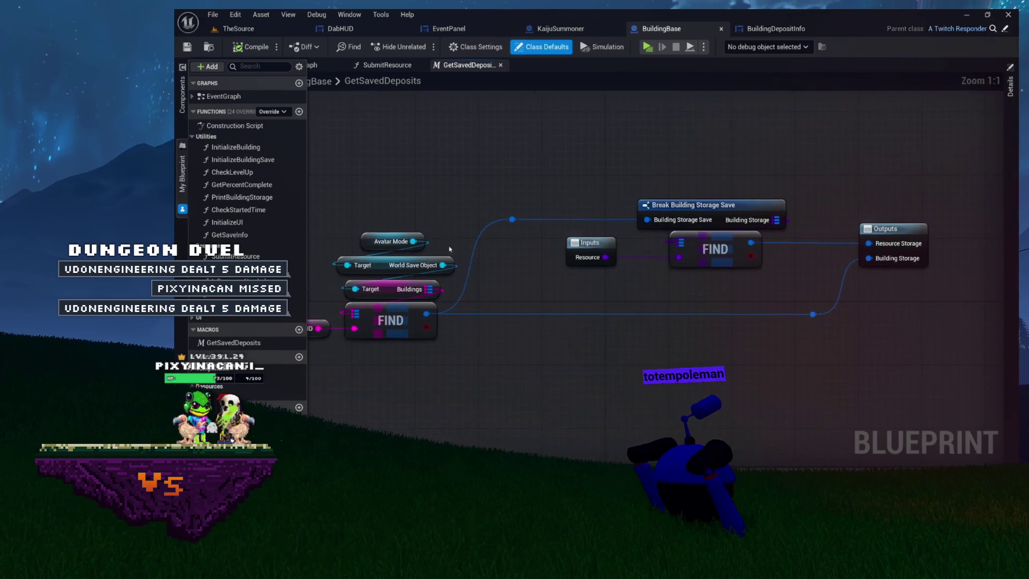
pyautogui.scroll(3, 535, 208)
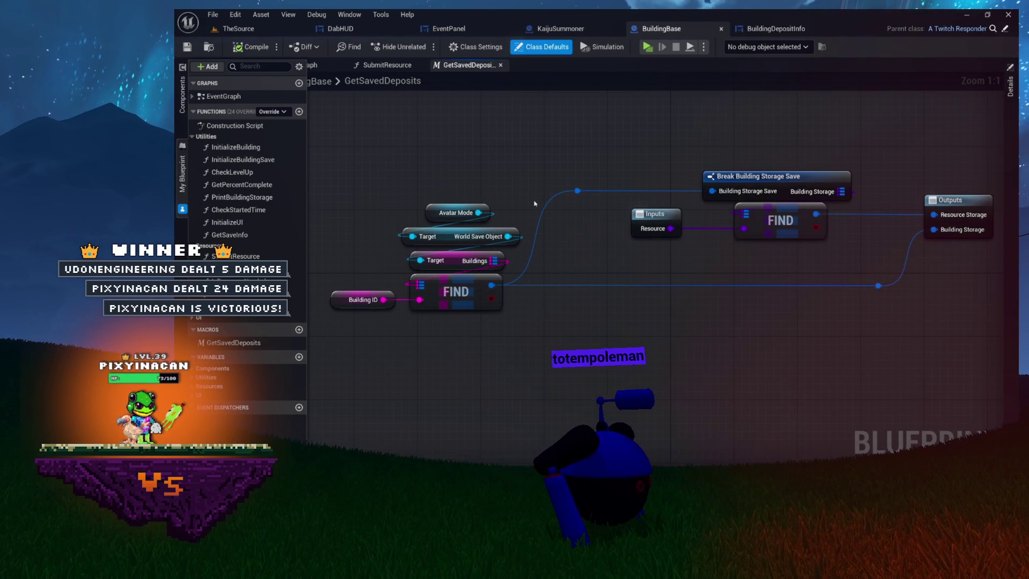
pyautogui.click(387, 65)
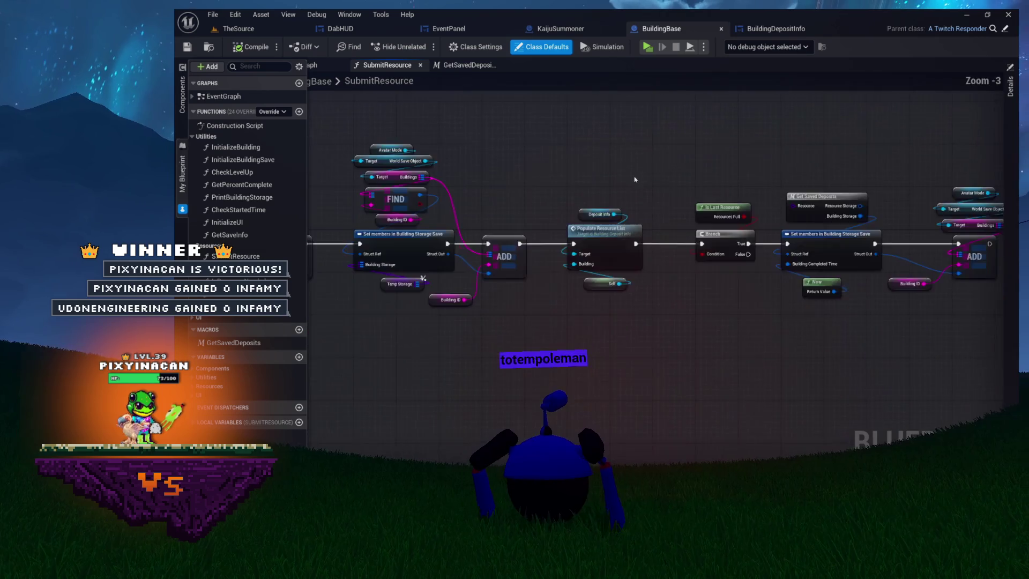
pyautogui.scroll(-2, 636, 180)
pyautogui.scroll(2, 611, 168)
pyautogui.moveTo(611, 167); pyautogui.dragTo(573, 180)
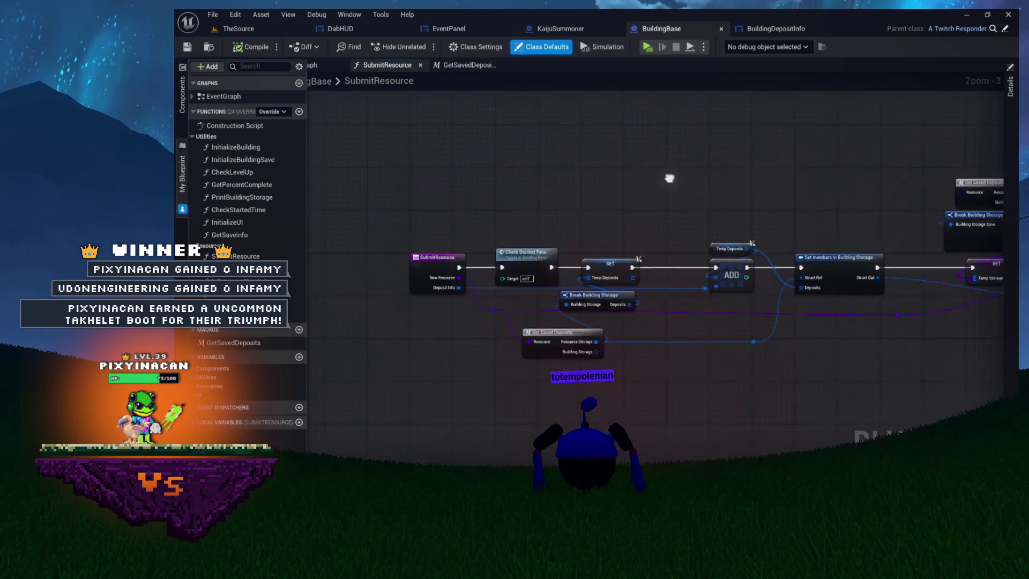
pyautogui.scroll(3, 535, 172)
pyautogui.moveTo(505, 191); pyautogui.dragTo(671, 312)
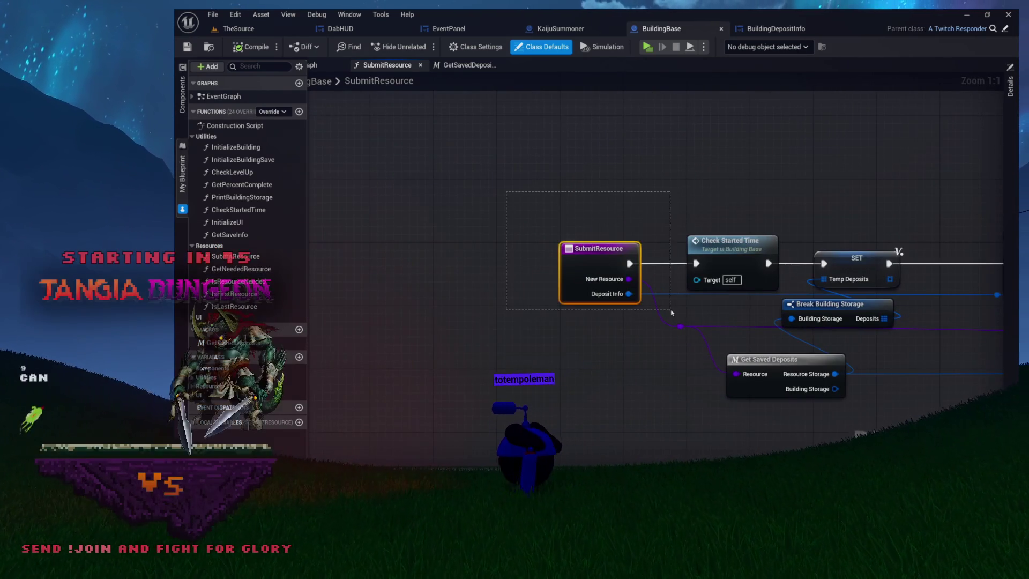
pyautogui.moveTo(669, 217); pyautogui.dragTo(657, 180)
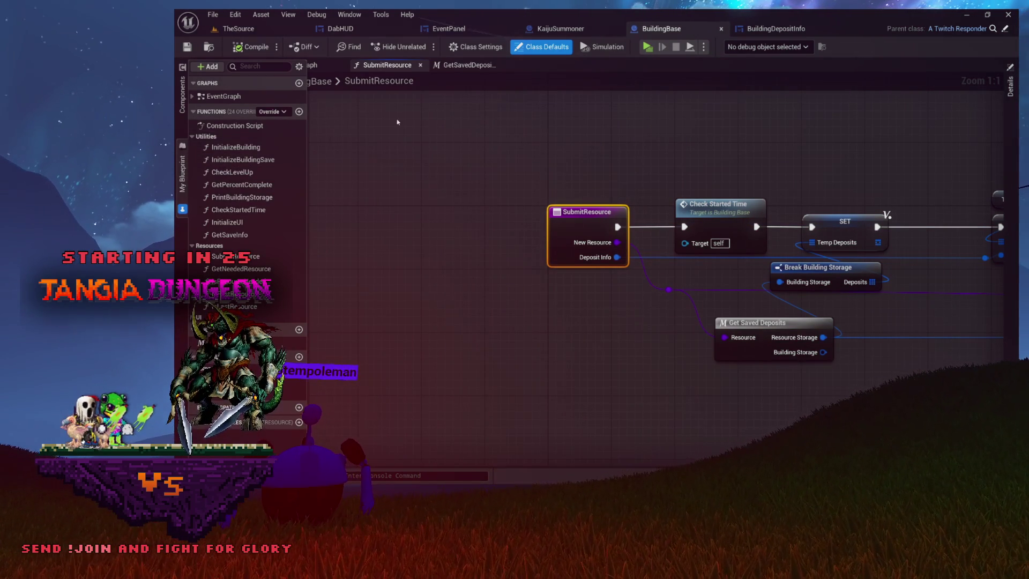
pyautogui.moveTo(502, 127); pyautogui.dragTo(469, 125)
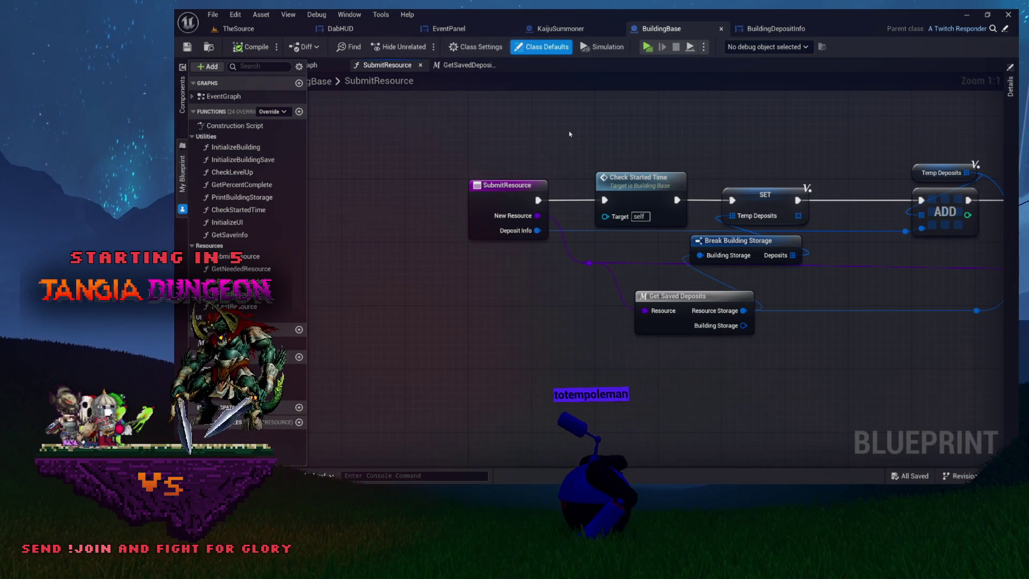
pyautogui.click(471, 61)
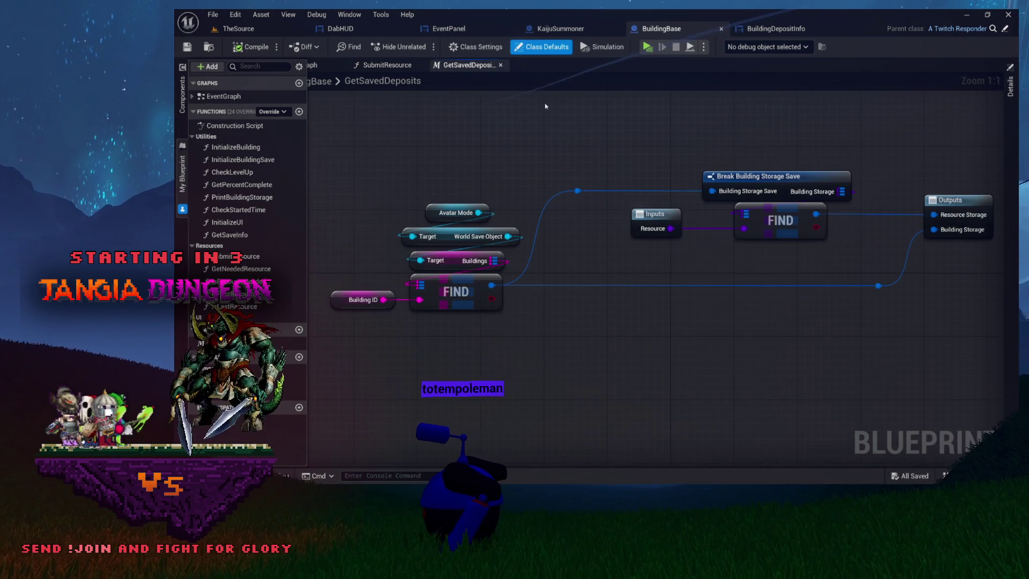
pyautogui.click(386, 66)
pyautogui.click(465, 66)
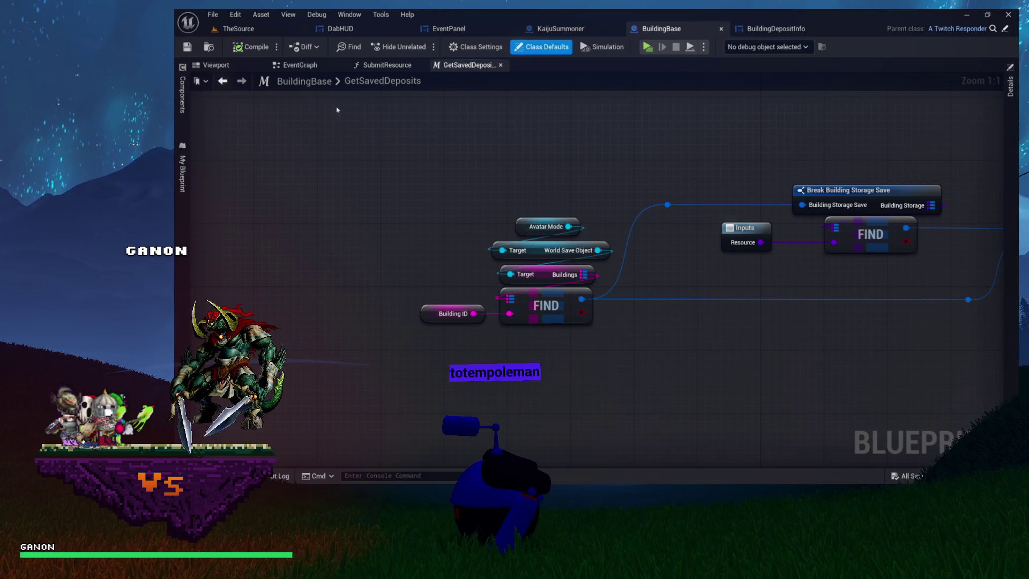
pyautogui.click(297, 65)
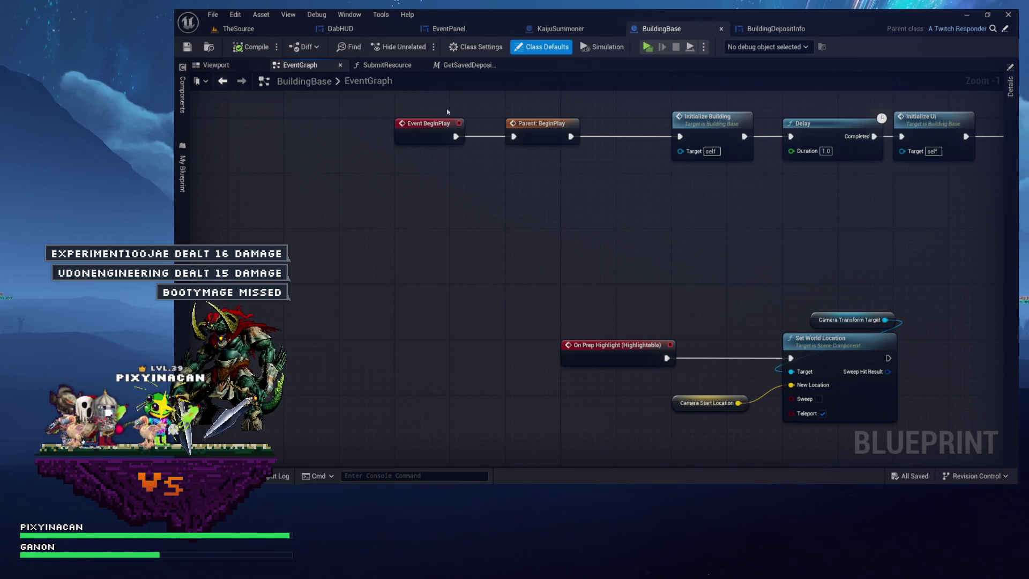
# Create a macro named Bow under Macros in My Blueprint and save with Ctrl+S
pyautogui.click(182, 173)
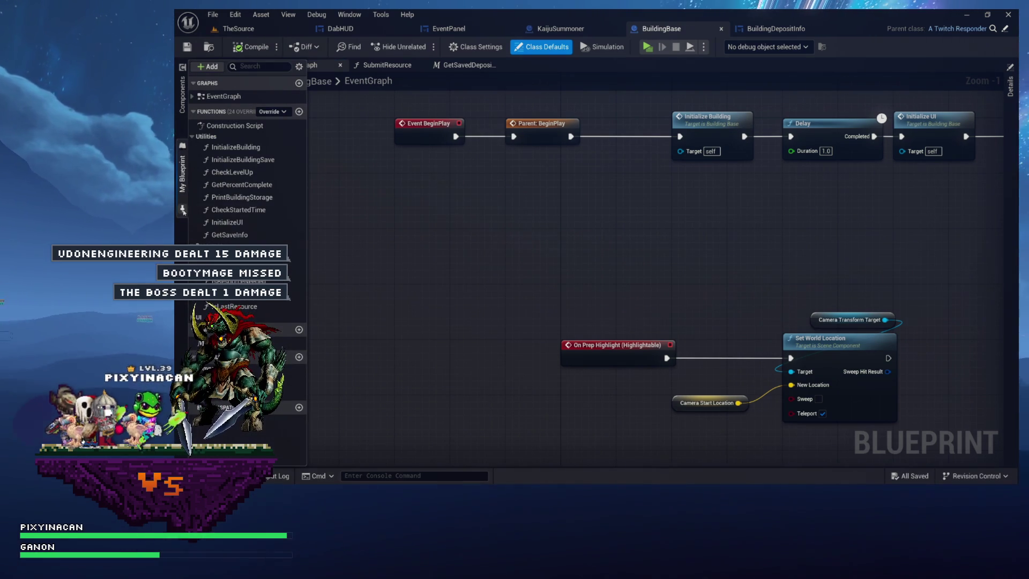
pyautogui.click(299, 329)
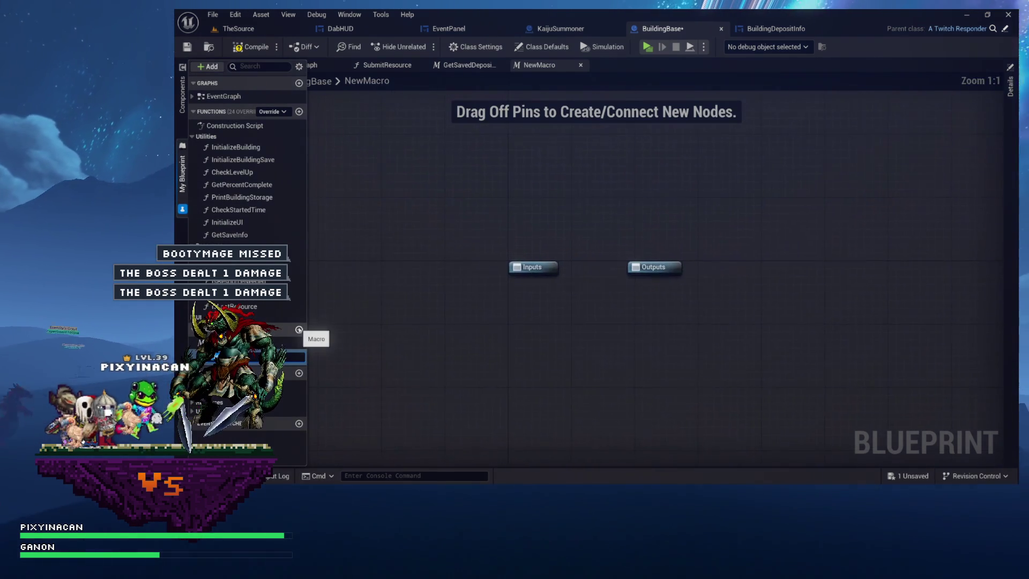
pyautogui.write('Bow')
pyautogui.press('Return')
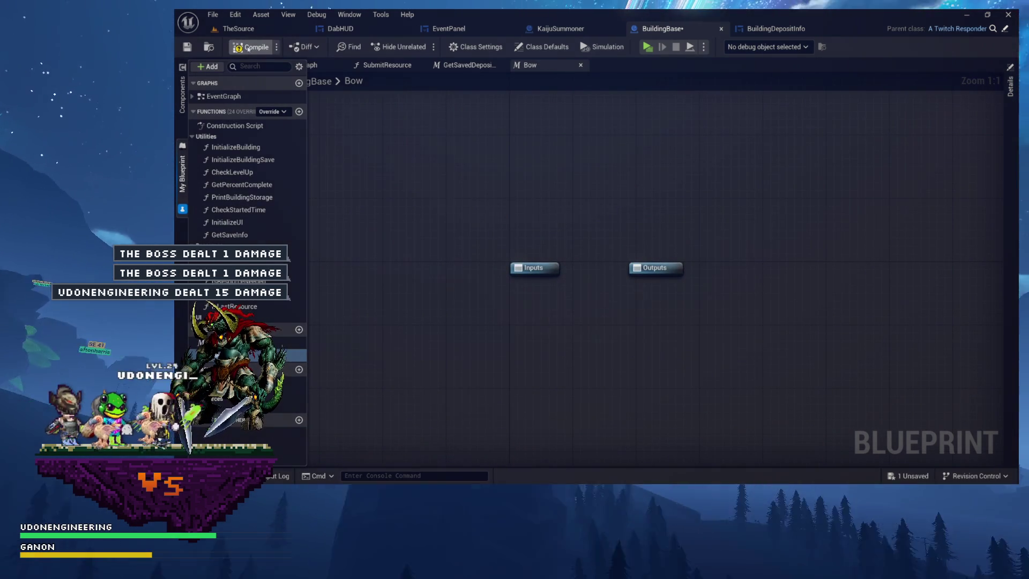
pyautogui.hotkey('ctrl', 's')
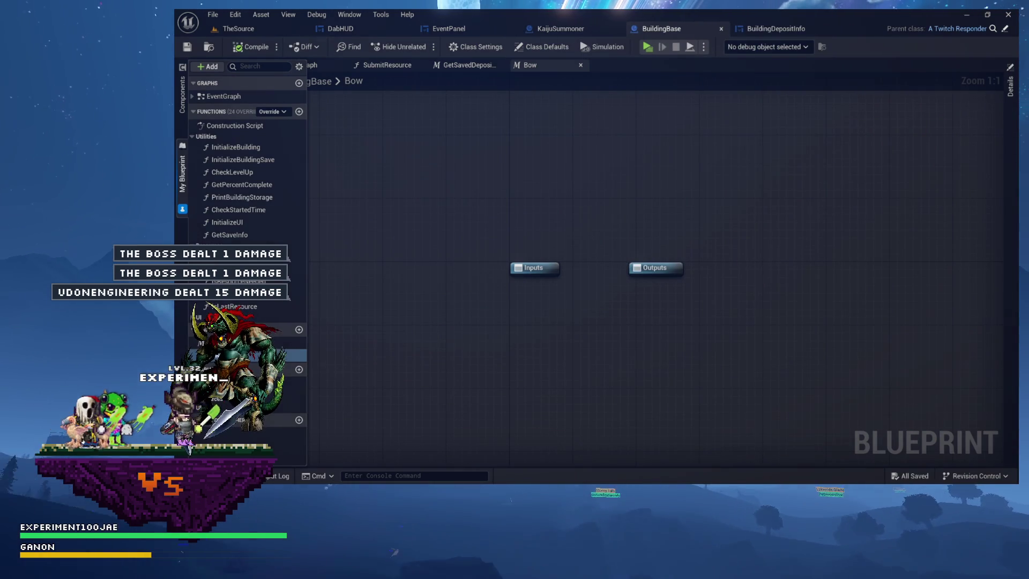
pyautogui.click(374, 207)
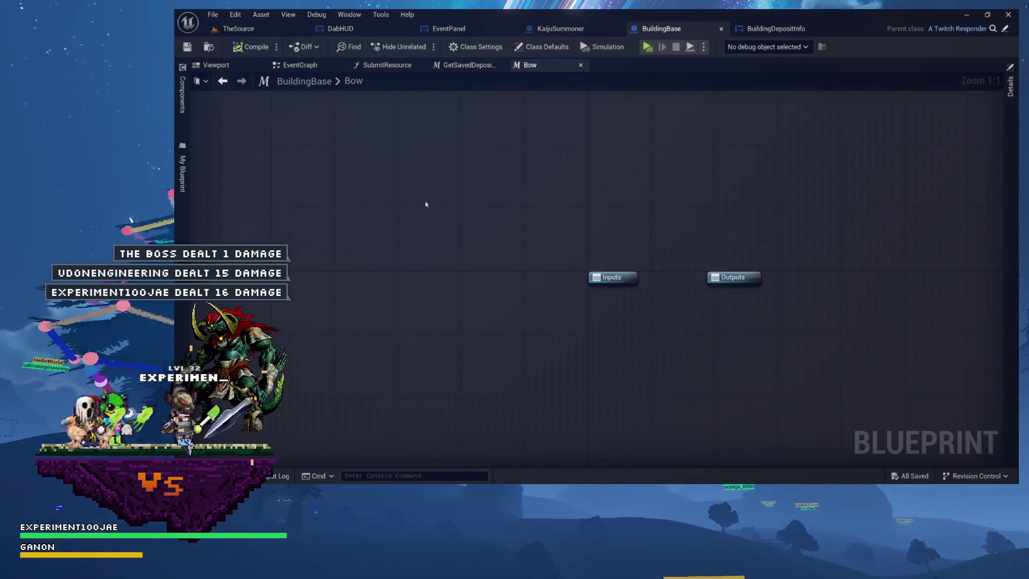
# Drag the Bow macro into the EventGraph just right of the Set World Location node
pyautogui.click(296, 65)
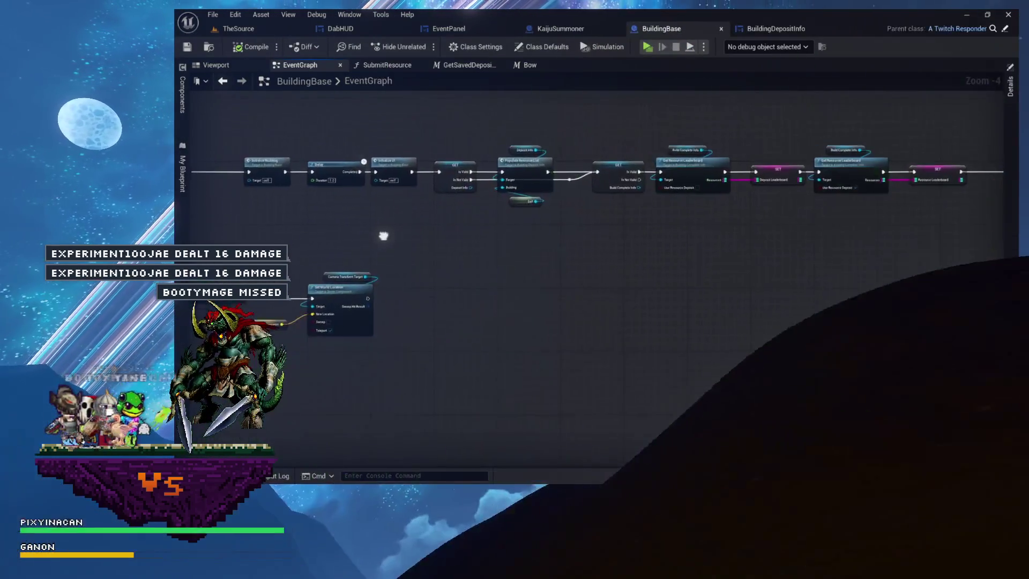
pyautogui.moveTo(428, 237)
pyautogui.mouseDown()
pyautogui.moveTo(624, 209)
pyautogui.moveTo(776, 134)
pyautogui.mouseUp()
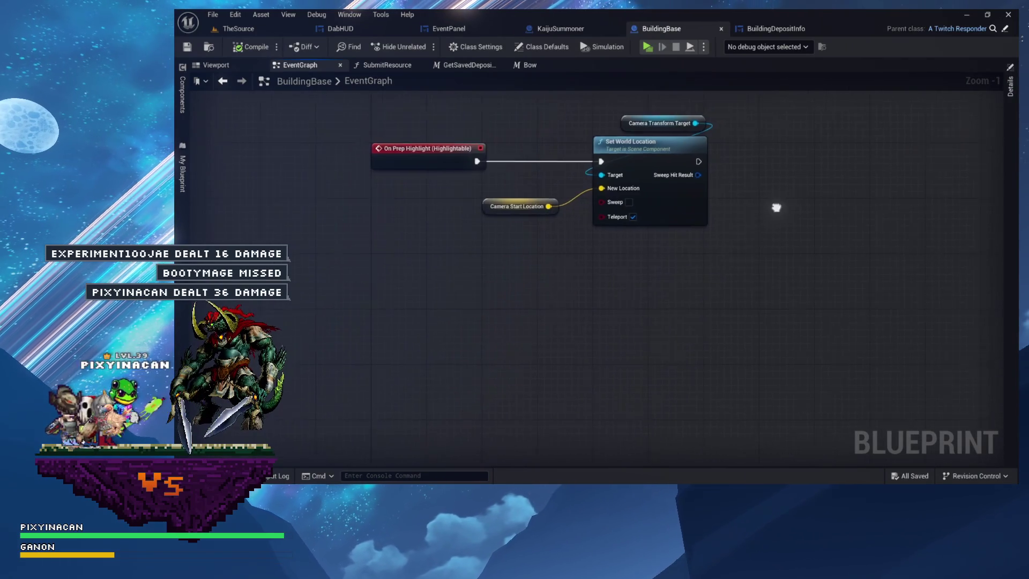
pyautogui.scroll(1, 524, 181)
pyautogui.moveTo(524, 181); pyautogui.dragTo(391, 222)
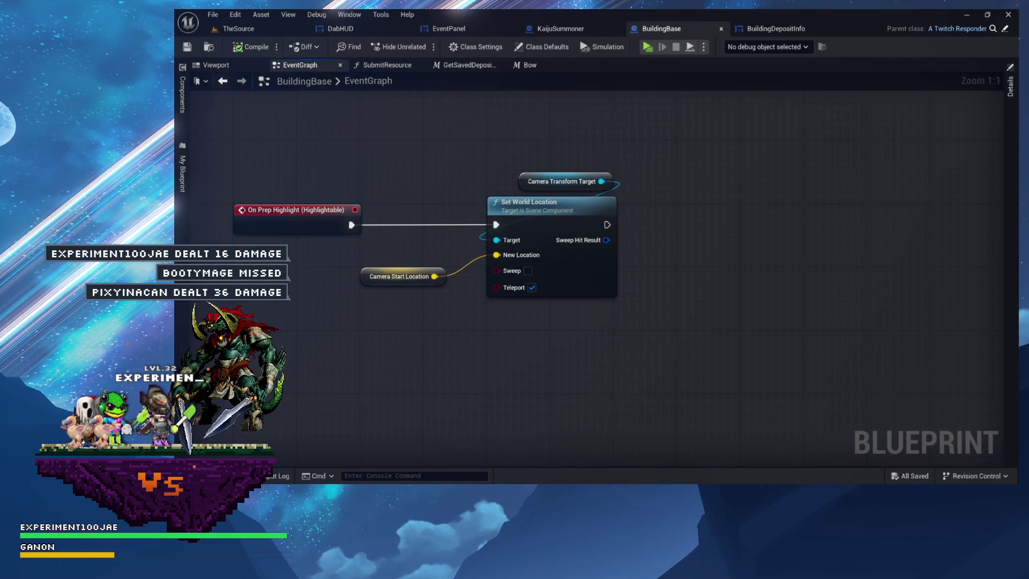
pyautogui.click(183, 174)
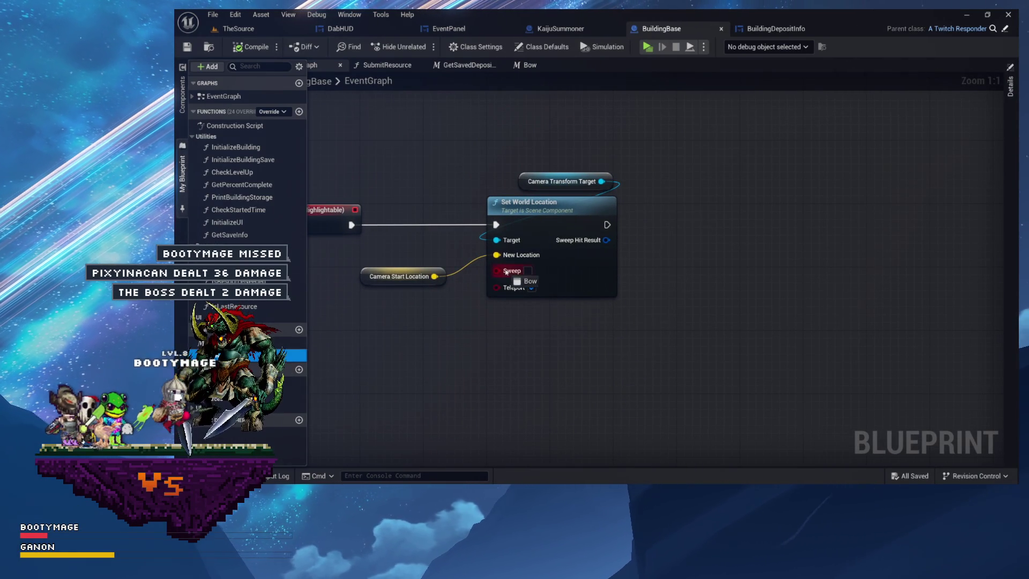
pyautogui.moveTo(504, 273); pyautogui.dragTo(670, 211)
pyautogui.scroll(7, 676, 217)
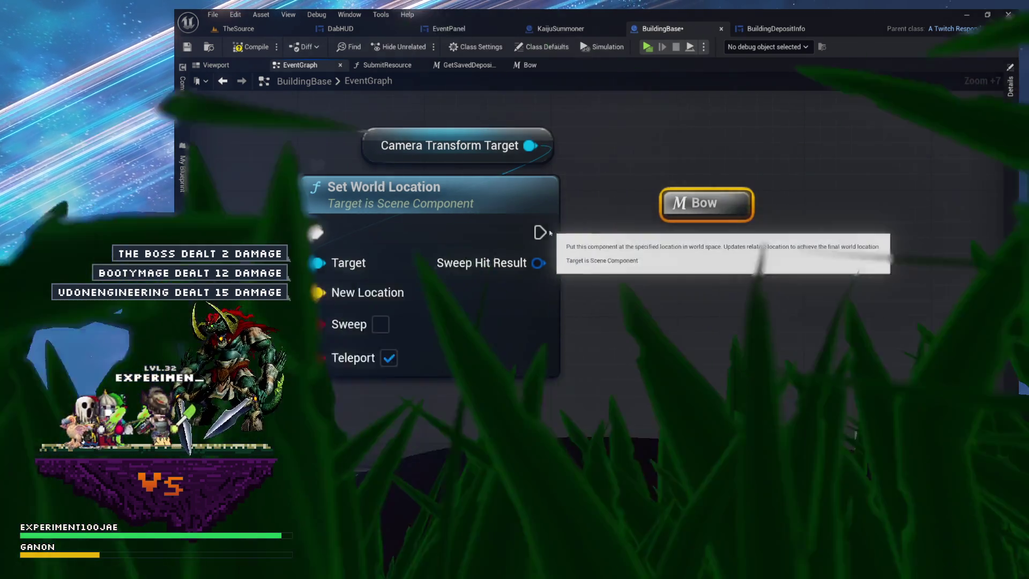
pyautogui.moveTo(540, 232)
pyautogui.mouseDown()
pyautogui.moveTo(667, 199)
pyautogui.moveTo(664, 210)
pyautogui.moveTo(724, 244)
pyautogui.mouseUp()
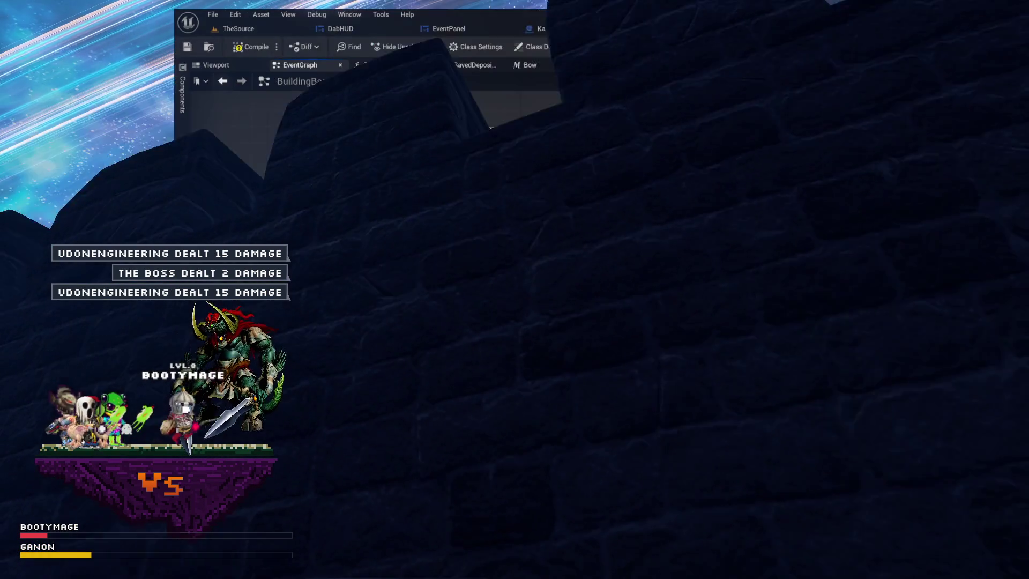
pyautogui.moveTo(699, 213)
pyautogui.mouseDown()
pyautogui.moveTo(746, 213)
pyautogui.moveTo(761, 229)
pyautogui.moveTo(719, 224)
pyautogui.mouseUp()
# Inspect the Bow macro graph, then add an Initialize Building call beside the Bow node
pyautogui.doubleClick(719, 224)
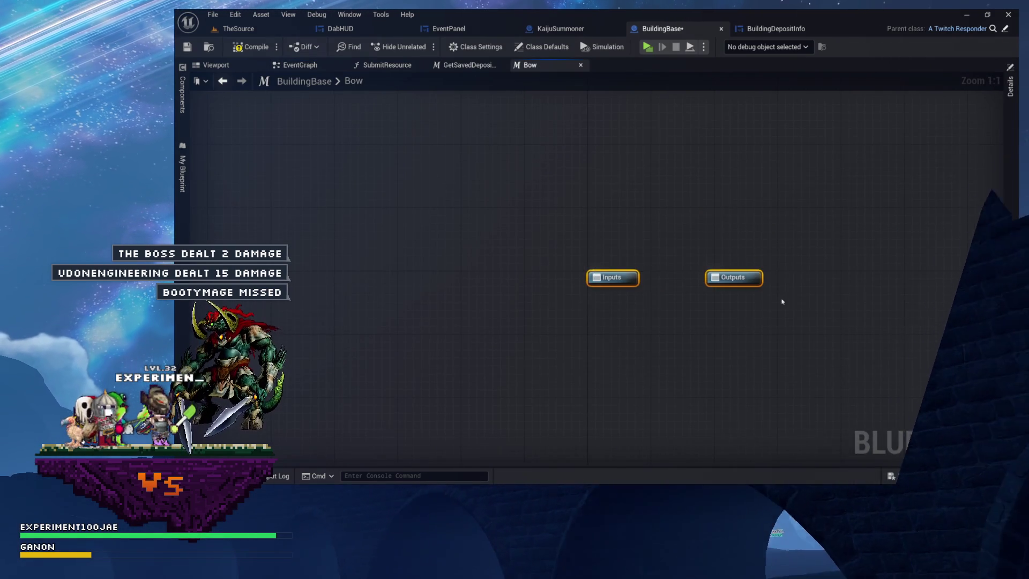
pyautogui.click(321, 69)
pyautogui.moveTo(696, 212)
pyautogui.mouseDown()
pyautogui.moveTo(805, 241)
pyautogui.moveTo(759, 211)
pyautogui.moveTo(679, 225)
pyautogui.moveTo(617, 214)
pyautogui.moveTo(736, 214)
pyautogui.moveTo(720, 250)
pyautogui.mouseUp()
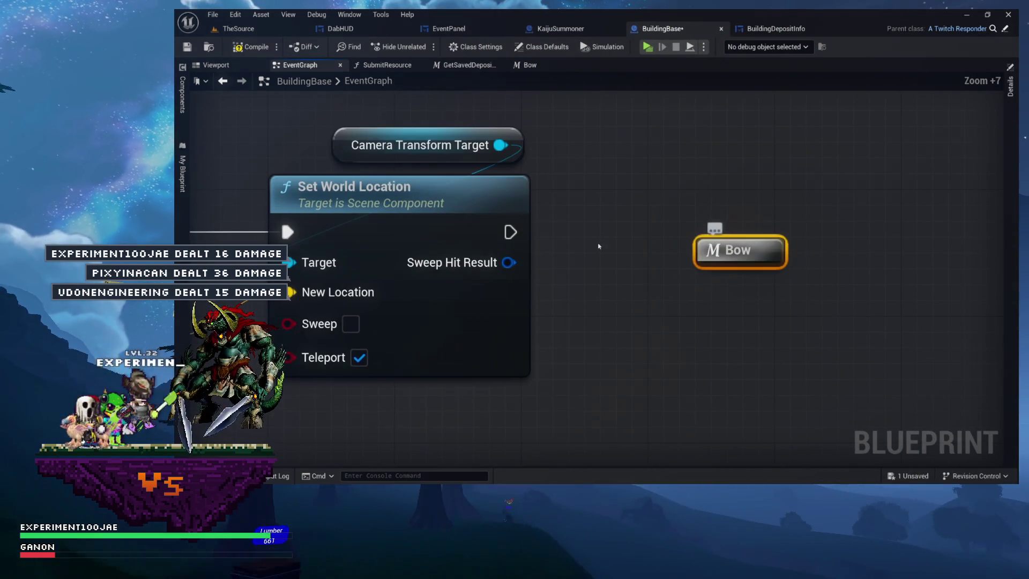
pyautogui.click(181, 183)
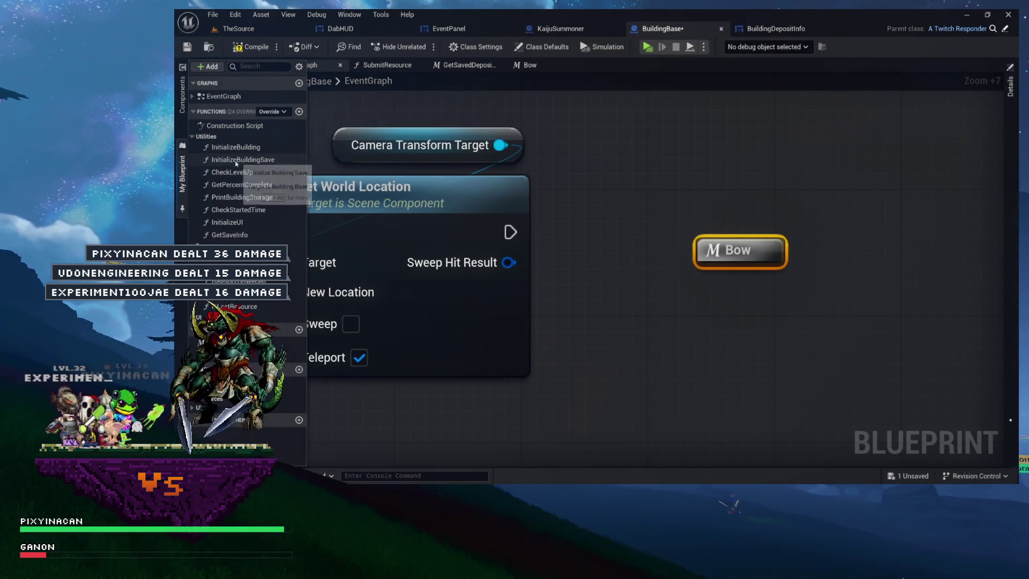
pyautogui.moveTo(231, 147)
pyautogui.mouseDown()
pyautogui.moveTo(692, 145)
pyautogui.moveTo(842, 240)
pyautogui.mouseUp()
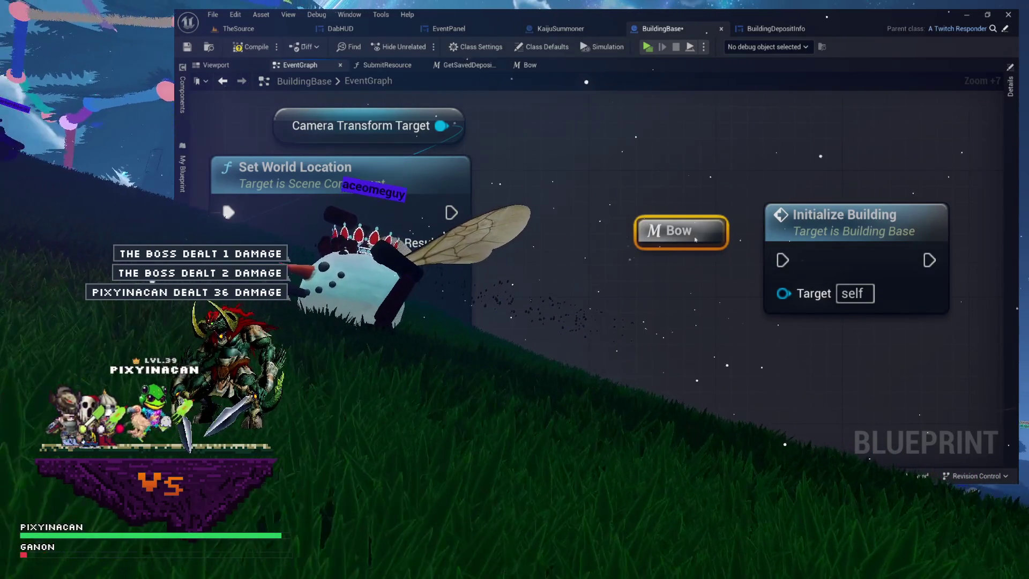
pyautogui.moveTo(680, 232); pyautogui.dragTo(681, 310)
pyautogui.moveTo(838, 235); pyautogui.dragTo(678, 197)
# Inspect the InitializeBuilding function graph, then delete the Initialize Building and Bow nodes
pyautogui.doubleClick(677, 197)
pyautogui.scroll(3, 678, 198)
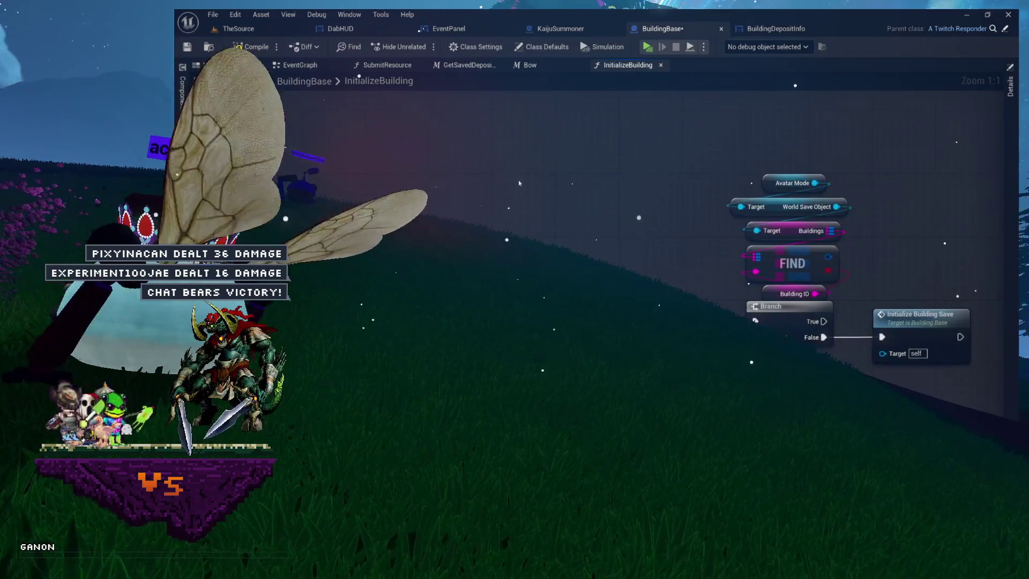
pyautogui.hotkey('alt', 'Left')
pyautogui.moveTo(672, 217)
pyautogui.mouseDown()
pyautogui.moveTo(674, 201)
pyautogui.moveTo(717, 199)
pyautogui.moveTo(687, 197)
pyautogui.moveTo(699, 183)
pyautogui.mouseUp()
pyautogui.rightClick(612, 202)
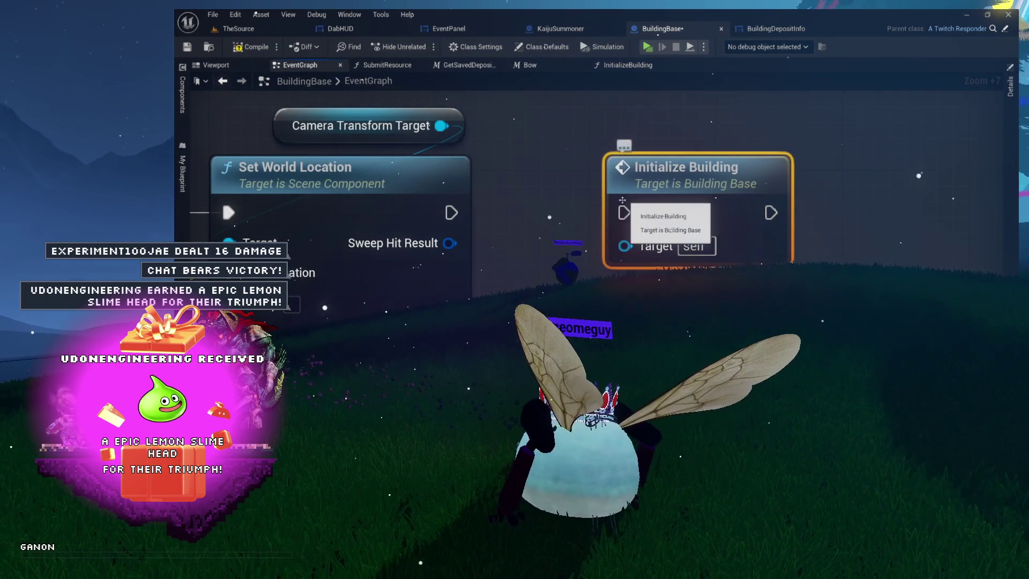
pyautogui.click(560, 210)
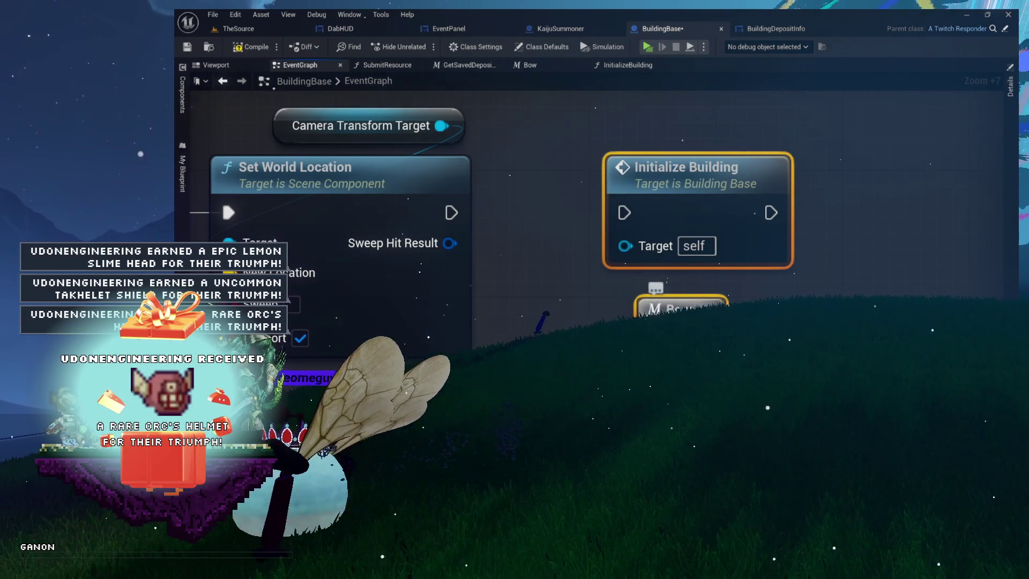
pyautogui.press('Delete')
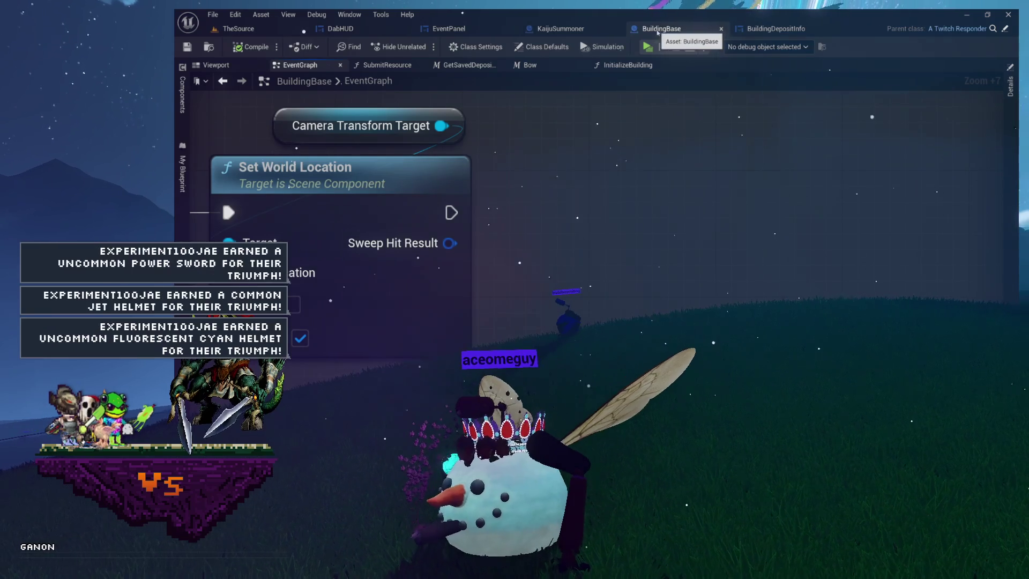
pyautogui.click(216, 65)
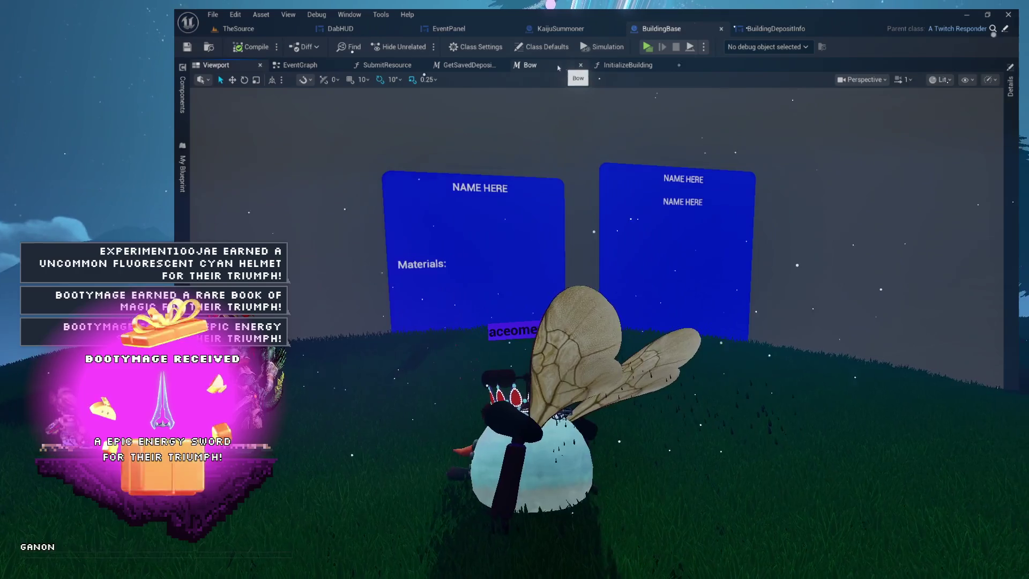
pyautogui.click(565, 68)
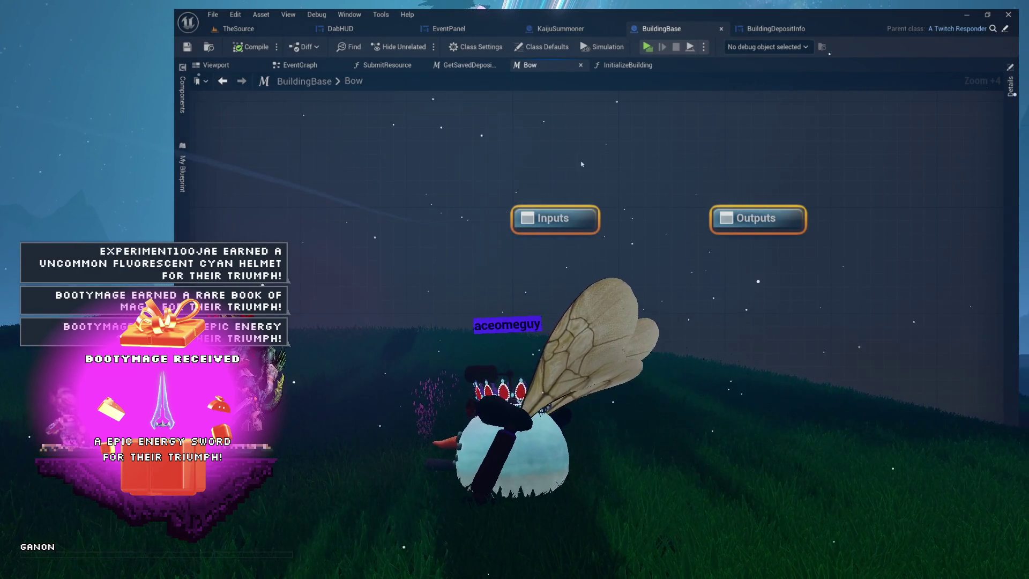
pyautogui.click(295, 65)
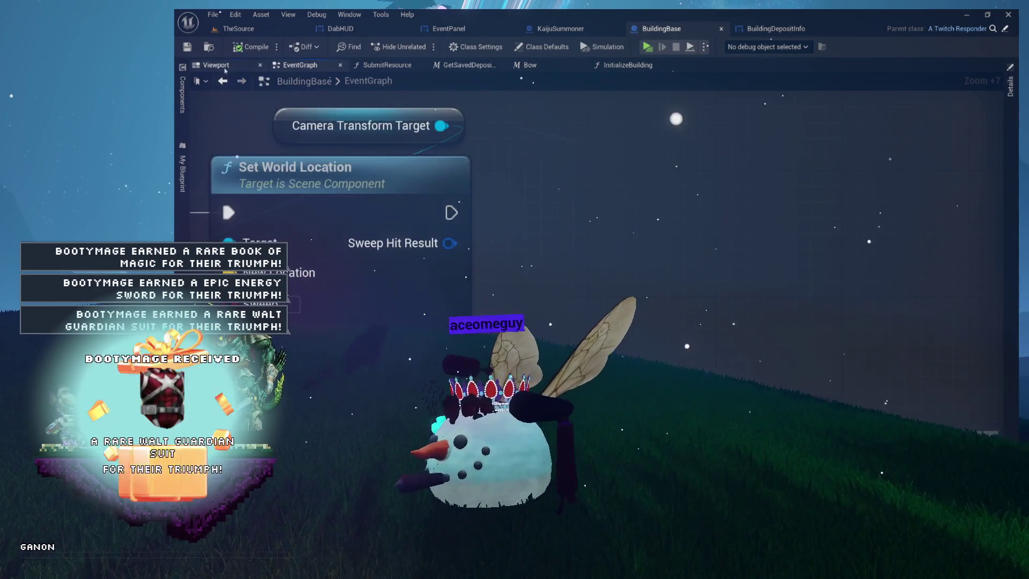
pyautogui.click(215, 65)
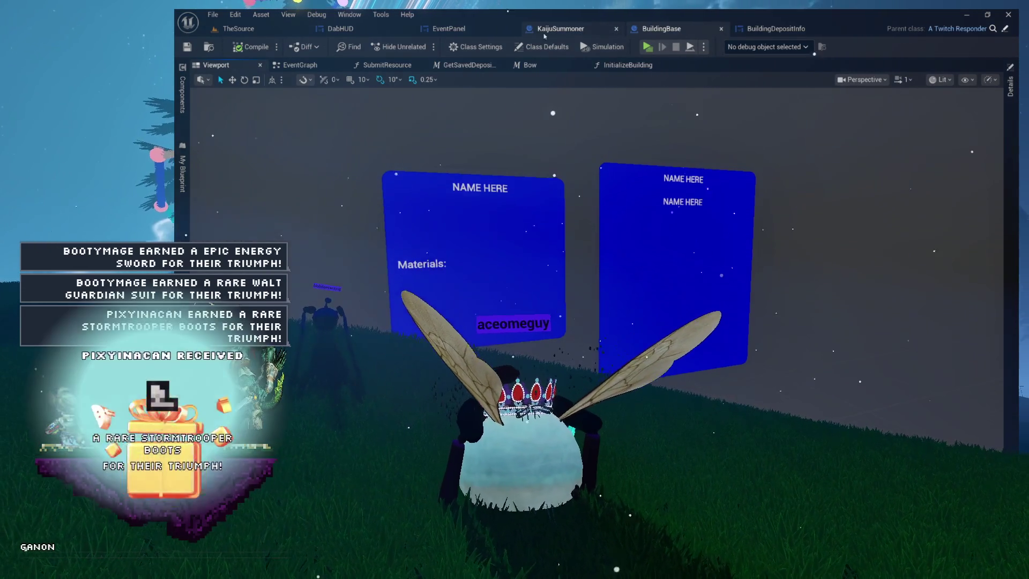
pyautogui.click(560, 28)
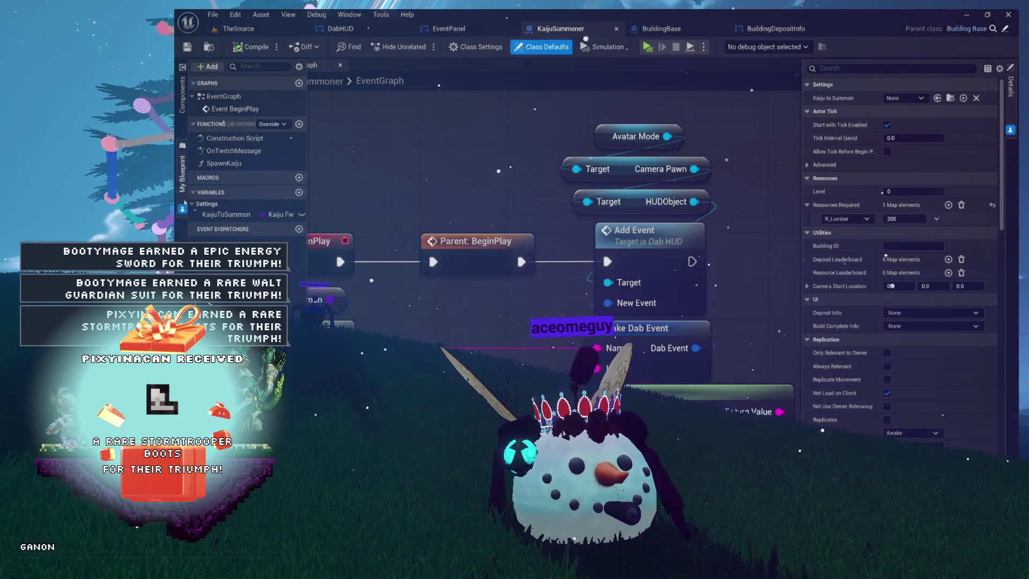
pyautogui.click(214, 65)
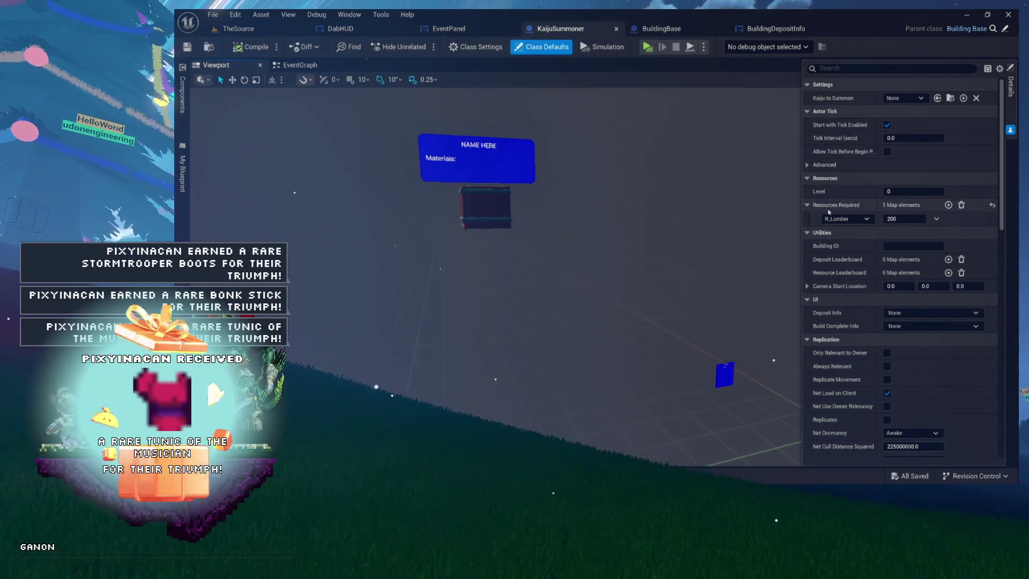
pyautogui.click(654, 31)
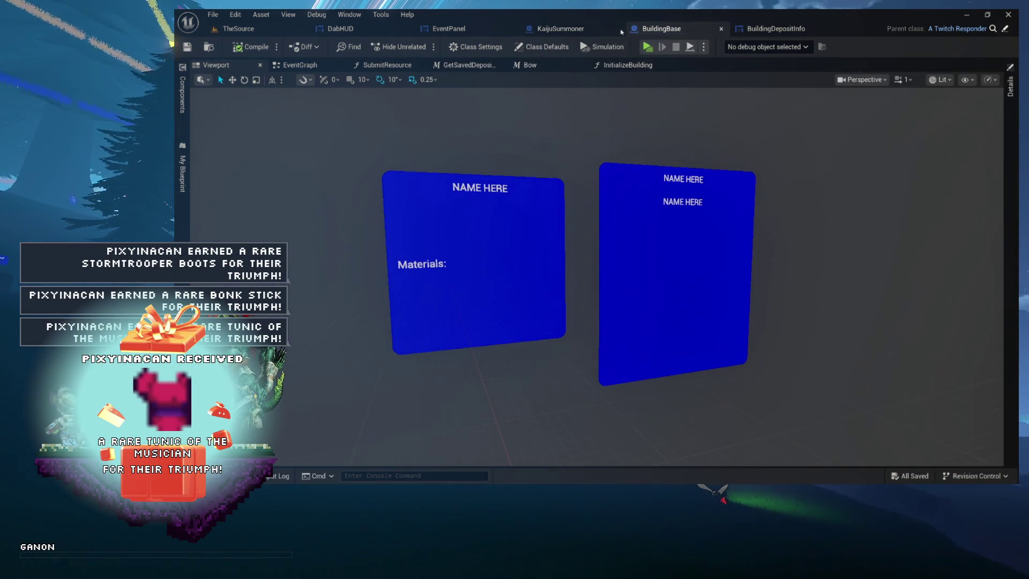
pyautogui.click(573, 31)
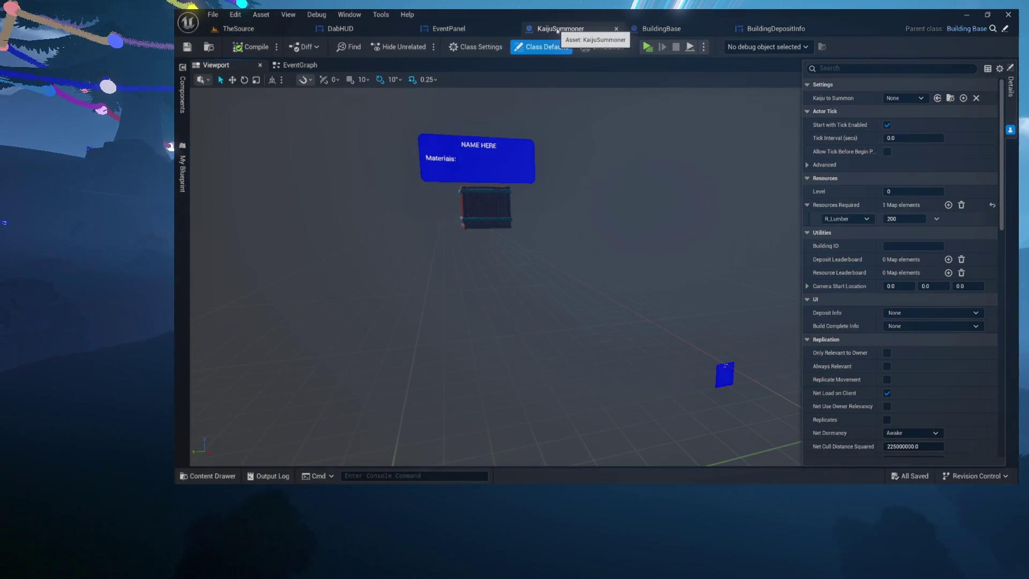
pyautogui.click(657, 30)
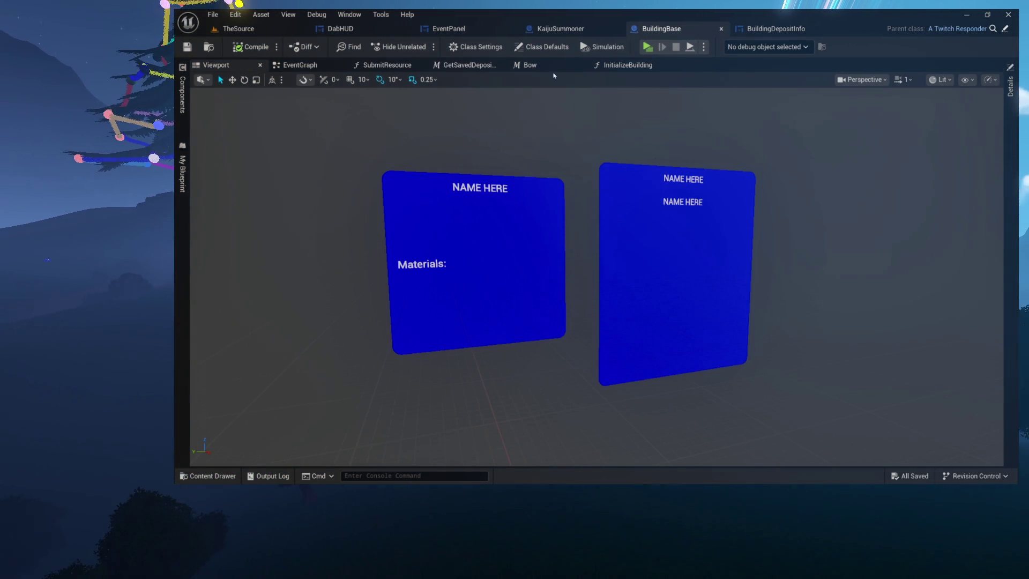
pyautogui.click(346, 66)
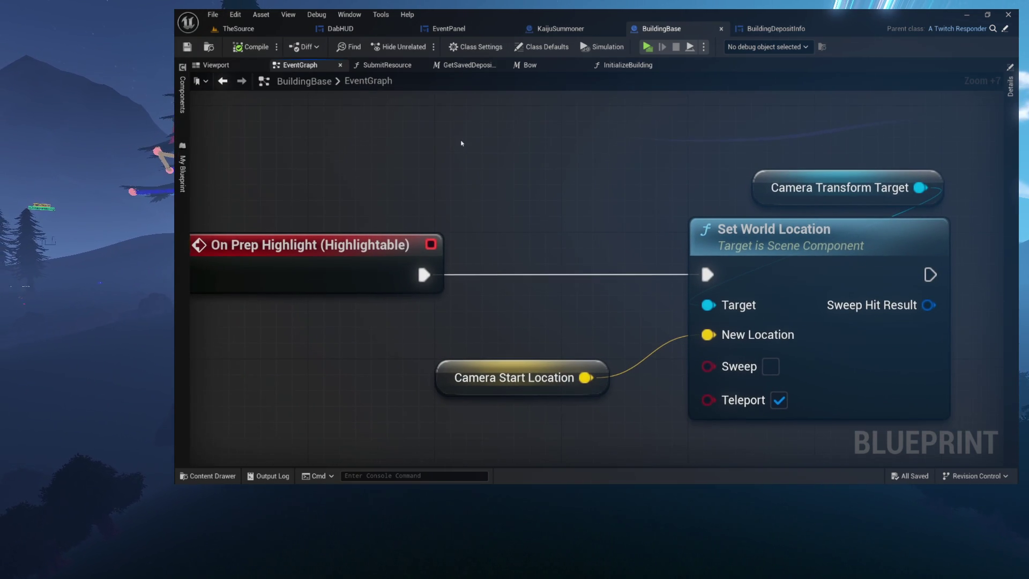
pyautogui.rightClick(491, 157)
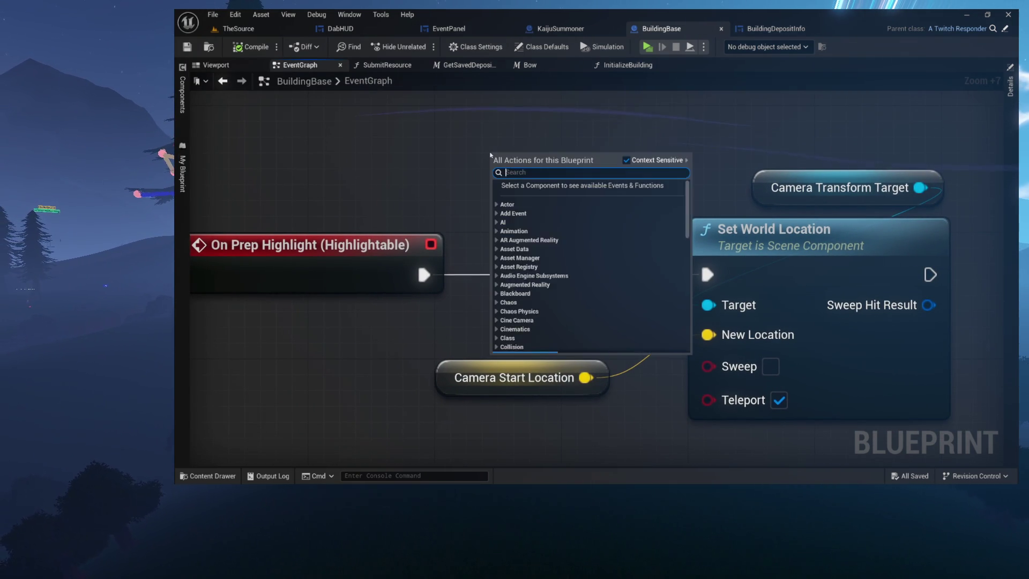
# Move the Bow node left and add an Initialize in Level node via the 'initialize in' search
pyautogui.write('bow')
pyautogui.press('Escape')
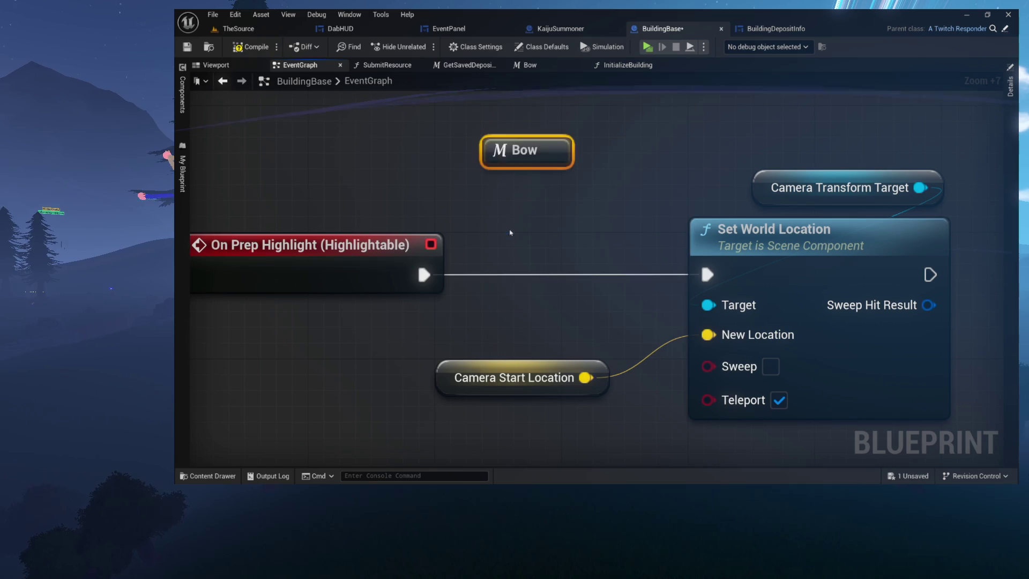
pyautogui.moveTo(521, 145); pyautogui.dragTo(446, 162)
pyautogui.moveTo(580, 153); pyautogui.dragTo(579, 142)
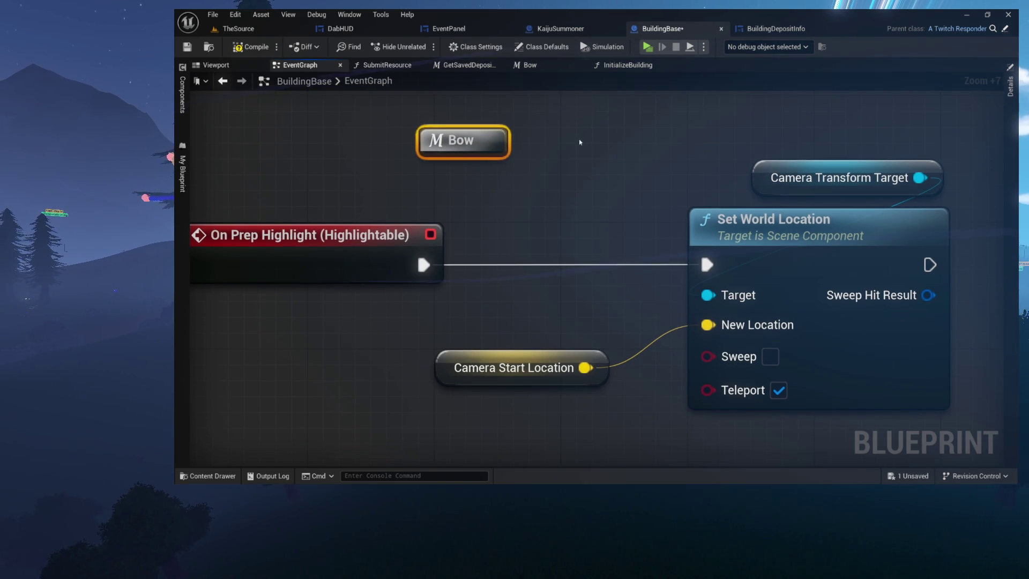
pyautogui.click(576, 150)
pyautogui.rightClick(570, 159)
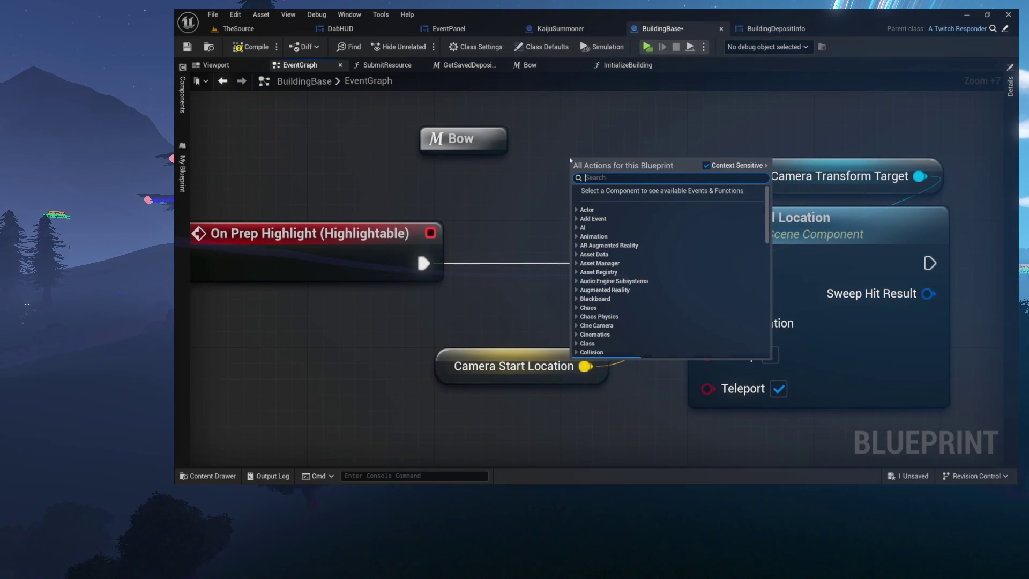
pyautogui.write('initialize in')
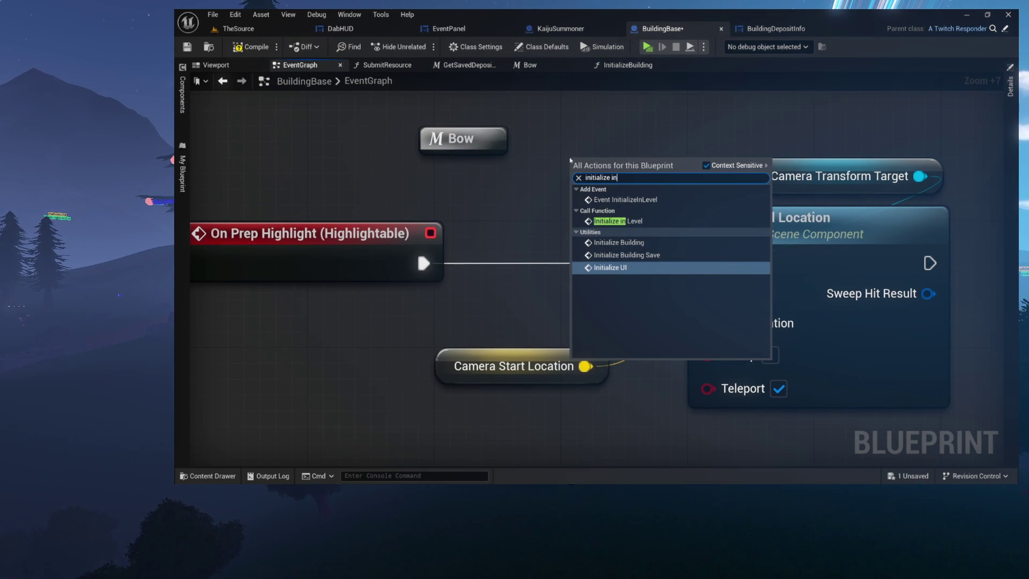
pyautogui.press('Up')
pyautogui.press('Return')
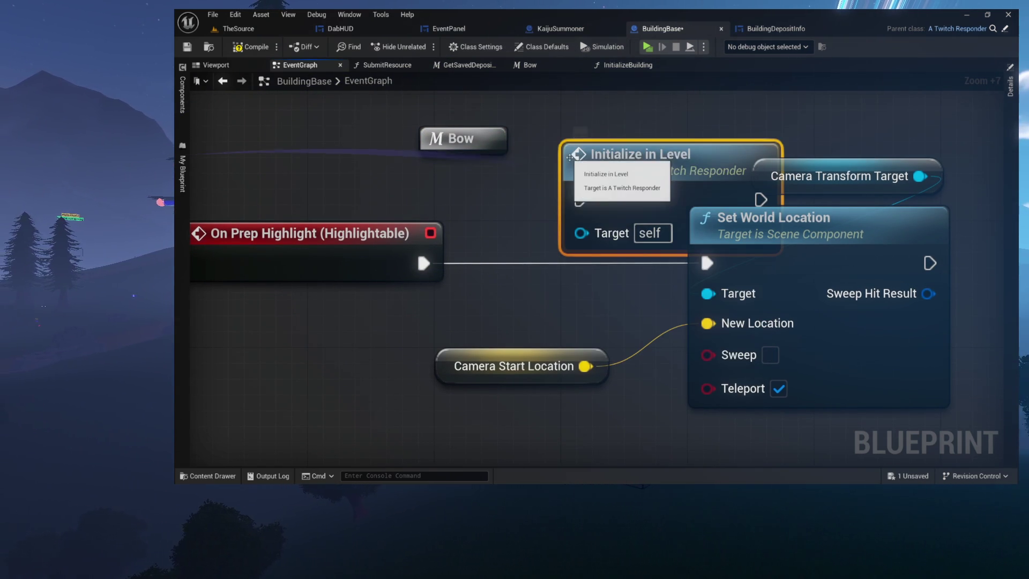
pyautogui.moveTo(573, 159)
pyautogui.mouseDown()
pyautogui.moveTo(574, 129)
pyautogui.moveTo(571, 220)
pyautogui.moveTo(605, 168)
pyautogui.mouseUp()
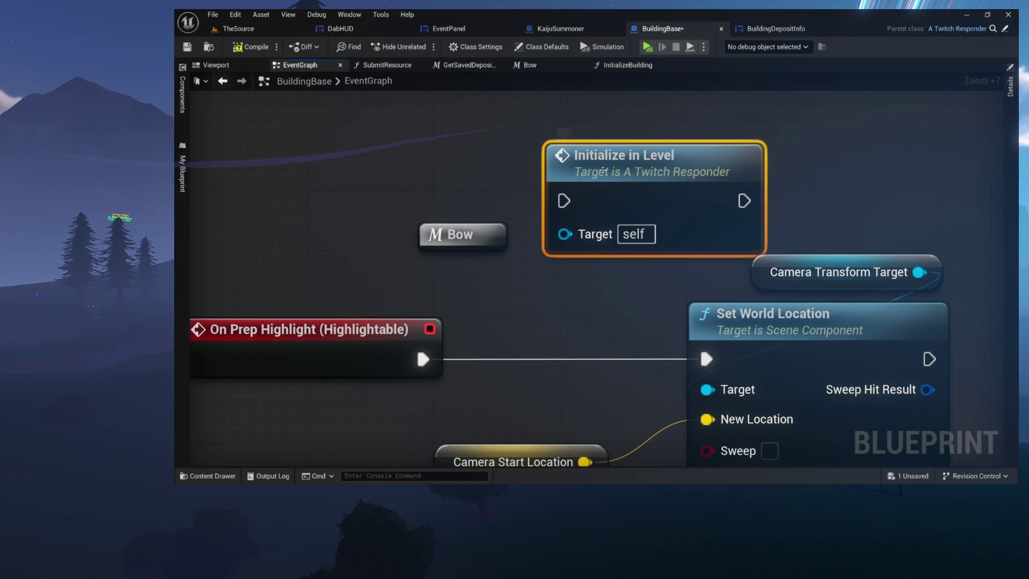
# Box-select and delete the Bow and Initialize in Level nodes, then compile BuildingBase
pyautogui.moveTo(472, 205); pyautogui.dragTo(578, 264)
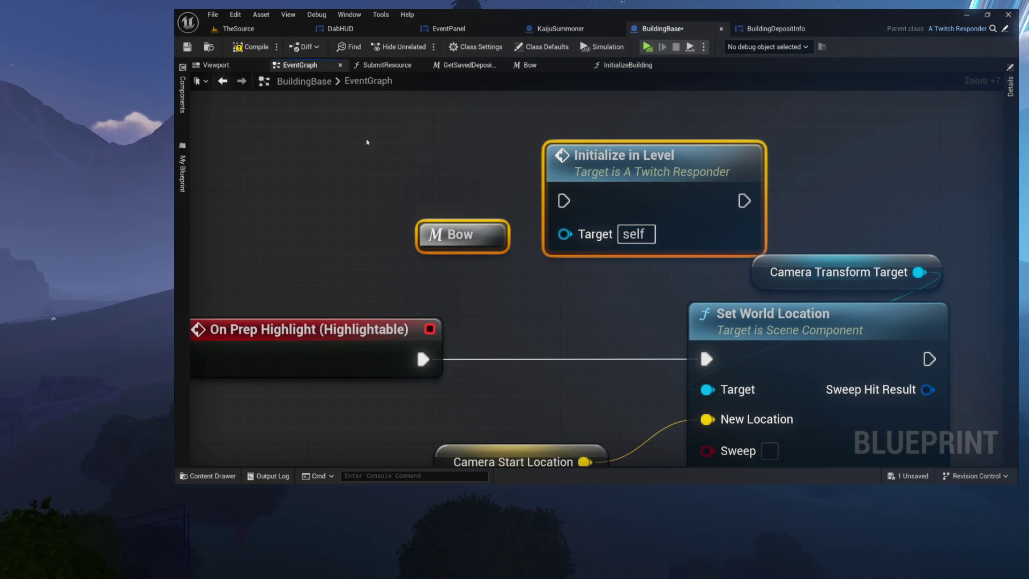
pyautogui.moveTo(428, 158); pyautogui.dragTo(591, 273)
pyautogui.press('Delete')
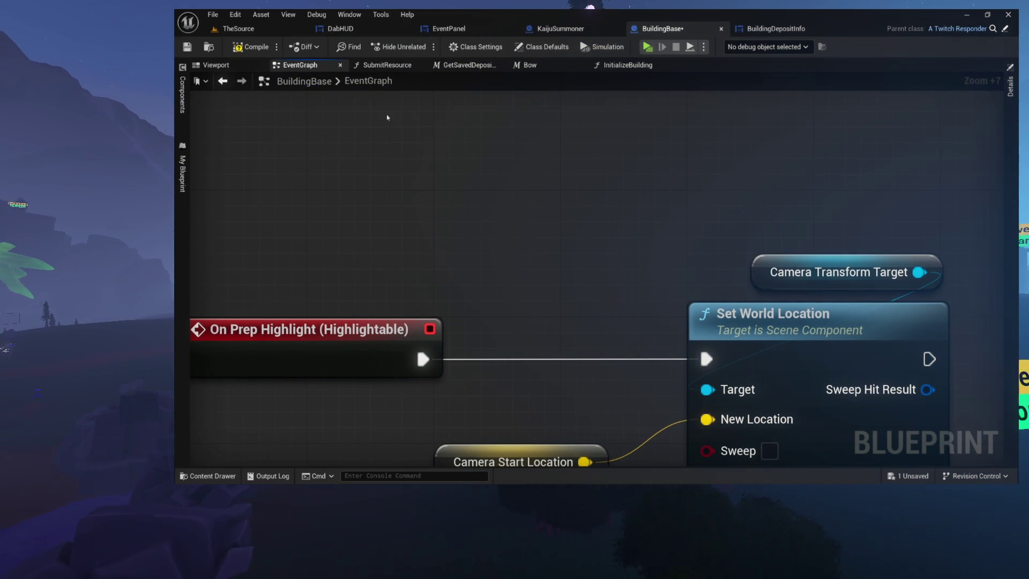
pyautogui.click(235, 47)
pyautogui.click(560, 28)
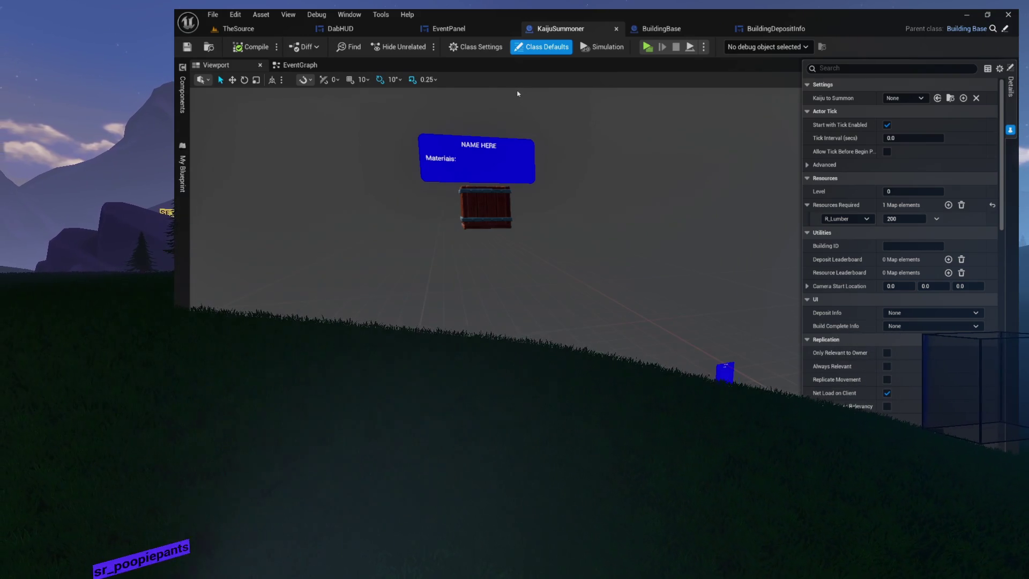
# Add an Initialize in Level node to KaijuSummoner's EventGraph by searching 'initialize inlevel'
pyautogui.click(300, 65)
pyautogui.moveTo(616, 174); pyautogui.dragTo(593, 184)
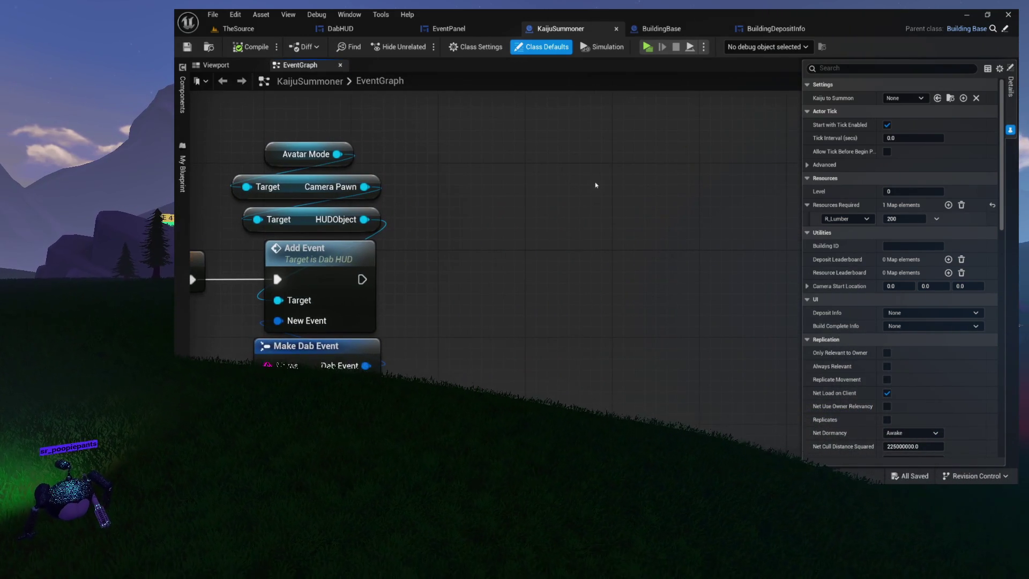
pyautogui.rightClick(609, 187)
pyautogui.write('initi')
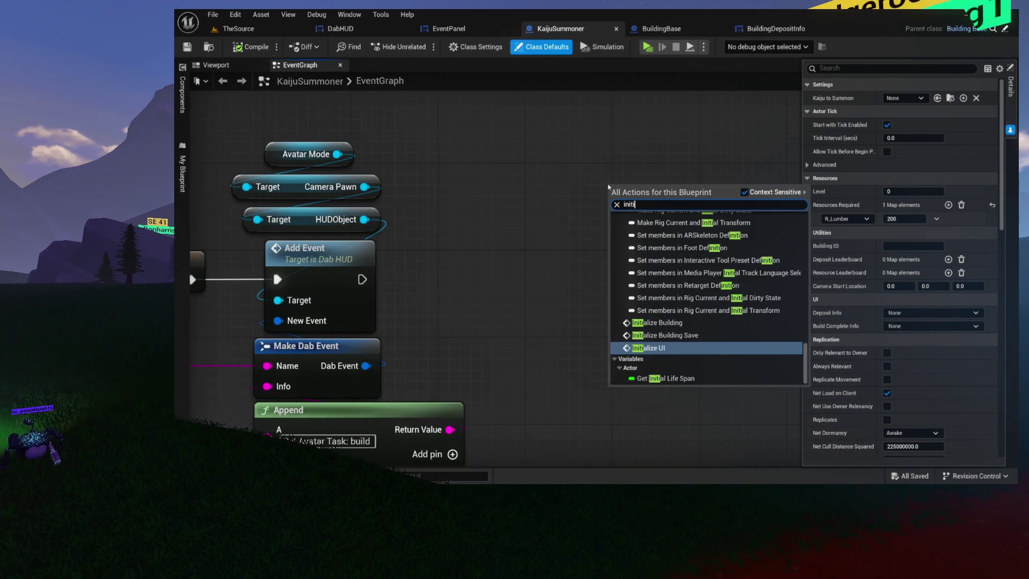
pyautogui.write('alize in')
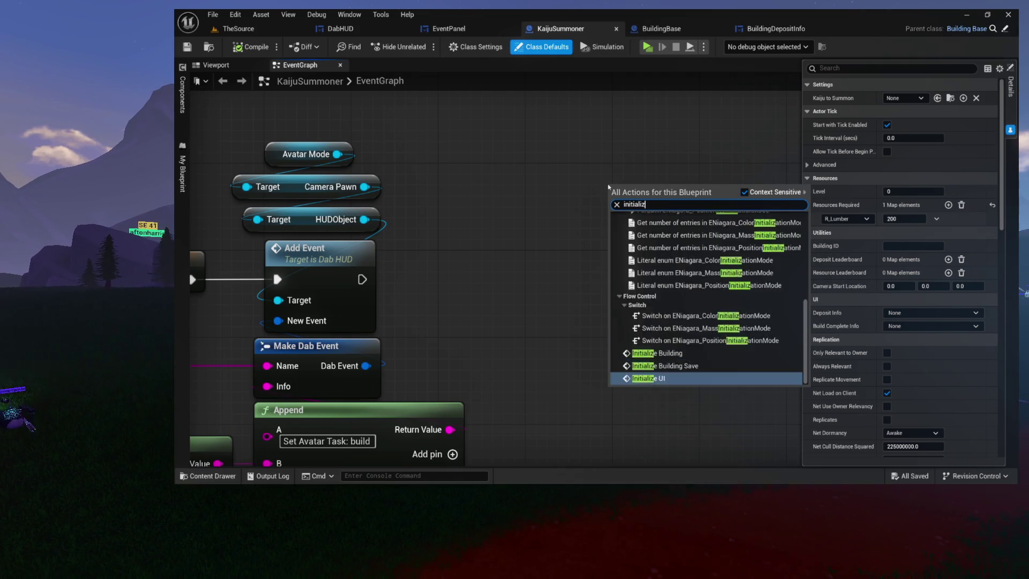
pyautogui.write(' level')
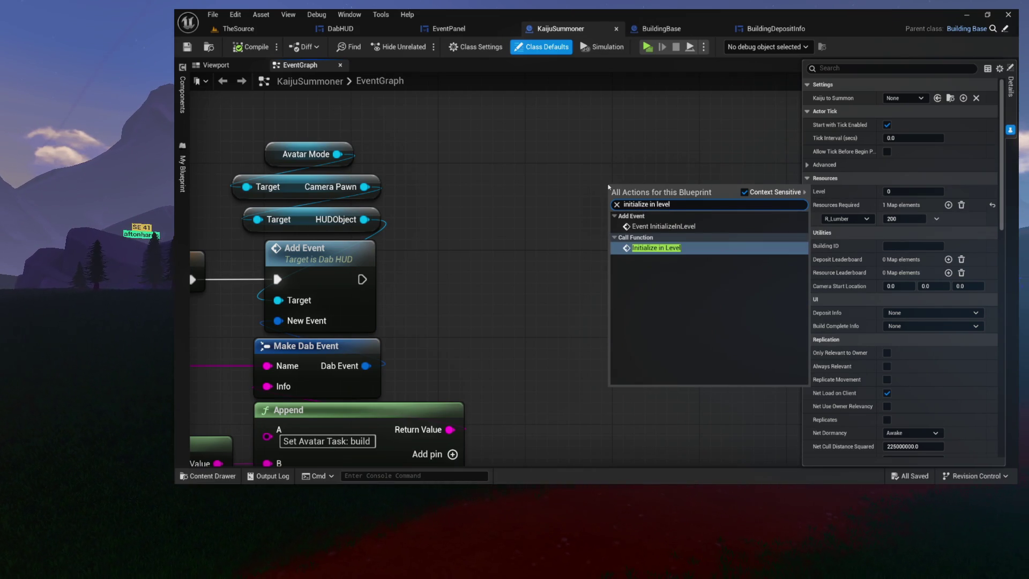
pyautogui.press('Return')
pyautogui.moveTo(643, 237)
pyautogui.mouseDown()
pyautogui.moveTo(466, 219)
pyautogui.moveTo(472, 324)
pyautogui.moveTo(354, 331)
pyautogui.mouseUp()
pyautogui.scroll(2, 466, 220)
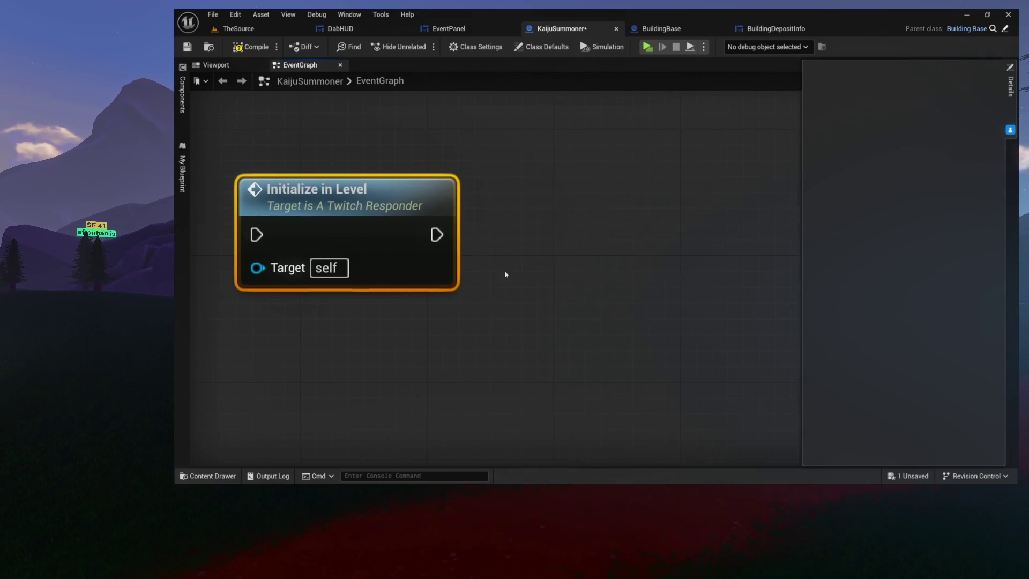
# Search for a Bow node without adding one, and reposition the Initialize in Level node
pyautogui.rightClick(565, 222)
pyautogui.write('bow')
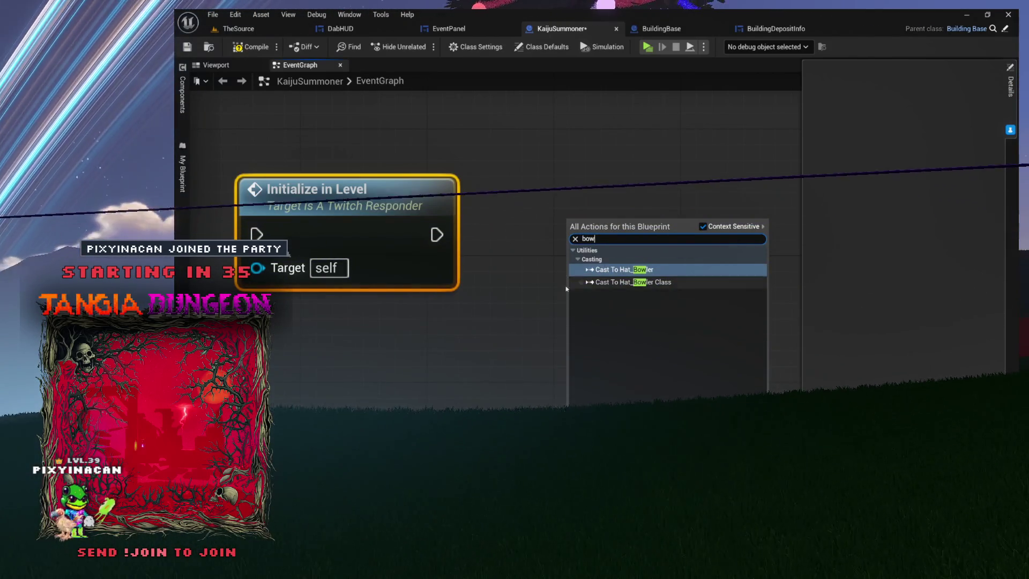
pyautogui.press('Escape')
pyautogui.moveTo(403, 212)
pyautogui.mouseDown()
pyautogui.moveTo(432, 229)
pyautogui.moveTo(400, 245)
pyautogui.moveTo(427, 229)
pyautogui.mouseUp()
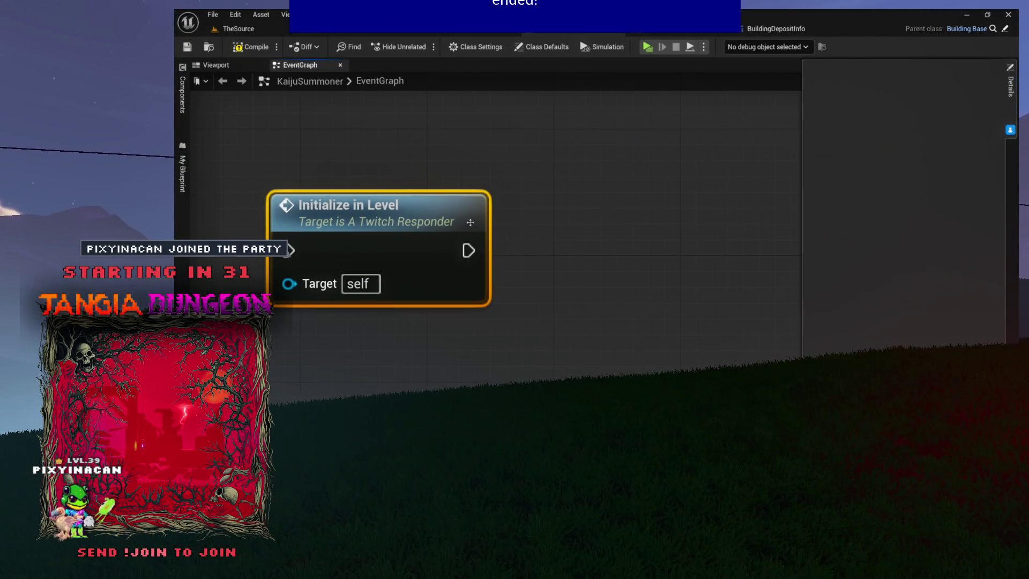
pyautogui.rightClick(640, 212)
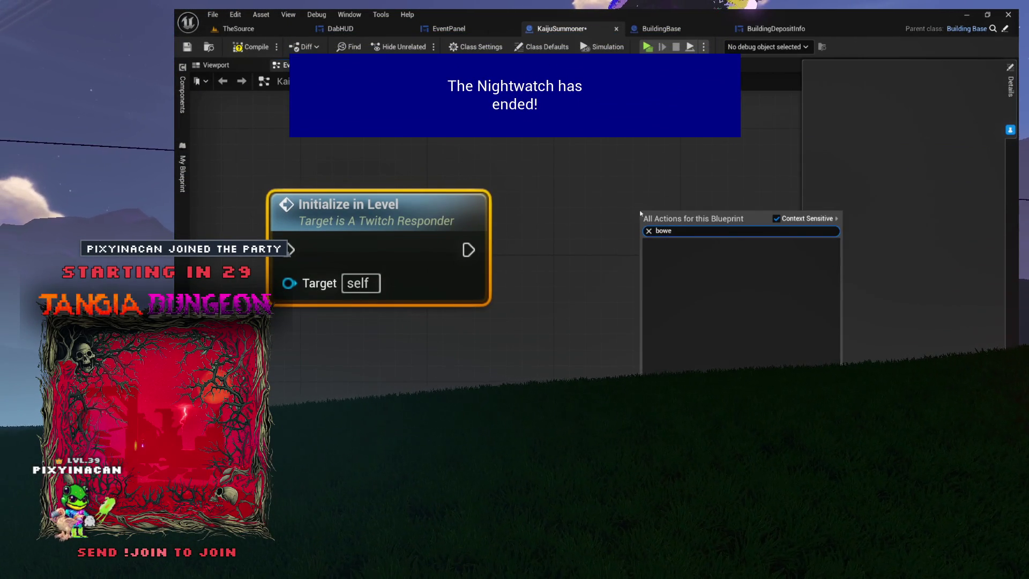
pyautogui.press('BackSpace')
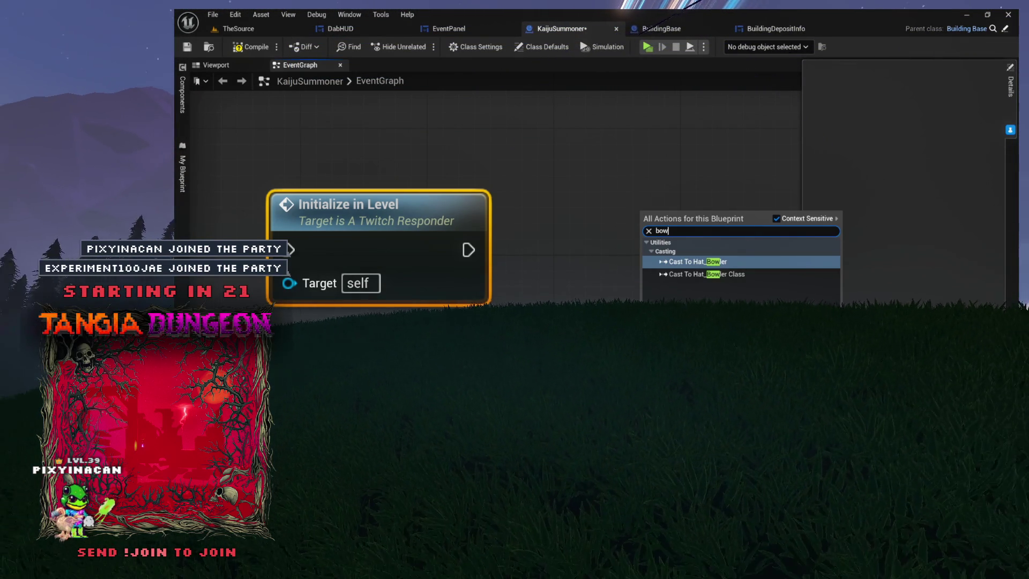
pyautogui.press('Escape')
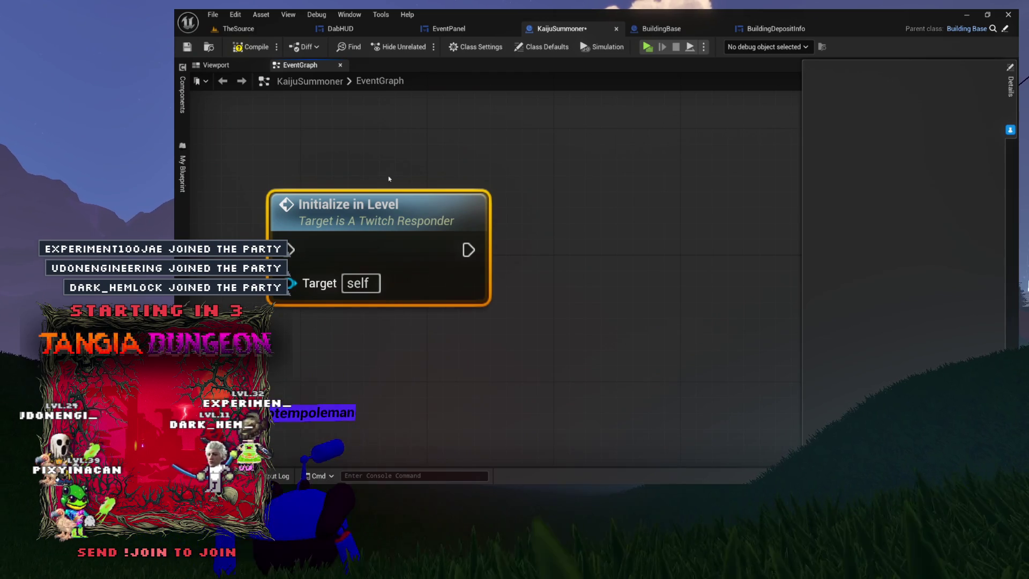
pyautogui.moveTo(394, 225)
pyautogui.mouseDown()
pyautogui.moveTo(443, 192)
pyautogui.moveTo(459, 192)
pyautogui.moveTo(459, 208)
pyautogui.mouseUp()
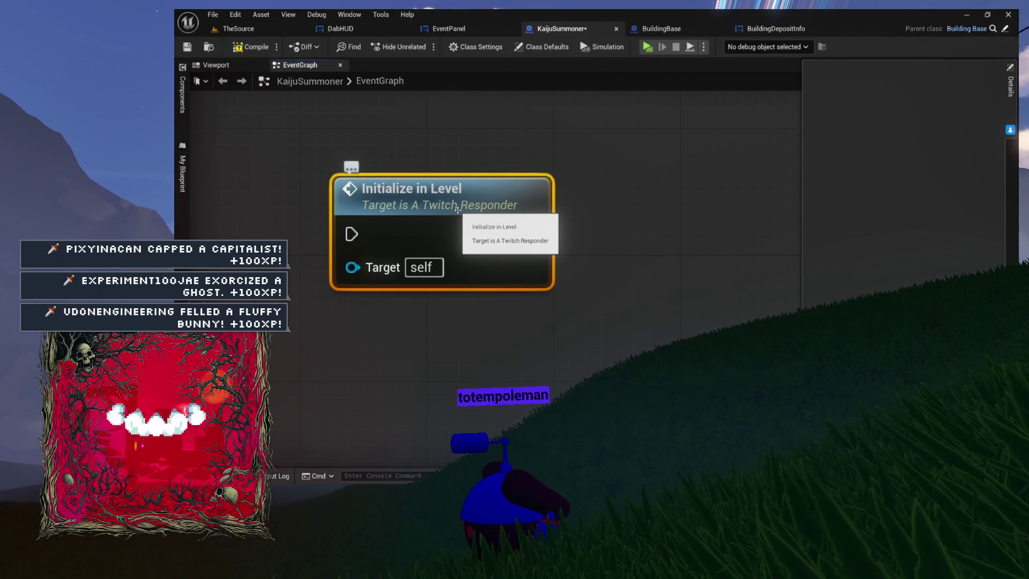
# Delete the Initialize in Level node and compile KaijuSummoner
pyautogui.moveTo(623, 198)
pyautogui.mouseDown()
pyautogui.moveTo(552, 268)
pyautogui.moveTo(476, 287)
pyautogui.mouseUp()
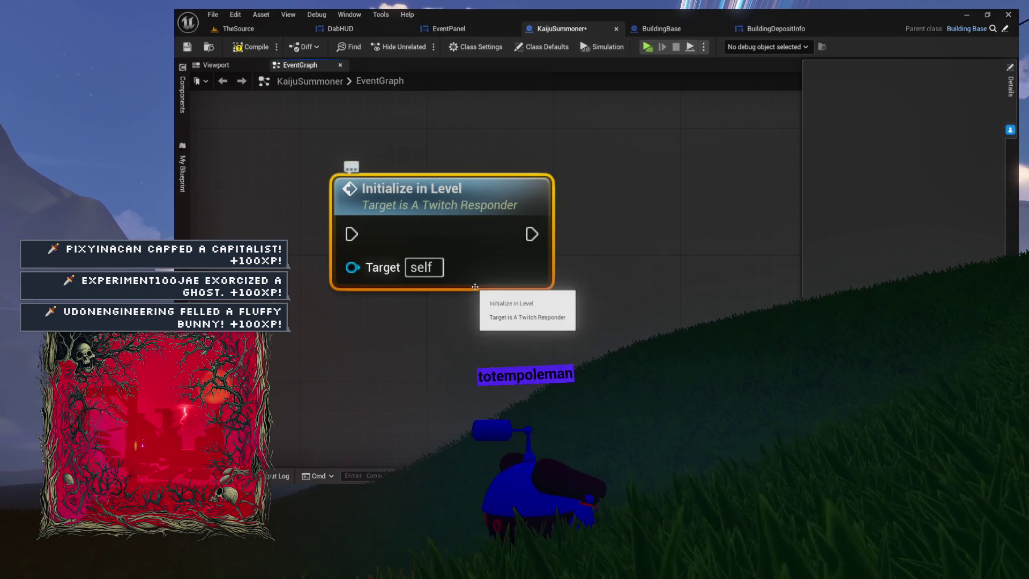
pyautogui.press('Delete')
pyautogui.click(254, 51)
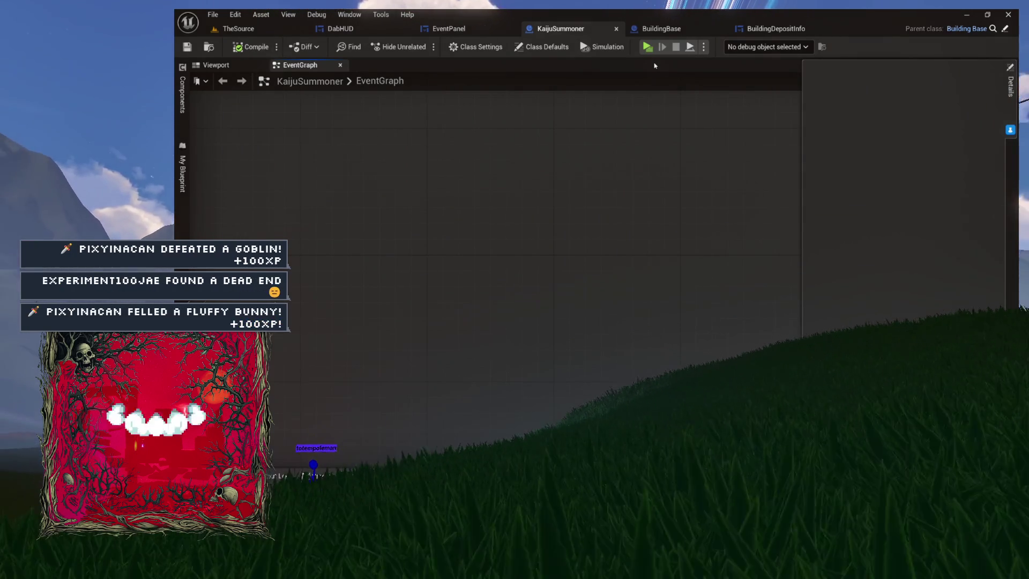
# Back in BuildingBase, close the Bow macro tab and zoom out over the EventGraph
pyautogui.click(661, 32)
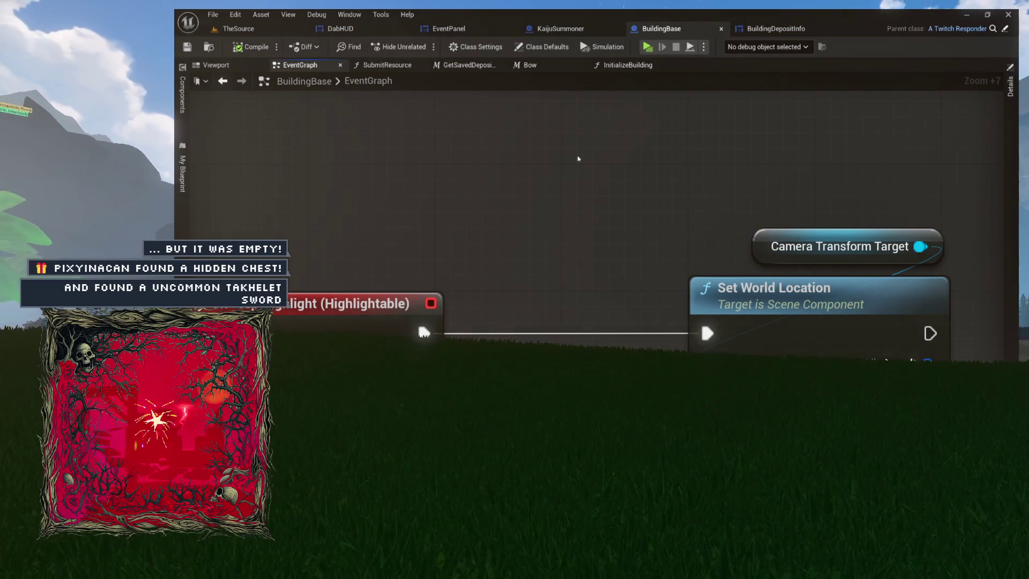
pyautogui.scroll(-5, 558, 140)
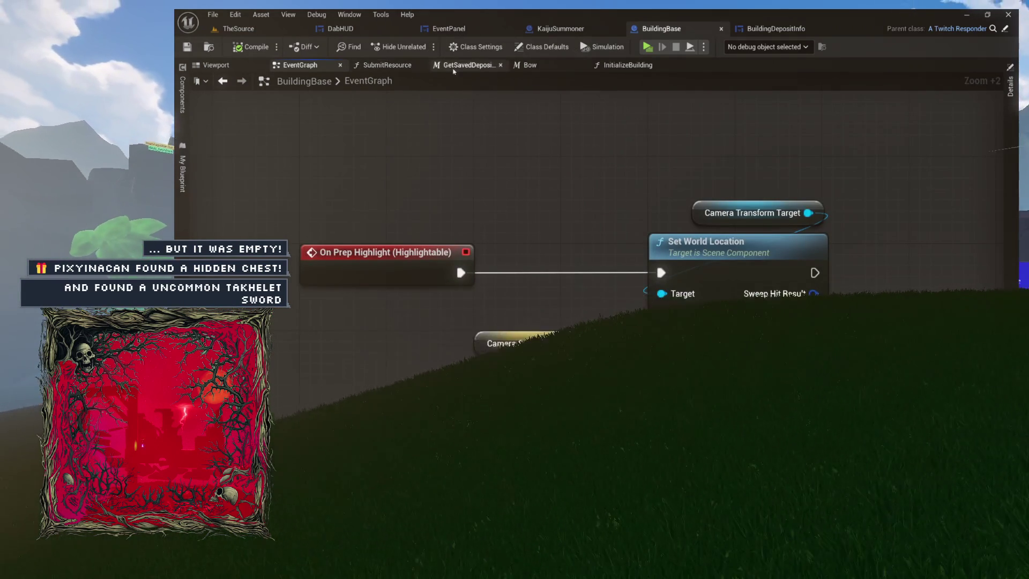
pyautogui.click(482, 67)
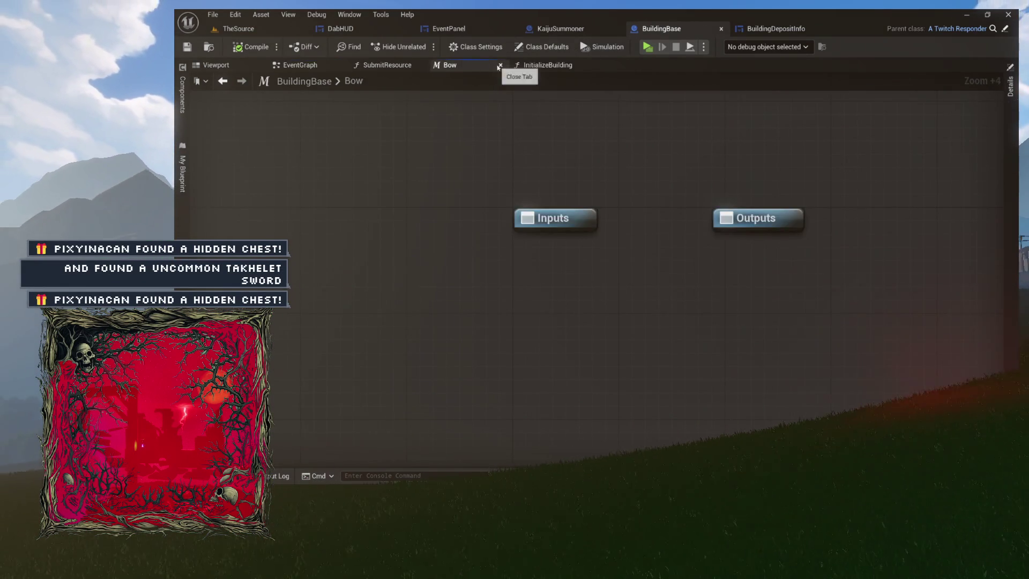
pyautogui.click(500, 66)
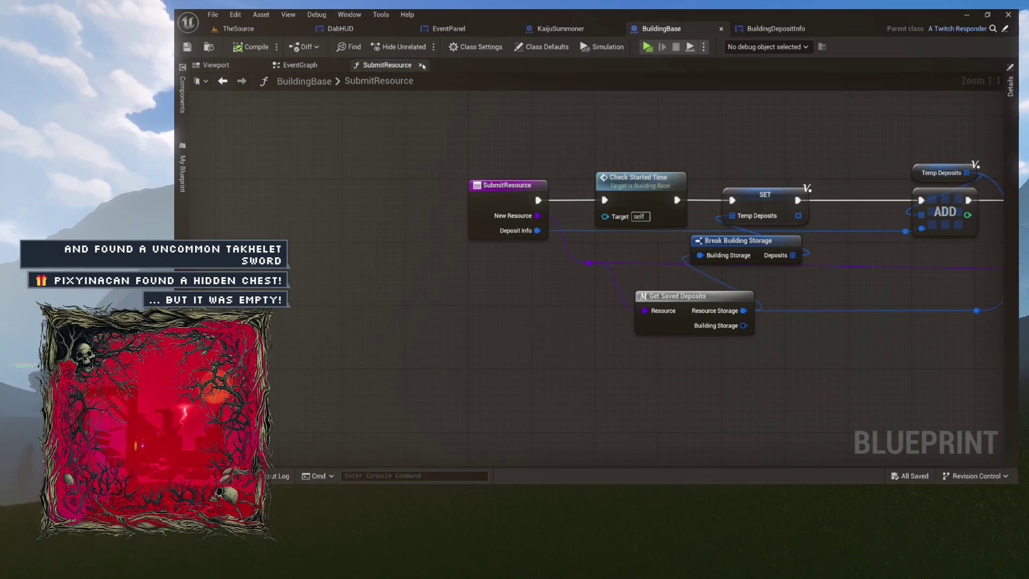
pyautogui.click(422, 66)
pyautogui.scroll(-3, 418, 193)
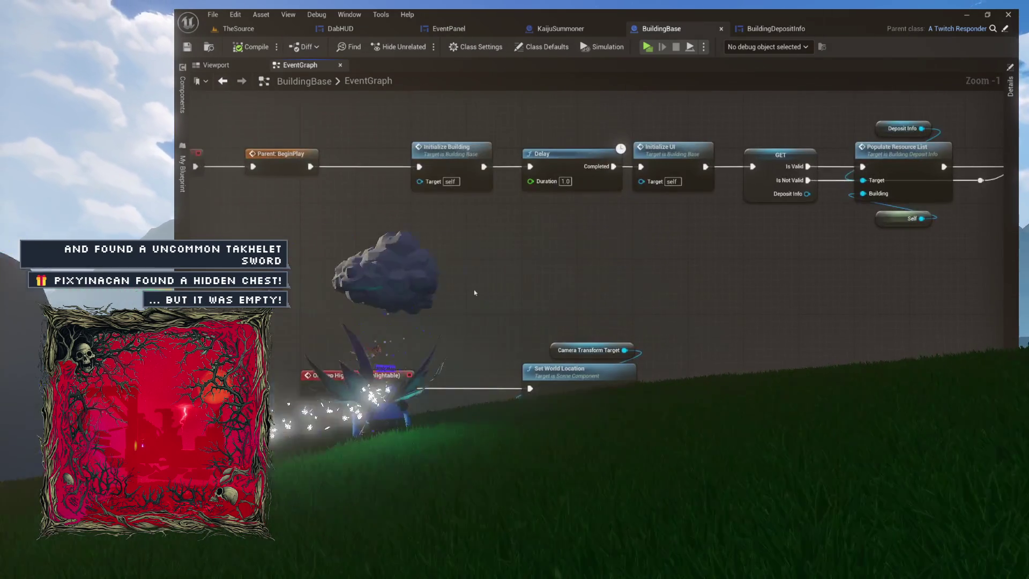
pyautogui.scroll(-2, 596, 375)
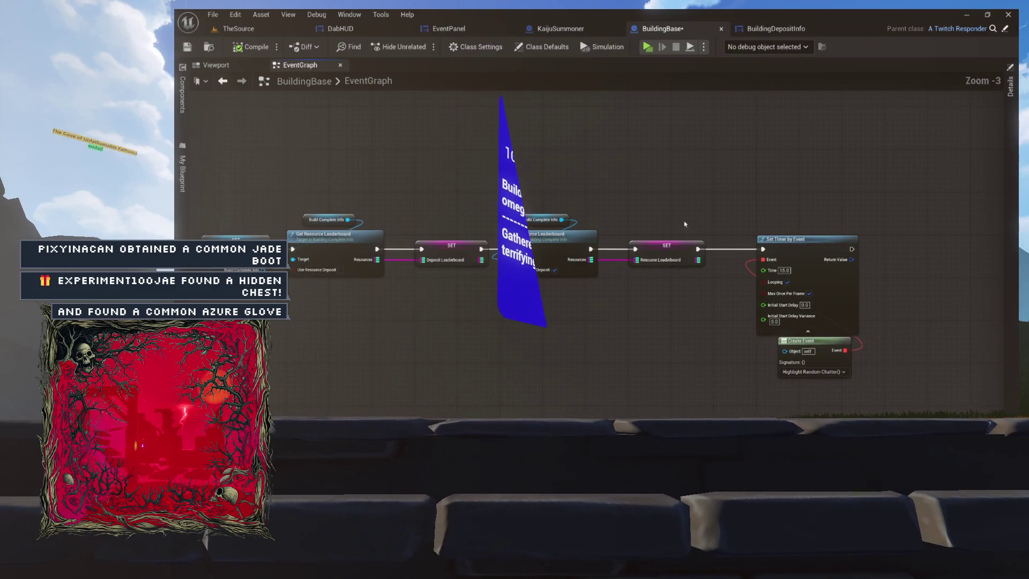
pyautogui.scroll(-3, 729, 224)
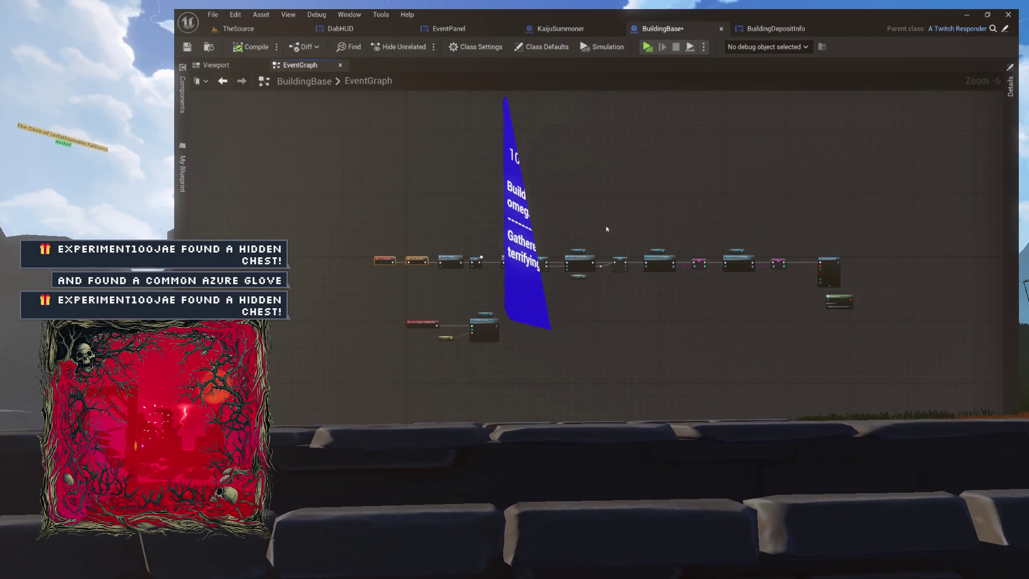
# Frame the BeginPlay node chain and pan along its GET/SET nodes to Set Timer by Event
pyautogui.moveTo(374, 223)
pyautogui.mouseDown()
pyautogui.moveTo(609, 276)
pyautogui.moveTo(856, 311)
pyautogui.mouseUp()
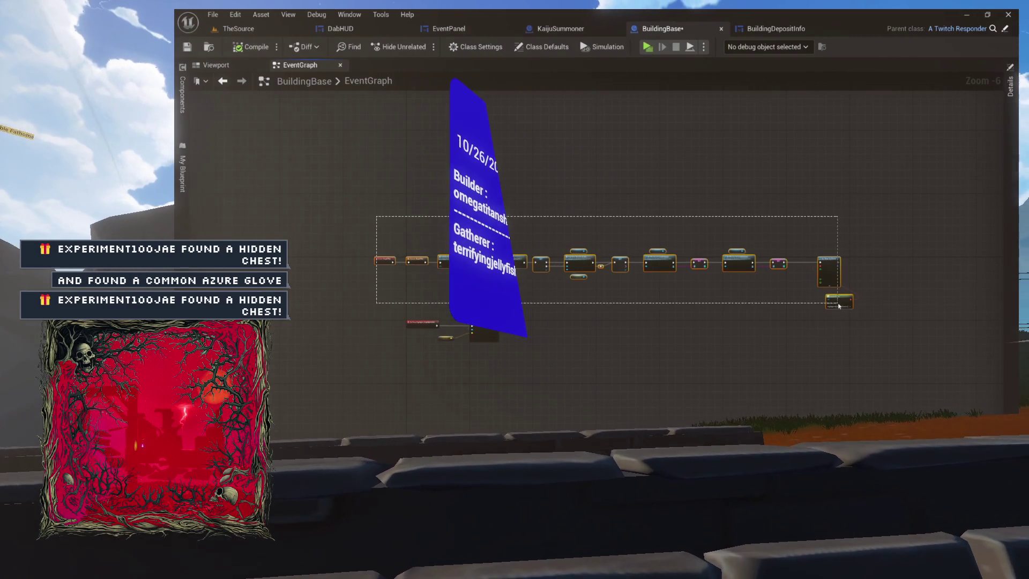
pyautogui.press('Home')
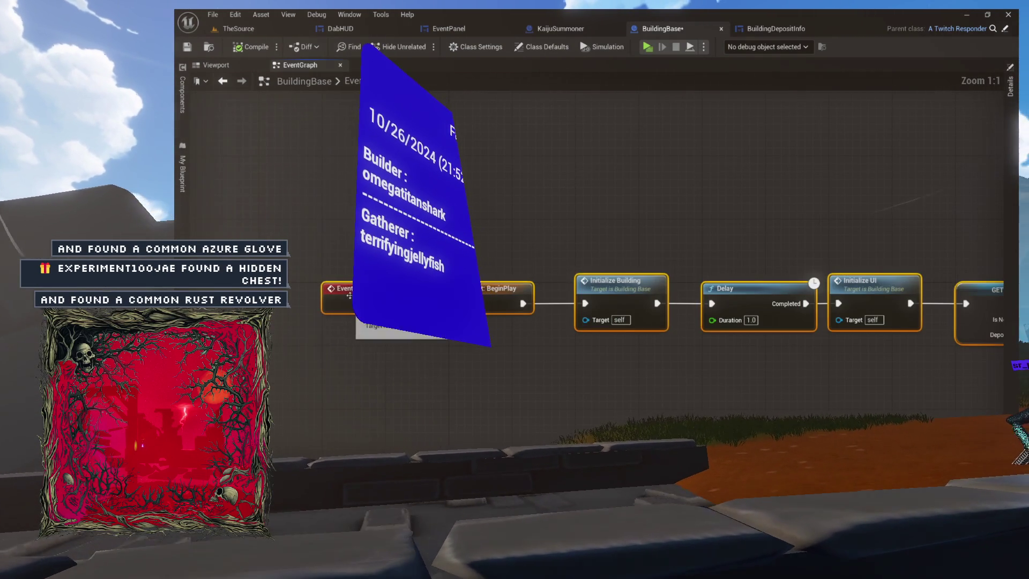
pyautogui.press('Escape')
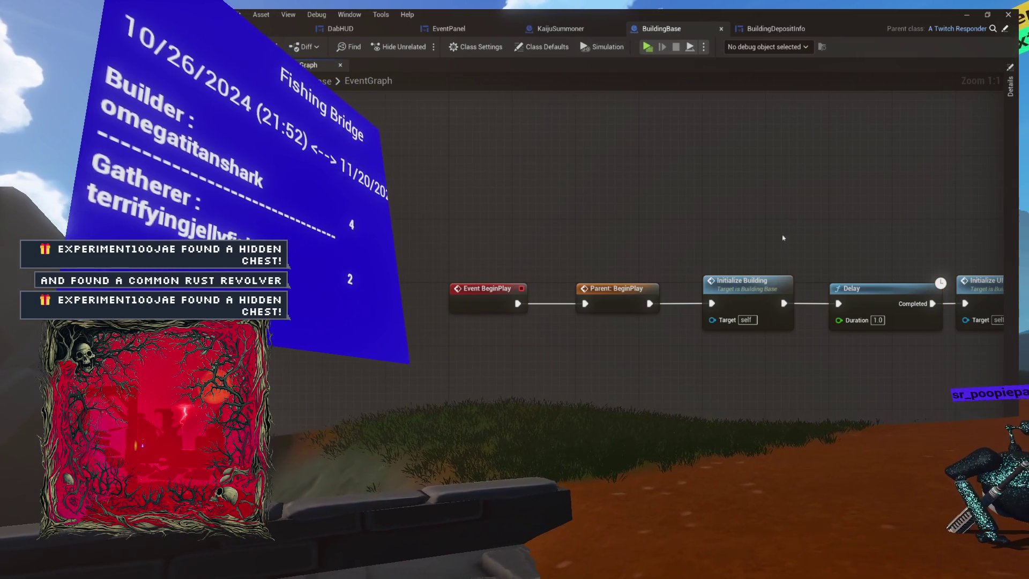
pyautogui.moveTo(747, 211); pyautogui.dragTo(586, 196)
pyautogui.scroll(-4, 586, 196)
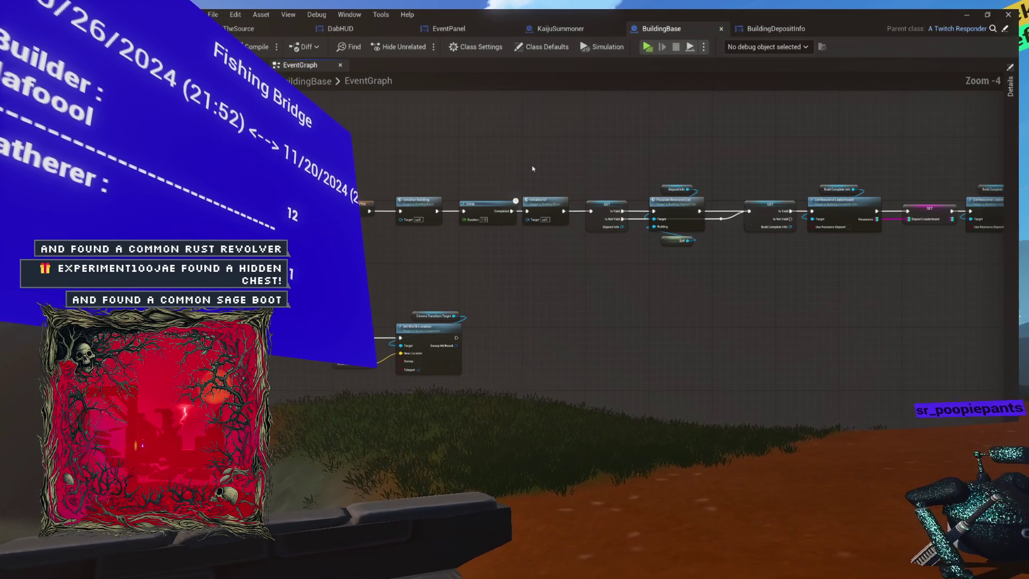
pyautogui.scroll(3, 549, 217)
pyautogui.moveTo(333, 212); pyautogui.dragTo(424, 290)
pyautogui.moveTo(827, 171); pyautogui.dragTo(444, 181)
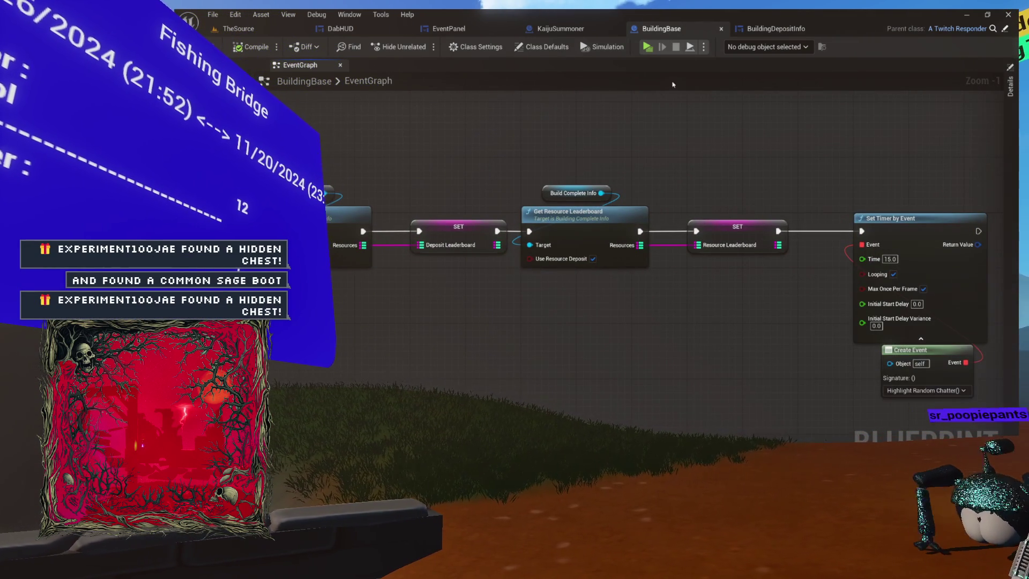
pyautogui.click(792, 32)
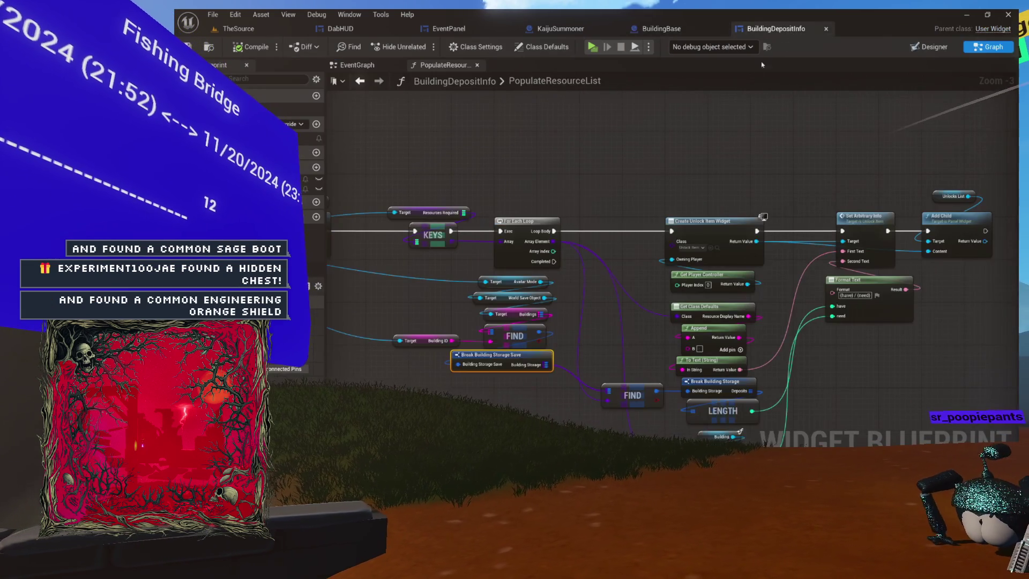
# In KaijuSummoner, collapse the details panel and review then close the OnTwitchMessage function graph
pyautogui.click(688, 29)
pyautogui.click(587, 32)
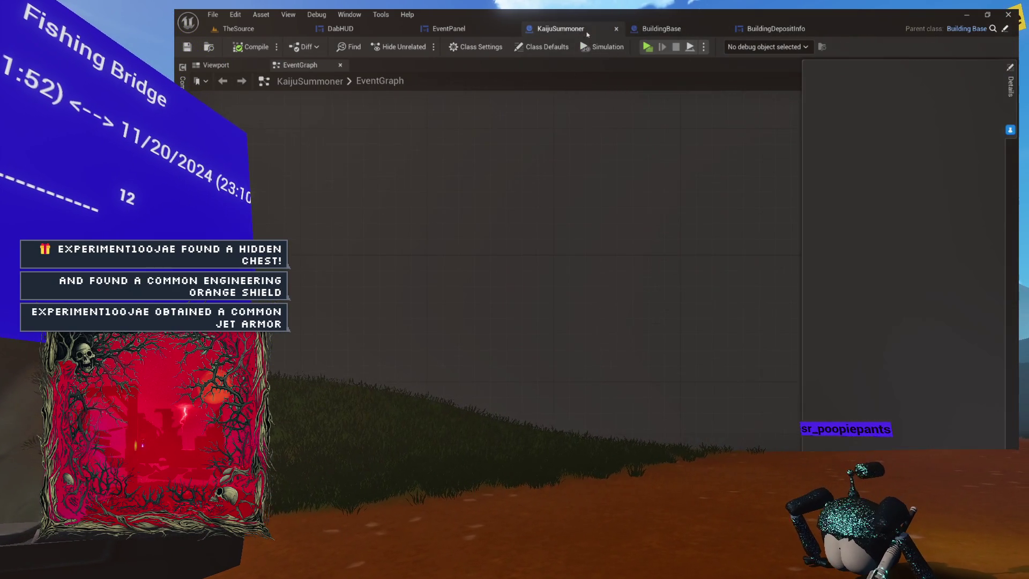
pyautogui.click(1010, 131)
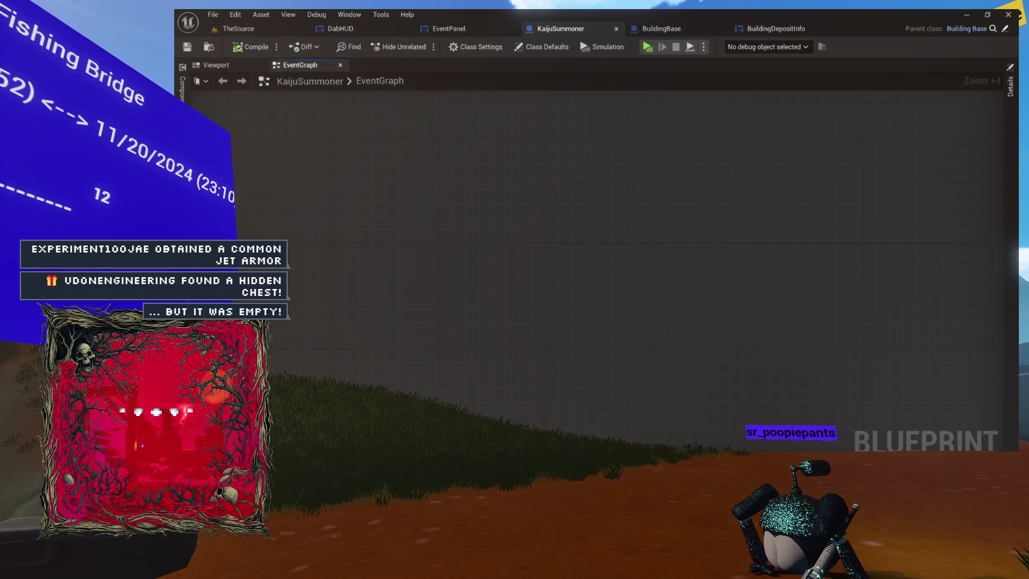
pyautogui.click(182, 142)
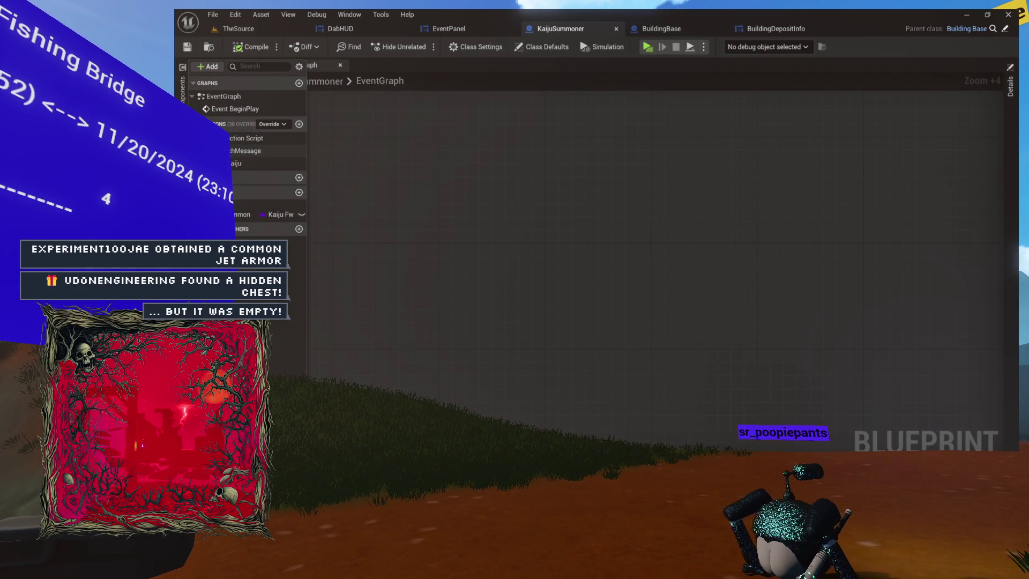
pyautogui.doubleClick(234, 154)
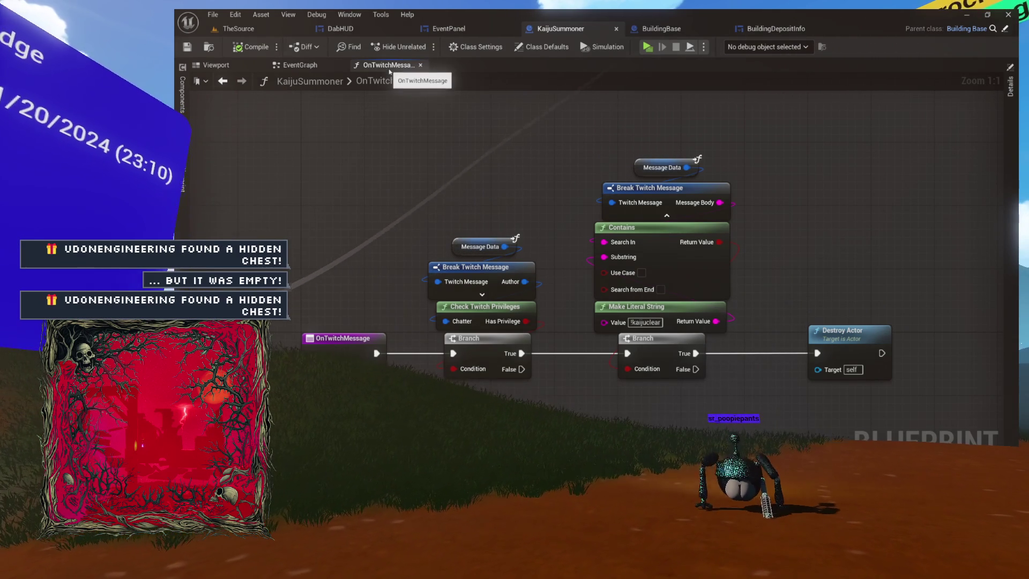
pyautogui.click(420, 65)
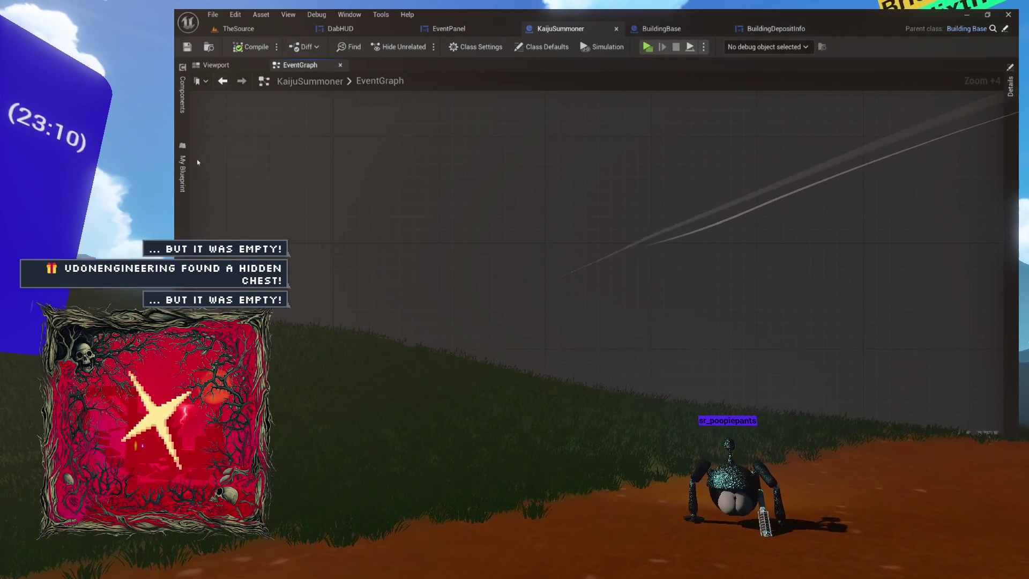
# Open the SpawnKaiju function graph, box-select all its nodes, then close its tab
pyautogui.click(182, 172)
pyautogui.doubleClick(225, 163)
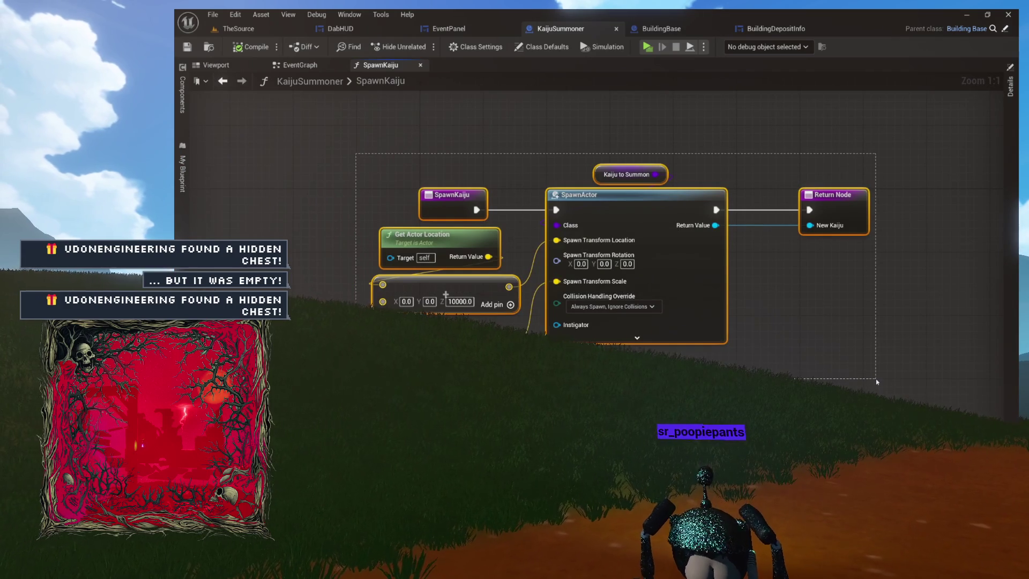
pyautogui.moveTo(877, 382); pyautogui.dragTo(873, 312)
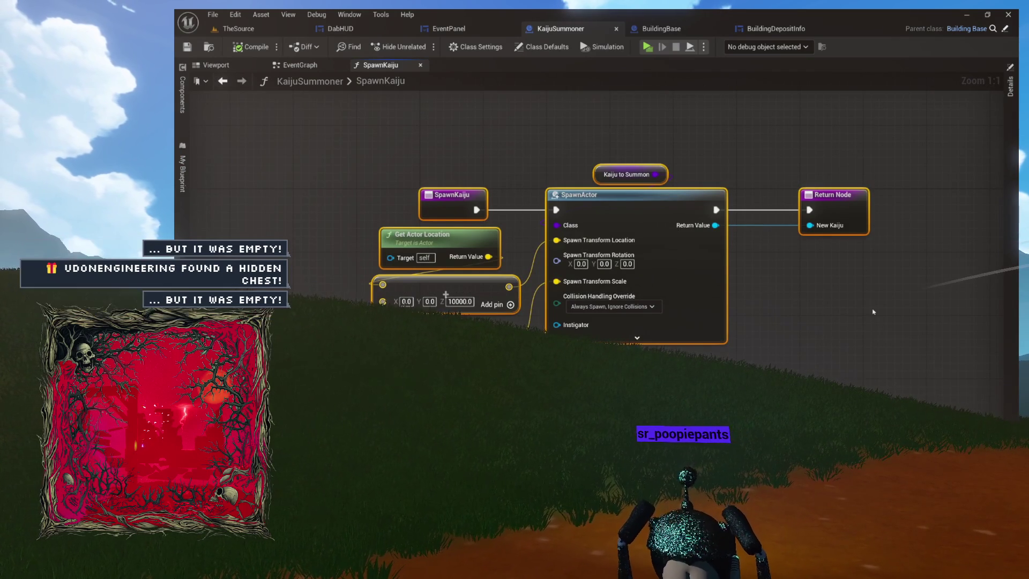
pyautogui.click(308, 67)
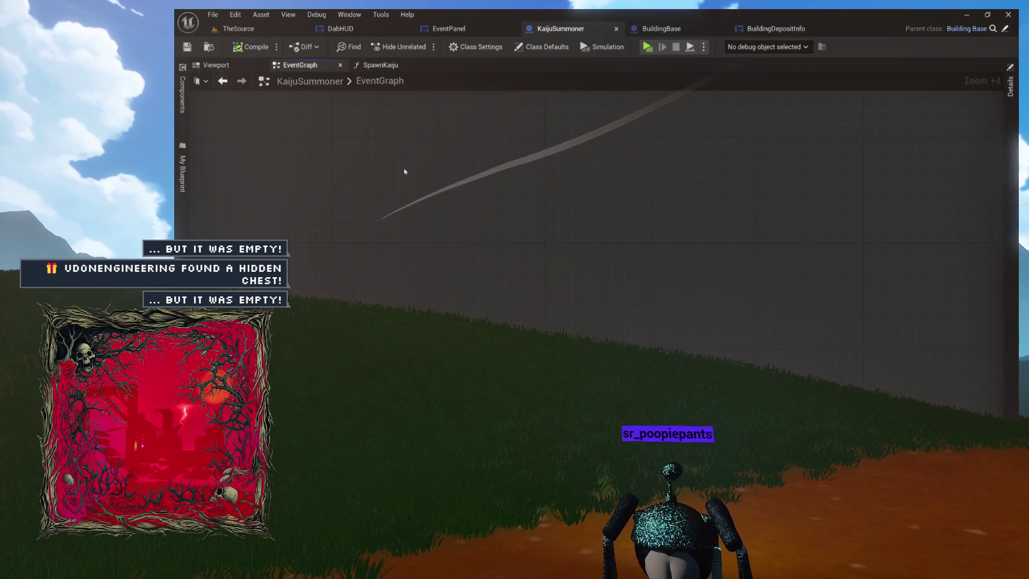
pyautogui.click(380, 67)
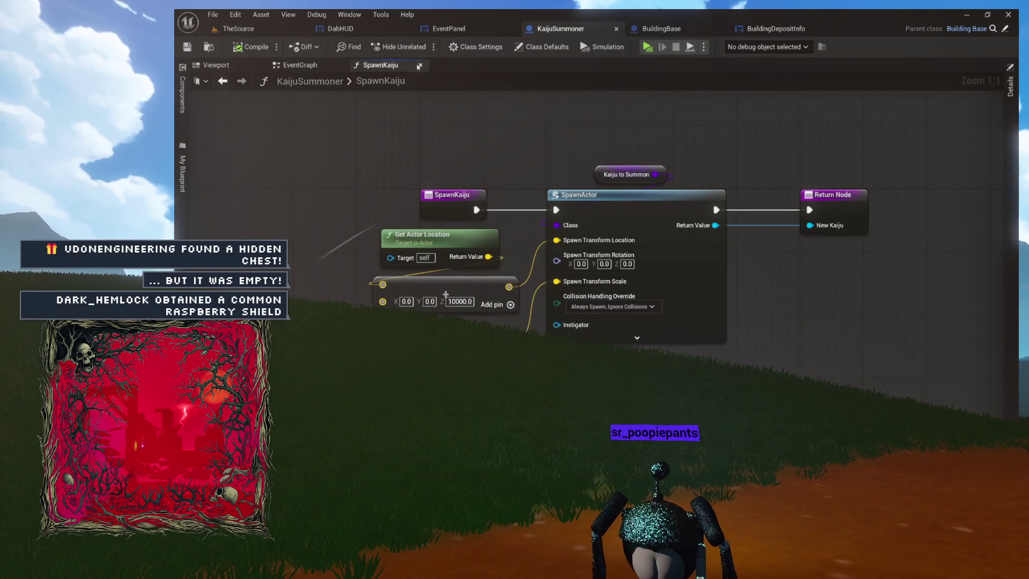
pyautogui.moveTo(276, 129); pyautogui.dragTo(769, 375)
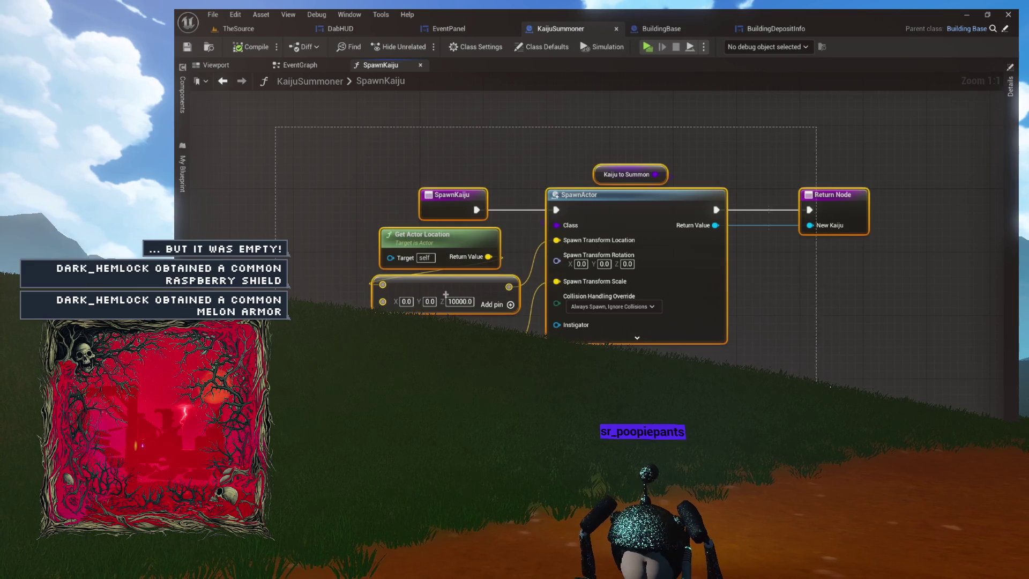
pyautogui.click(420, 66)
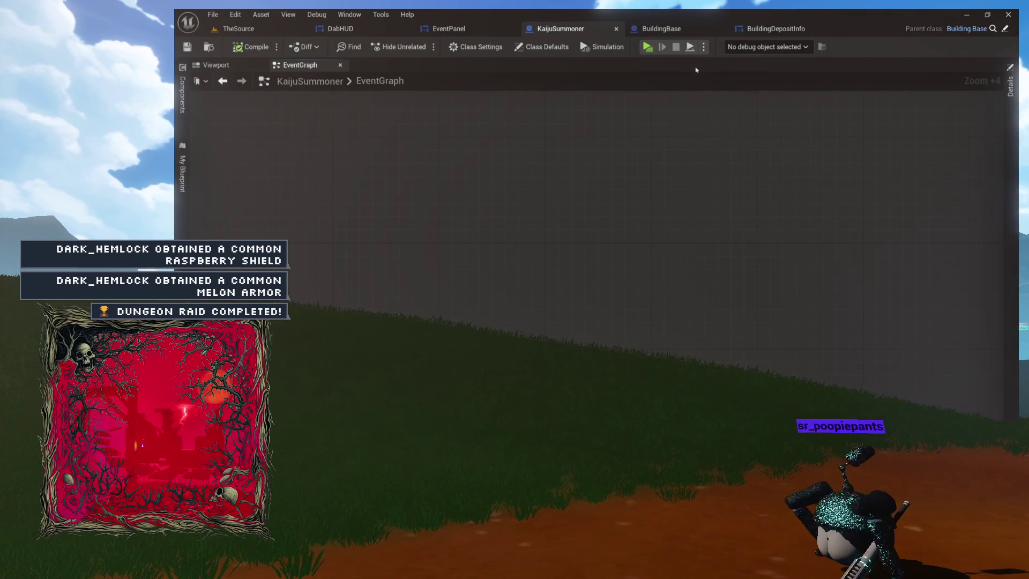
pyautogui.click(216, 64)
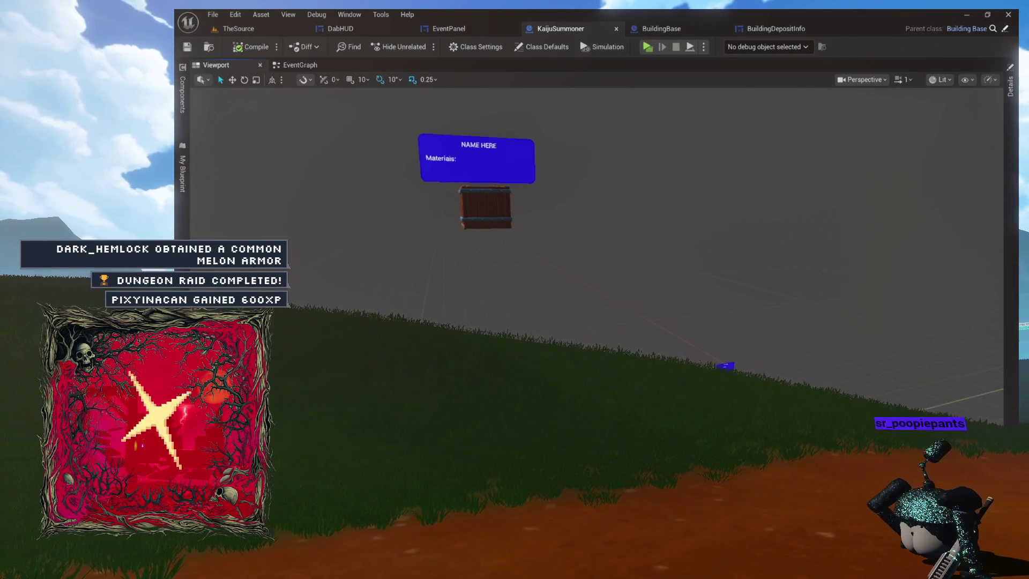
# Back in the KaijuSummoner EventGraph, box-select the nodes, then select Parent: BeginPlay and Add Event
pyautogui.click(300, 65)
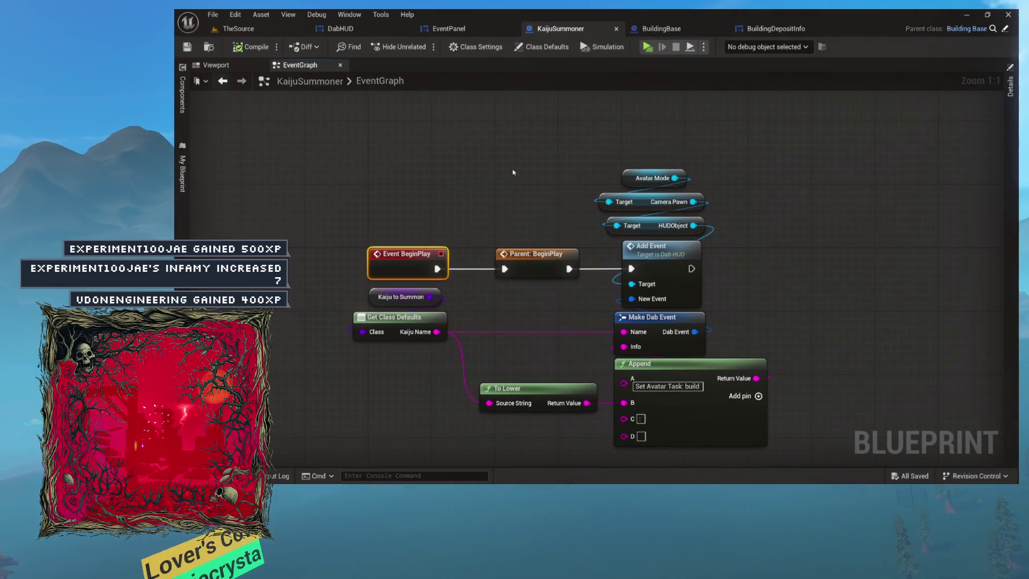
pyautogui.moveTo(751, 143)
pyautogui.mouseDown()
pyautogui.moveTo(478, 379)
pyautogui.moveTo(335, 426)
pyautogui.mouseUp()
pyautogui.click(405, 188)
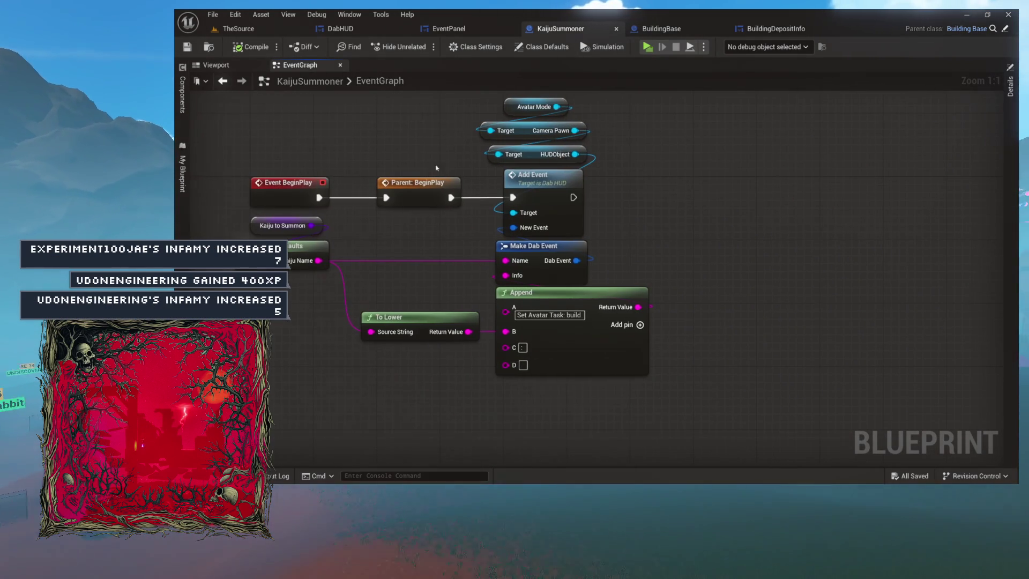
pyautogui.moveTo(696, 96); pyautogui.dragTo(261, 341)
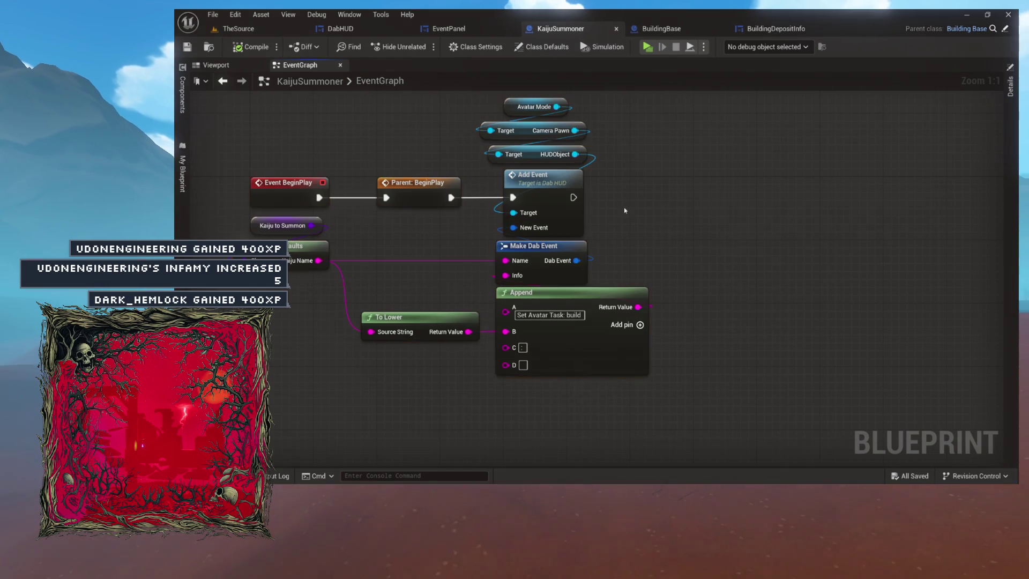
pyautogui.click(592, 217)
pyautogui.click(534, 201)
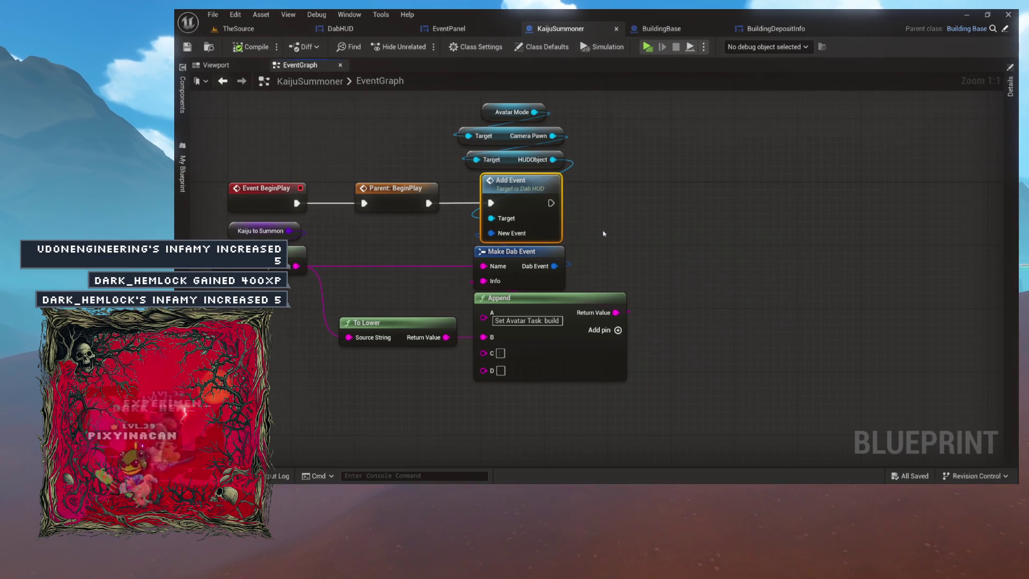
# Zoom in and pan until Event BeginPlay and Add Event are in view
pyautogui.scroll(4, 542, 301)
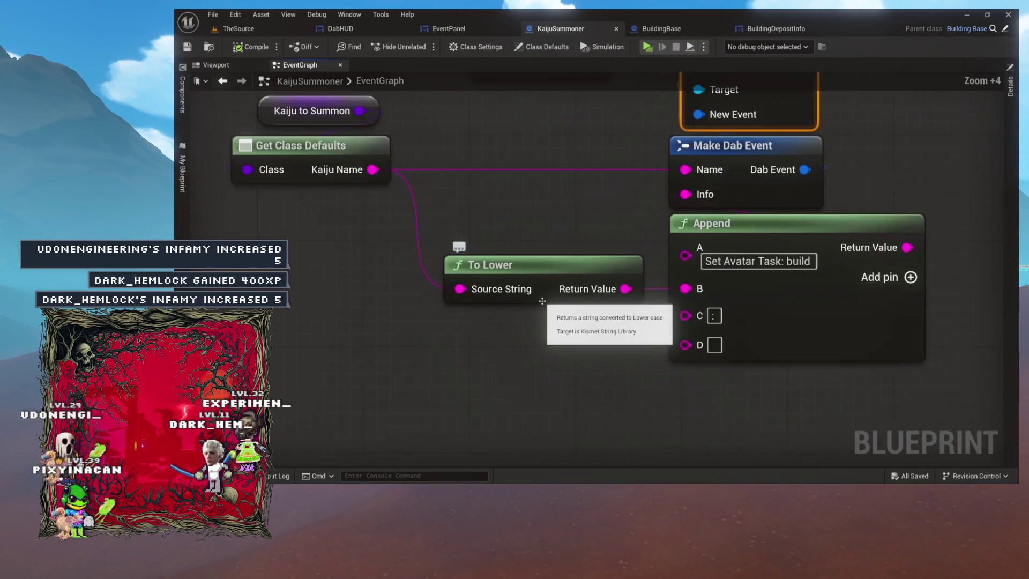
pyautogui.scroll(3, 542, 301)
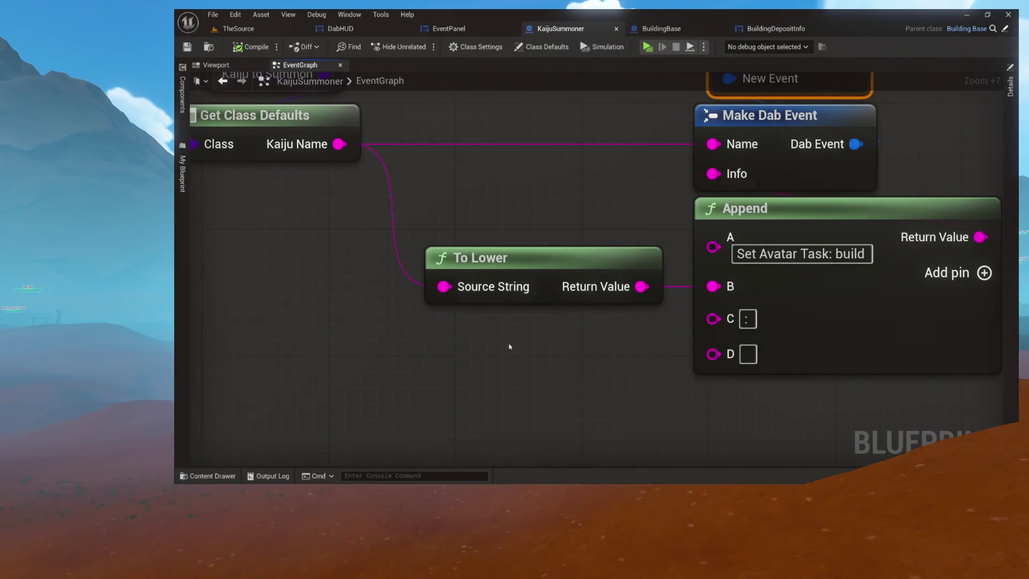
pyautogui.moveTo(519, 254)
pyautogui.mouseDown()
pyautogui.moveTo(542, 212)
pyautogui.moveTo(568, 232)
pyautogui.moveTo(584, 193)
pyautogui.moveTo(567, 222)
pyautogui.moveTo(555, 199)
pyautogui.mouseUp()
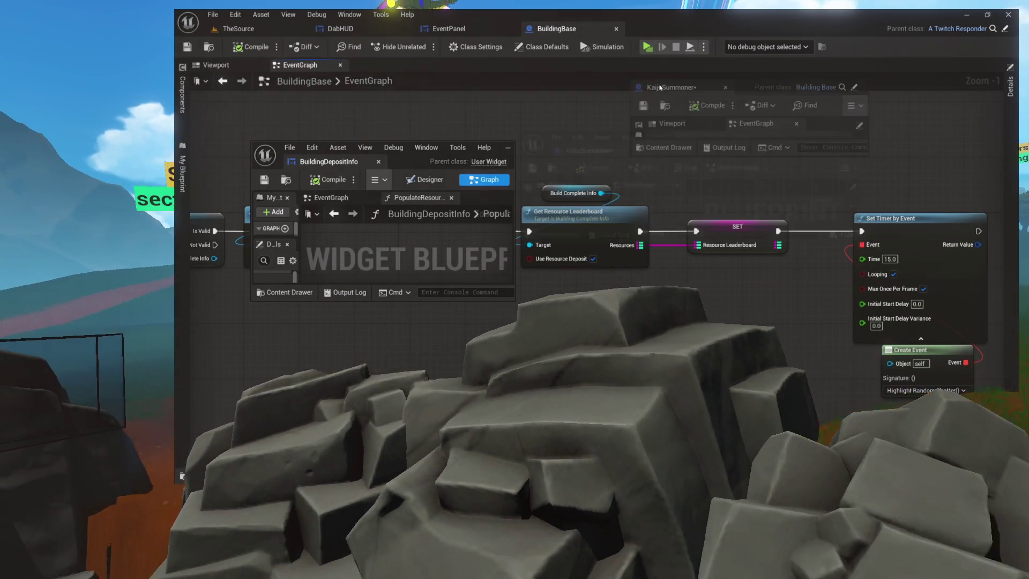
# Dock KaijuSummoner and BuildingDepositInfo into the main tab bar, then compile the KaijuSummoner blueprint
pyautogui.moveTo(660, 87); pyautogui.dragTo(699, 35)
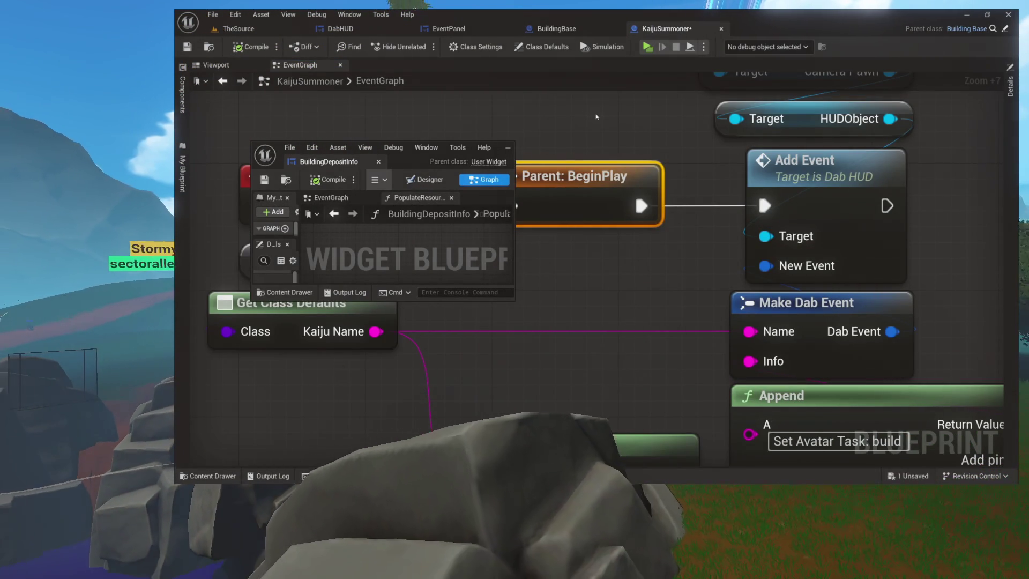
pyautogui.moveTo(457, 148); pyautogui.dragTo(777, 29)
pyautogui.click(668, 30)
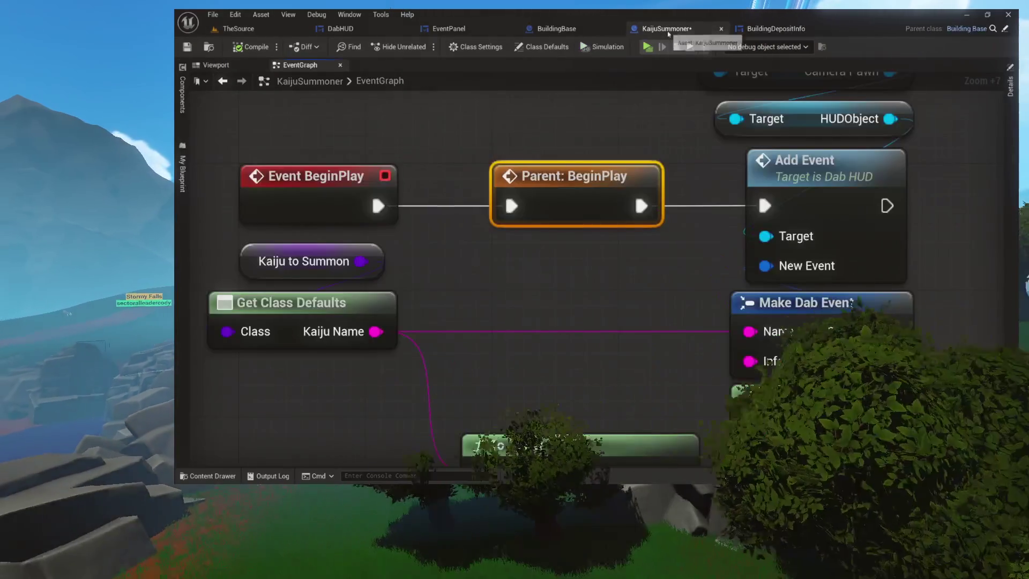
pyautogui.click(252, 52)
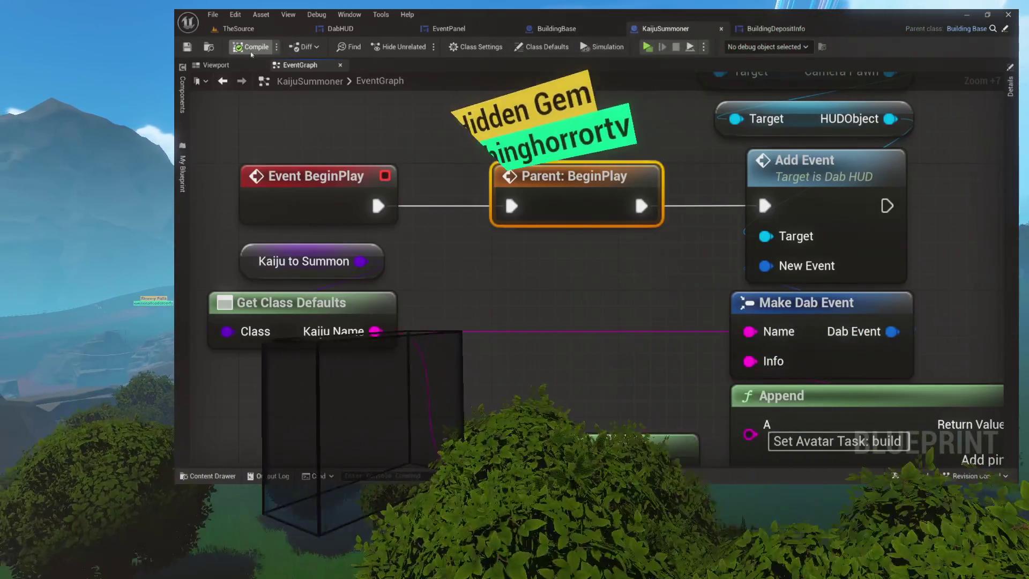
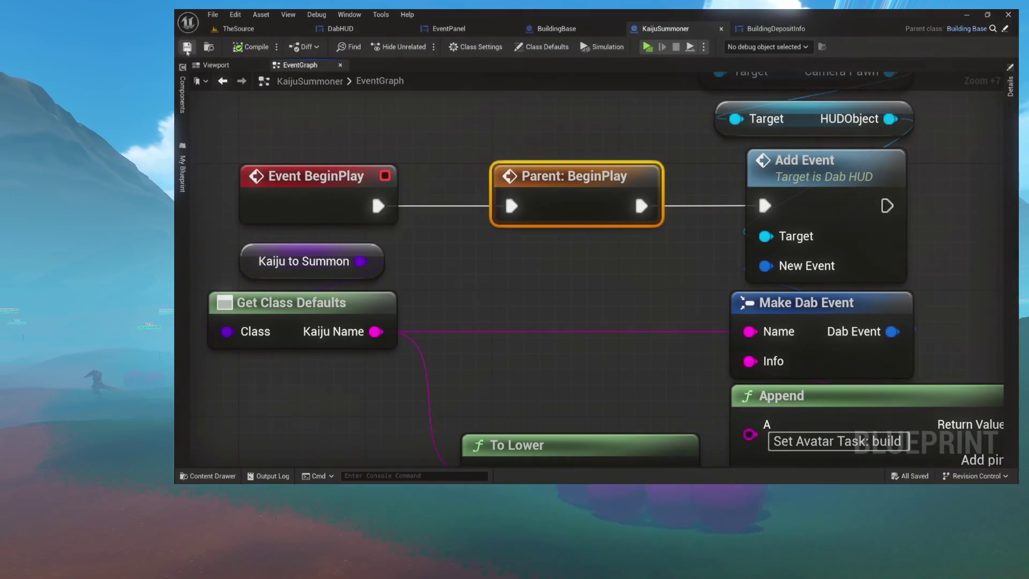
# Pan the graph and review the EventPanel and BuildingBase blueprints' functions and macros
pyautogui.hotkey('ctrl', 'space')
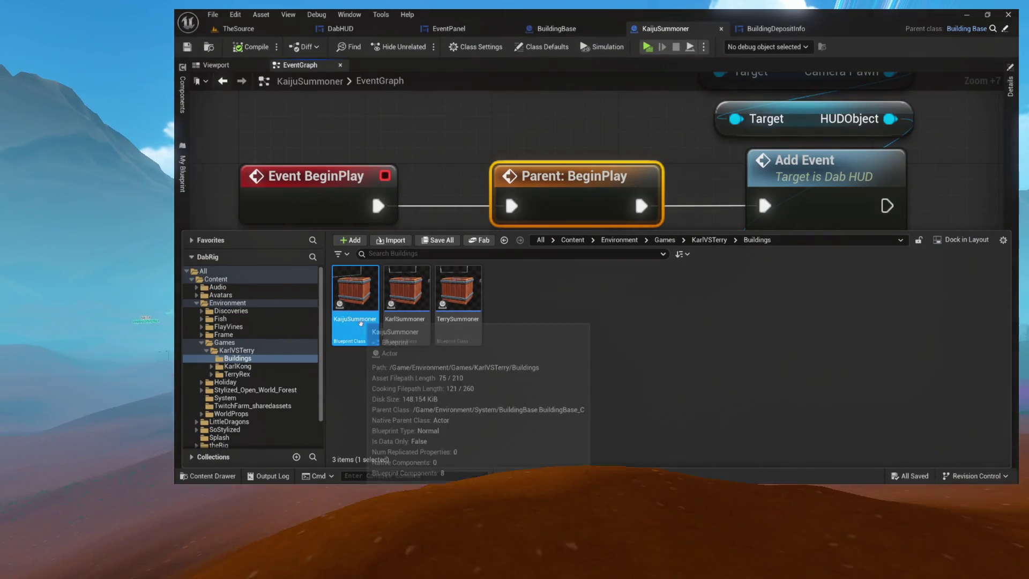
pyautogui.moveTo(423, 334)
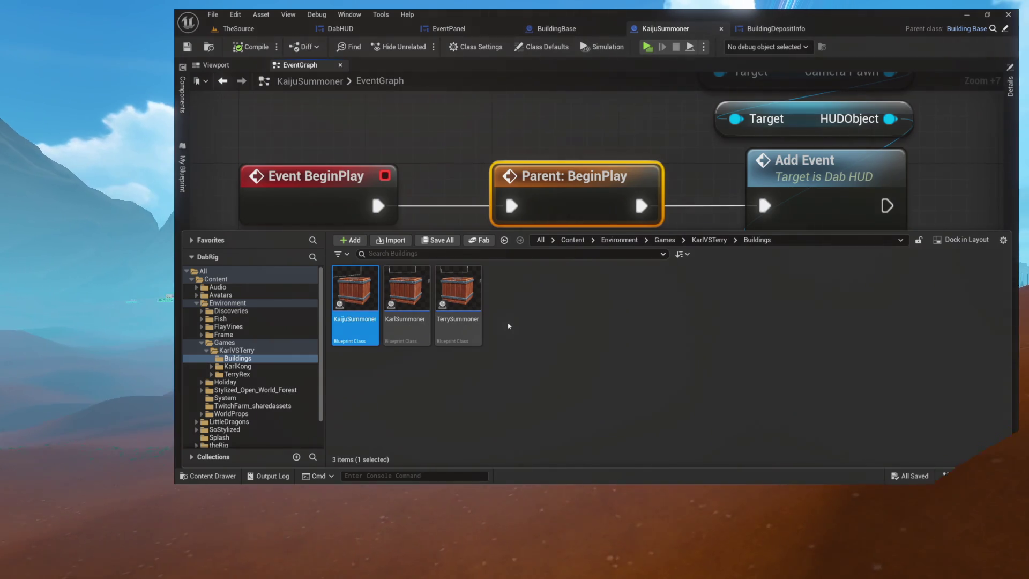
pyautogui.moveTo(563, 123); pyautogui.dragTo(545, 191)
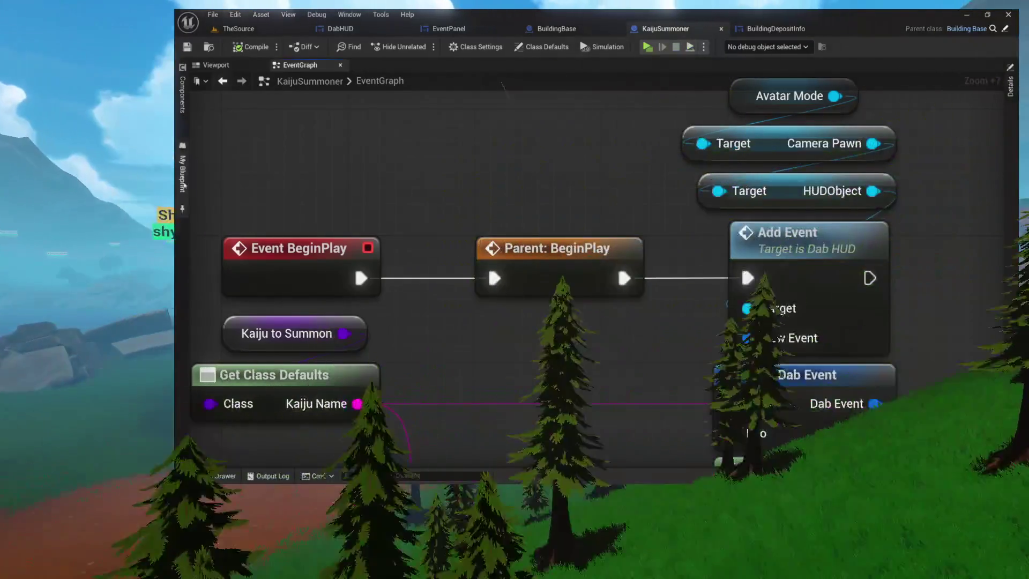
pyautogui.click(182, 172)
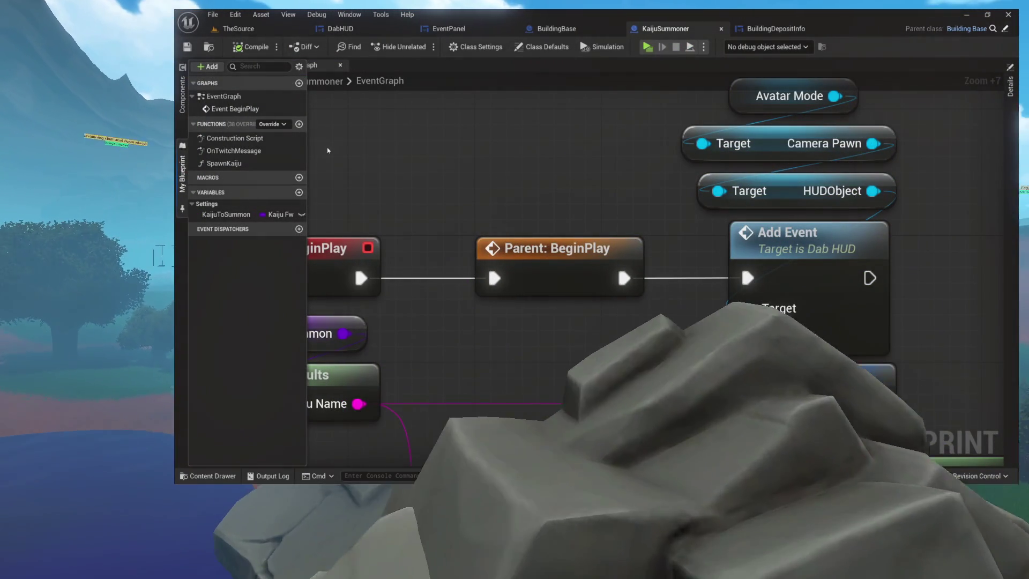
pyautogui.click(449, 29)
pyautogui.click(552, 29)
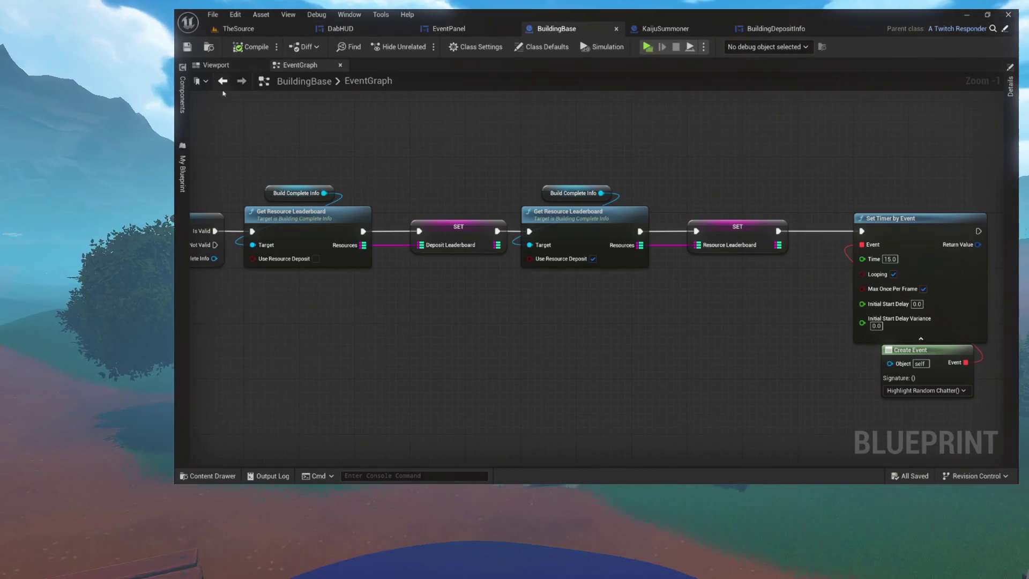
pyautogui.click(182, 173)
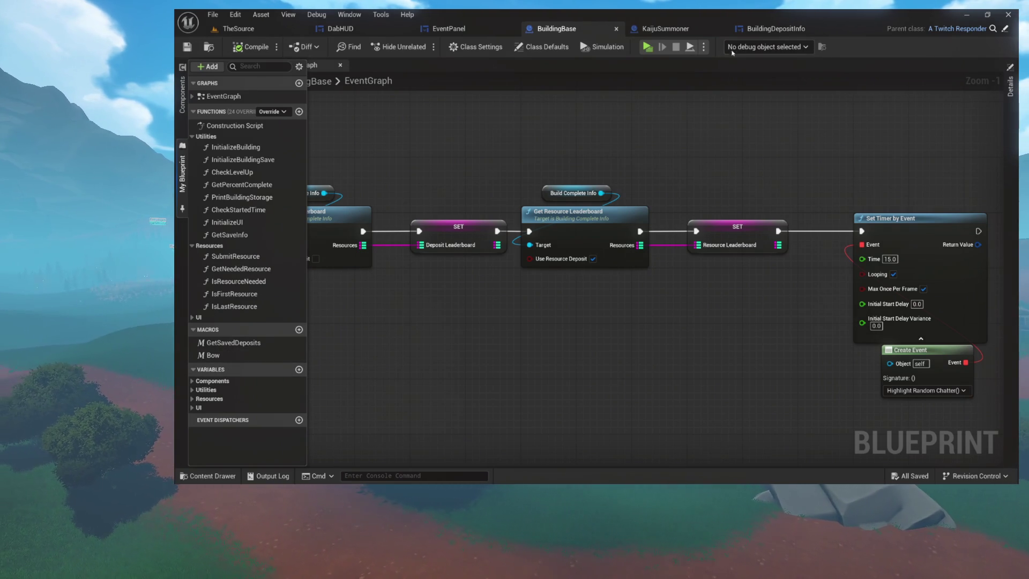
# From TheSource level, browse Environment > Avatars in the asset browser and open ChatterAvatar_Base
pyautogui.click(776, 29)
pyautogui.click(338, 29)
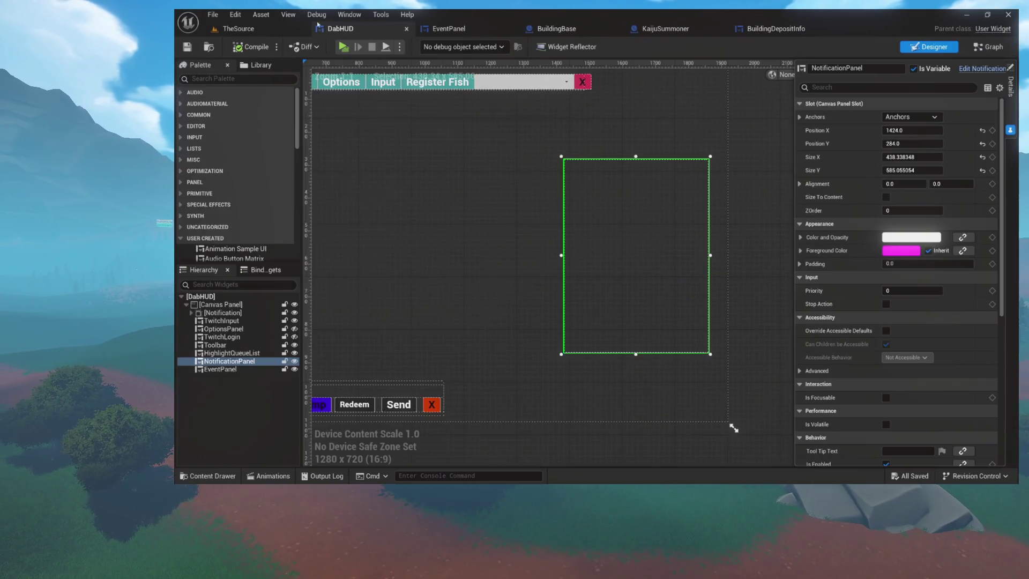
pyautogui.click(237, 29)
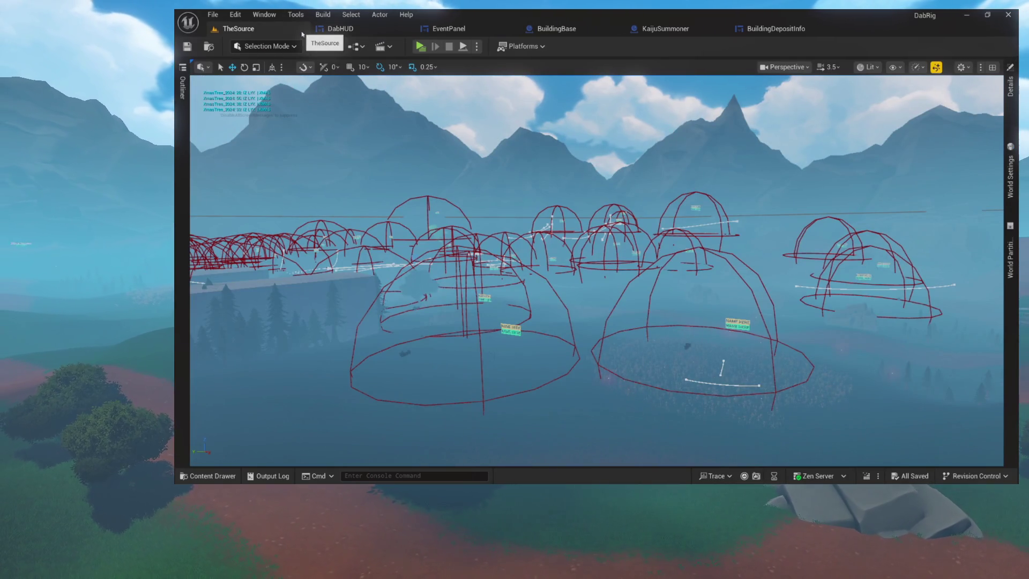
pyautogui.hotkey('ctrl', 'space')
pyautogui.click(220, 294)
pyautogui.click(227, 303)
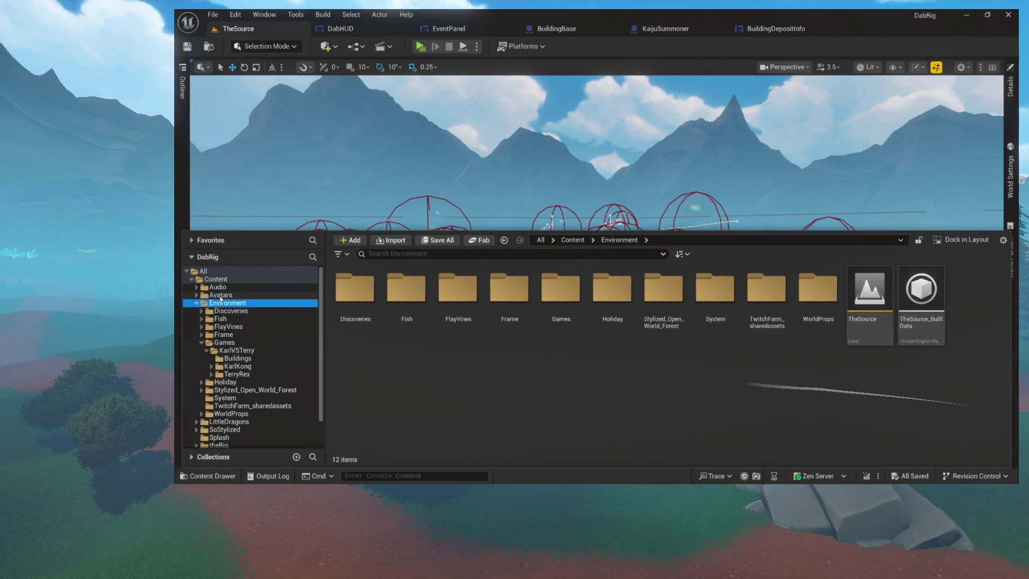
pyautogui.click(220, 295)
pyautogui.doubleClick(715, 300)
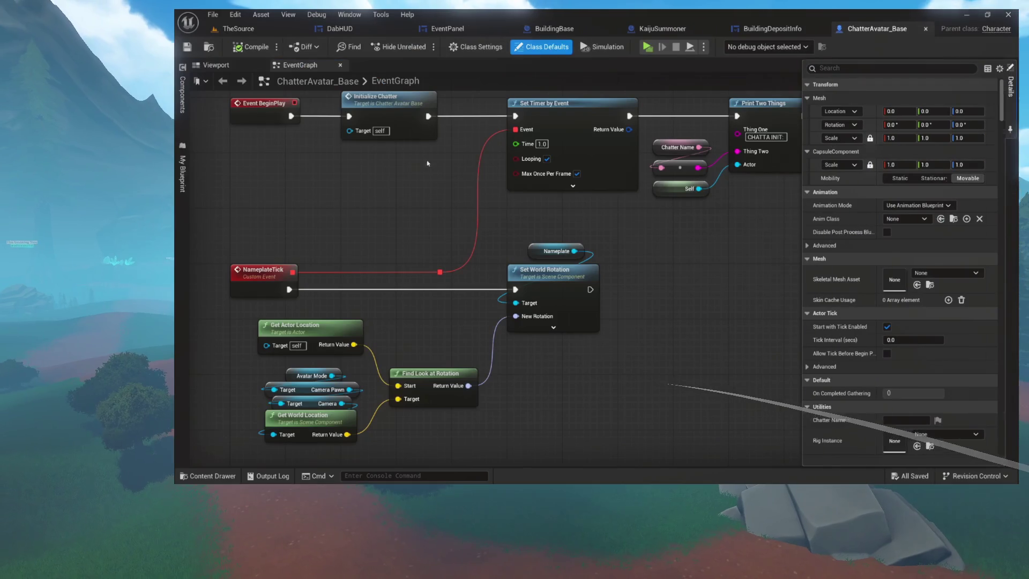
# Inspect the GetRadialForce macro's nodes, then close it and the ChatterAvatar_Base blueprint
pyautogui.click(183, 175)
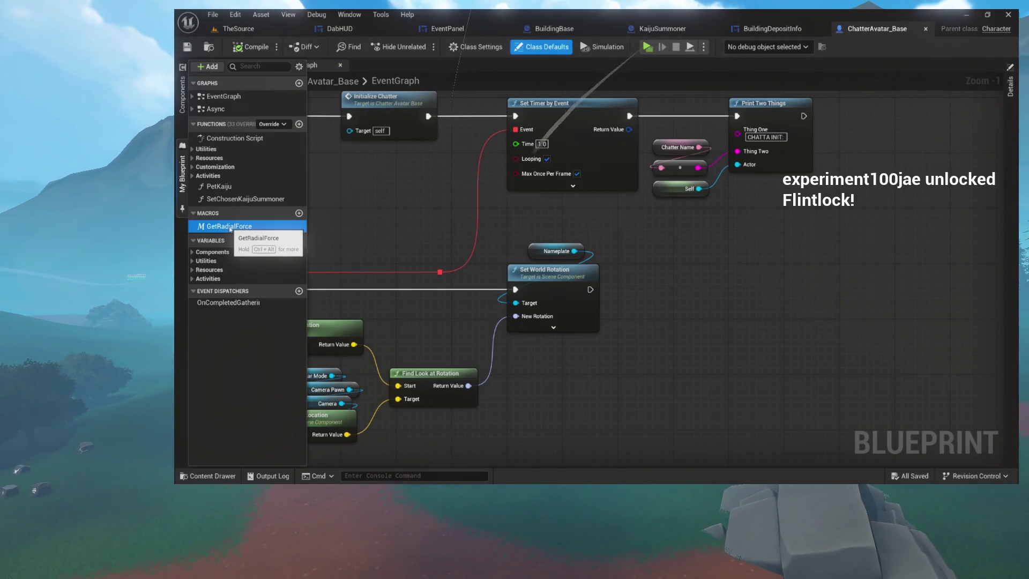
pyautogui.doubleClick(229, 226)
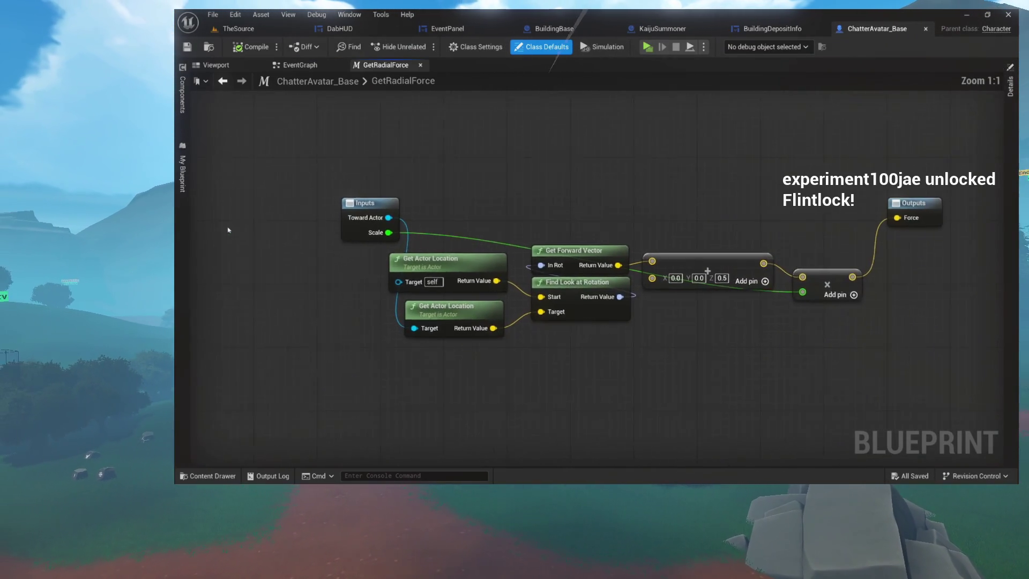
pyautogui.moveTo(518, 242); pyautogui.dragTo(915, 318)
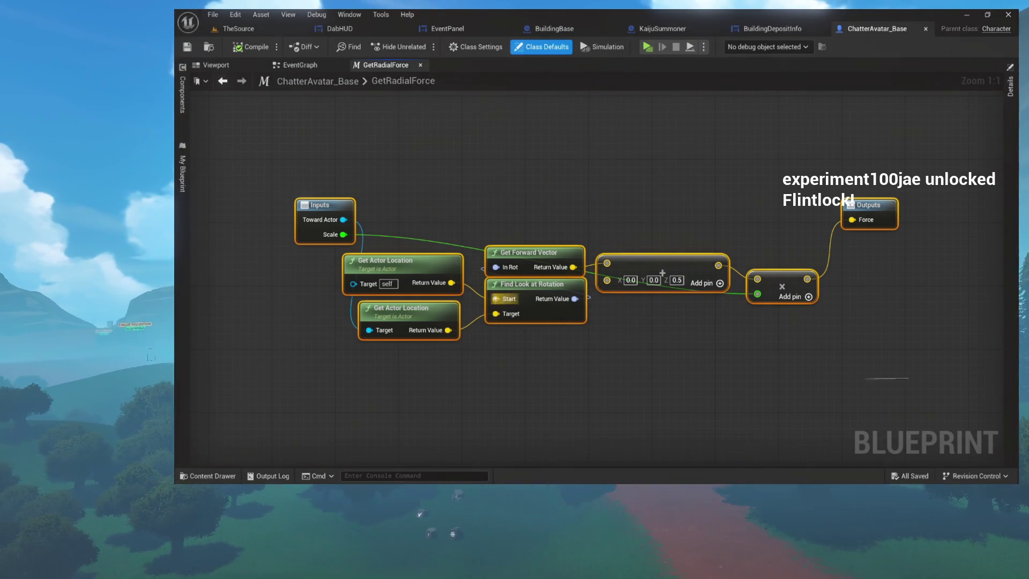
pyautogui.hotkey('ctrl', 'c')
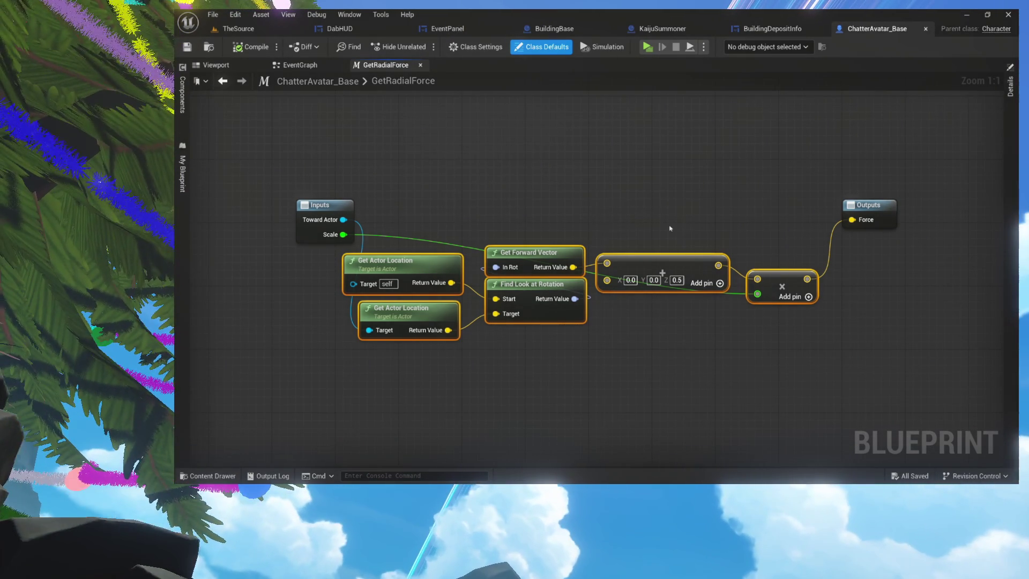
pyautogui.moveTo(327, 165); pyautogui.dragTo(869, 343)
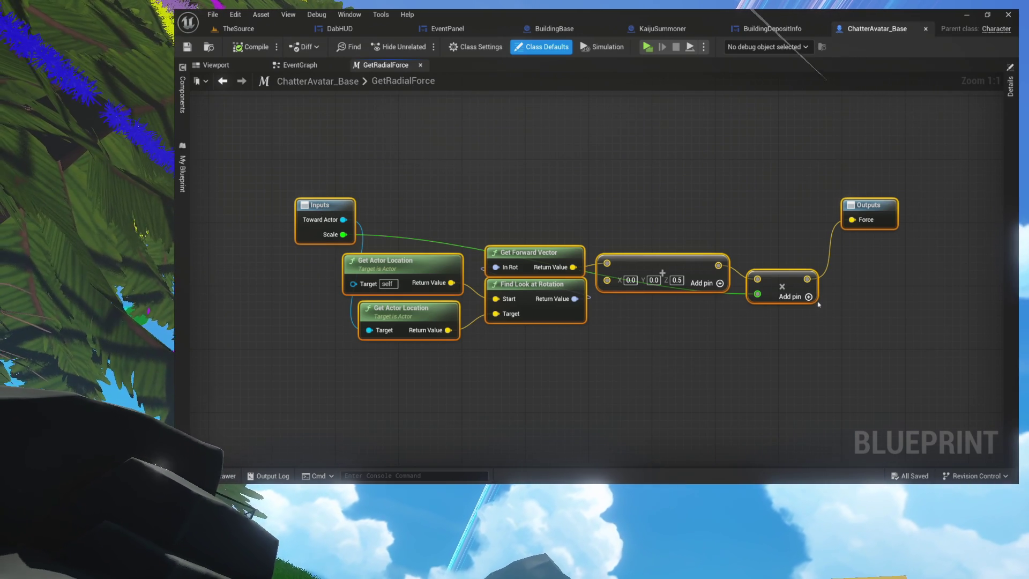
pyautogui.click(789, 346)
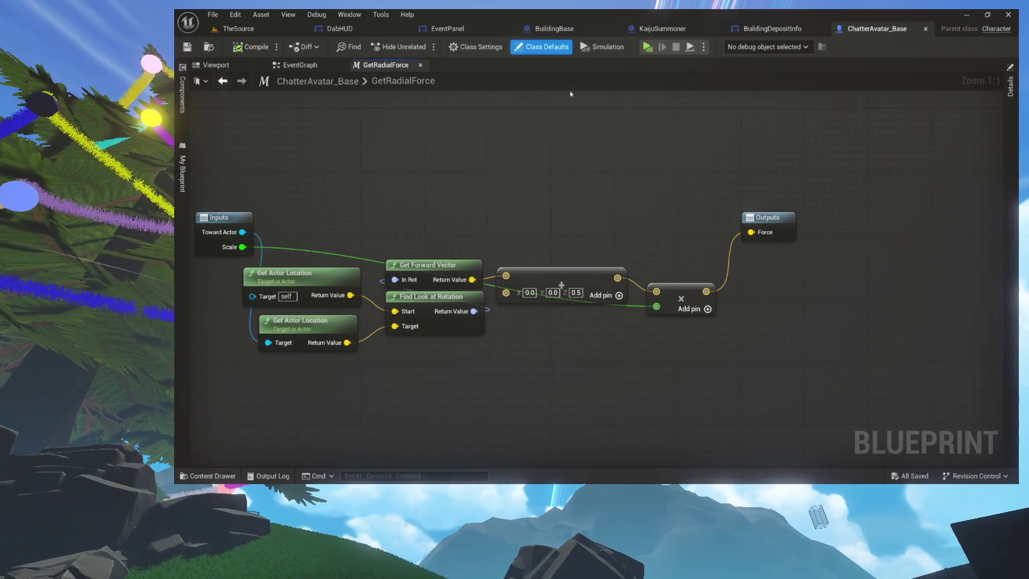
pyautogui.click(420, 64)
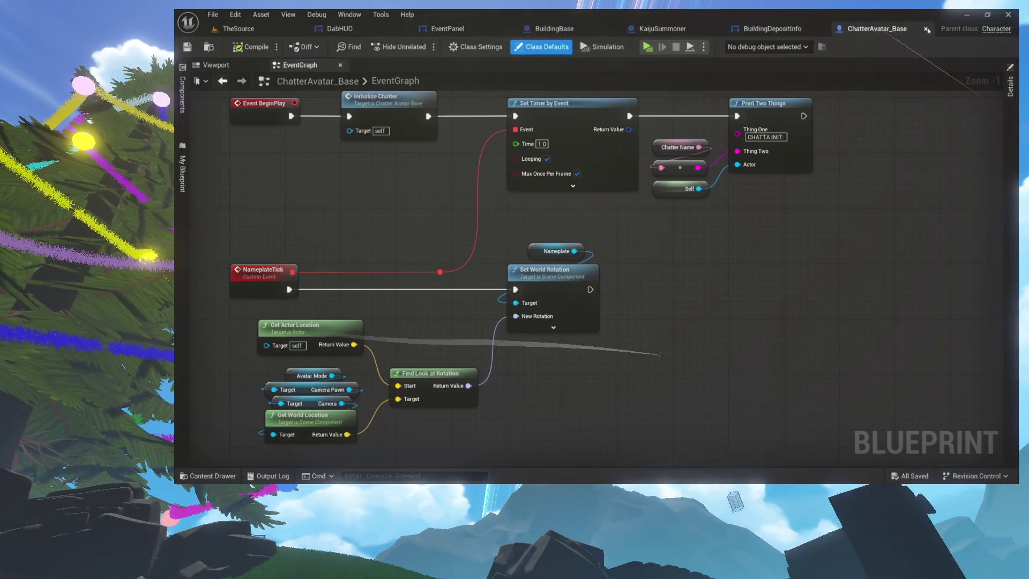
pyautogui.middleClick(901, 33)
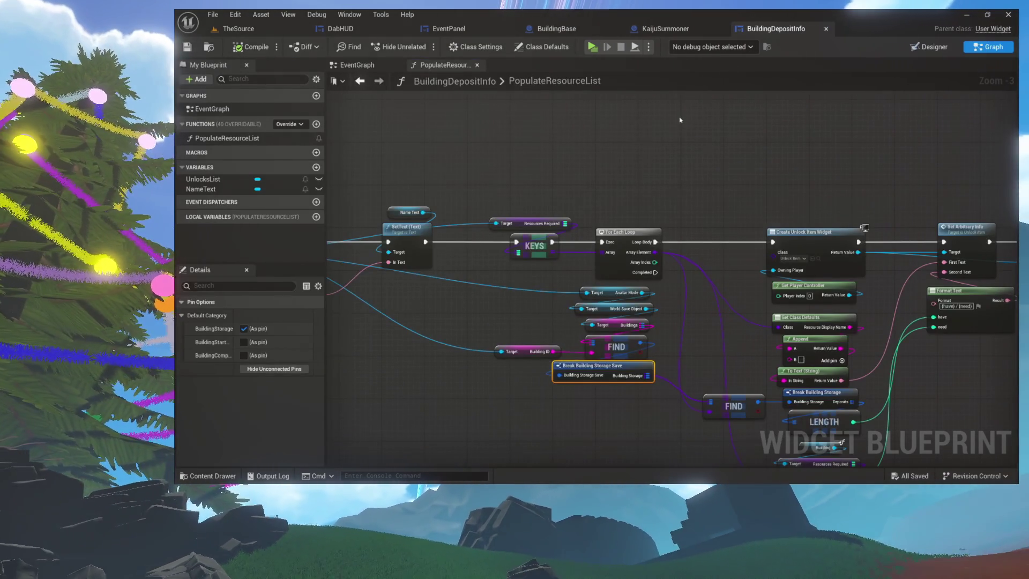
# Close the PopulateResourceList graph and view KaijuSummoner's functions and variables
pyautogui.click(680, 120)
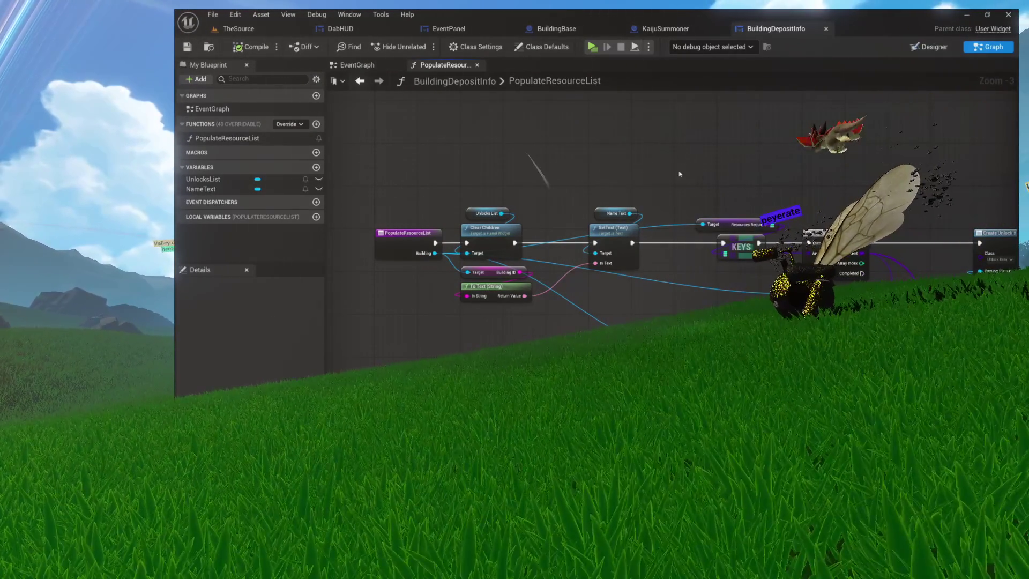
pyautogui.click(477, 65)
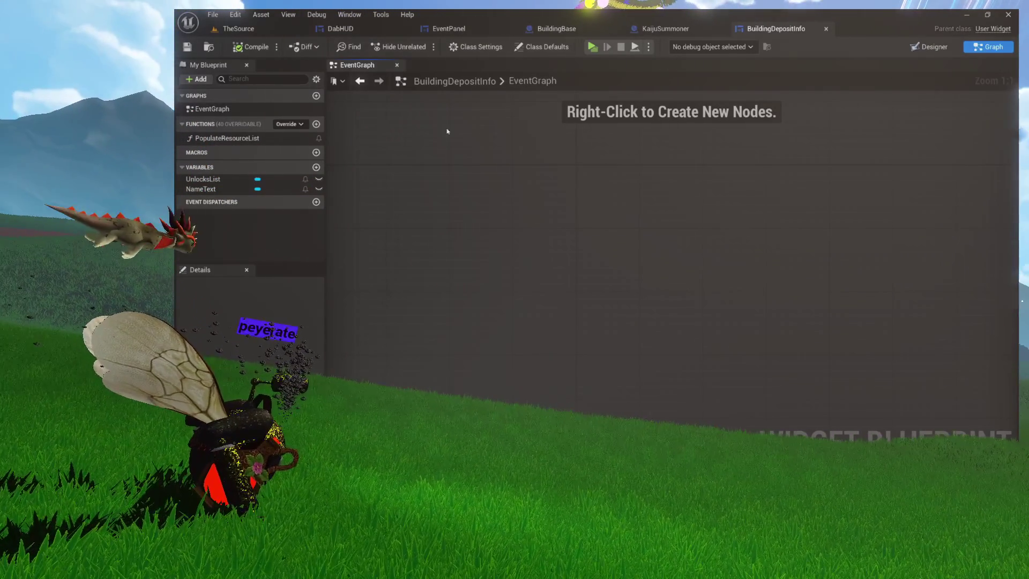
pyautogui.click(670, 29)
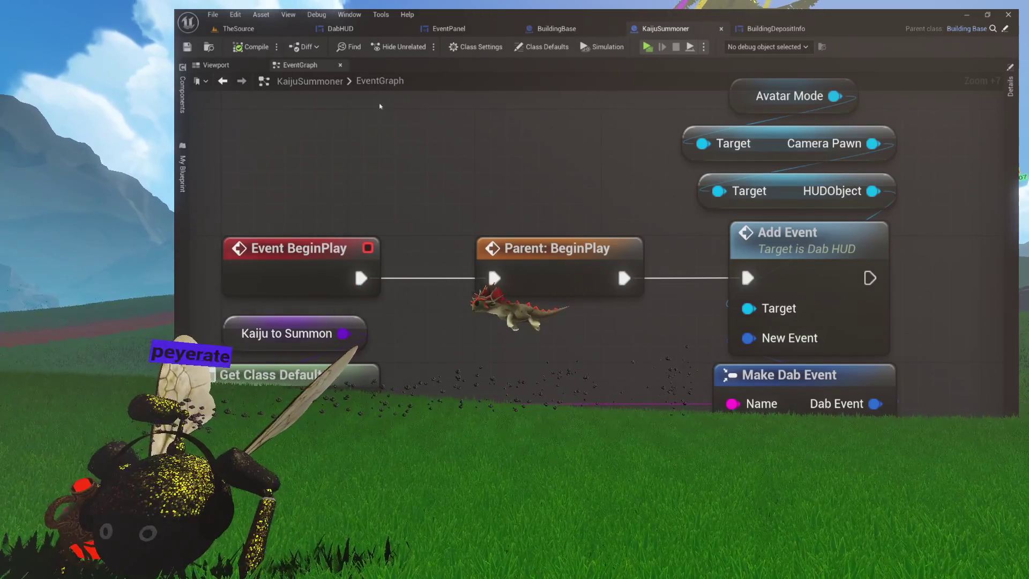
pyautogui.click(182, 173)
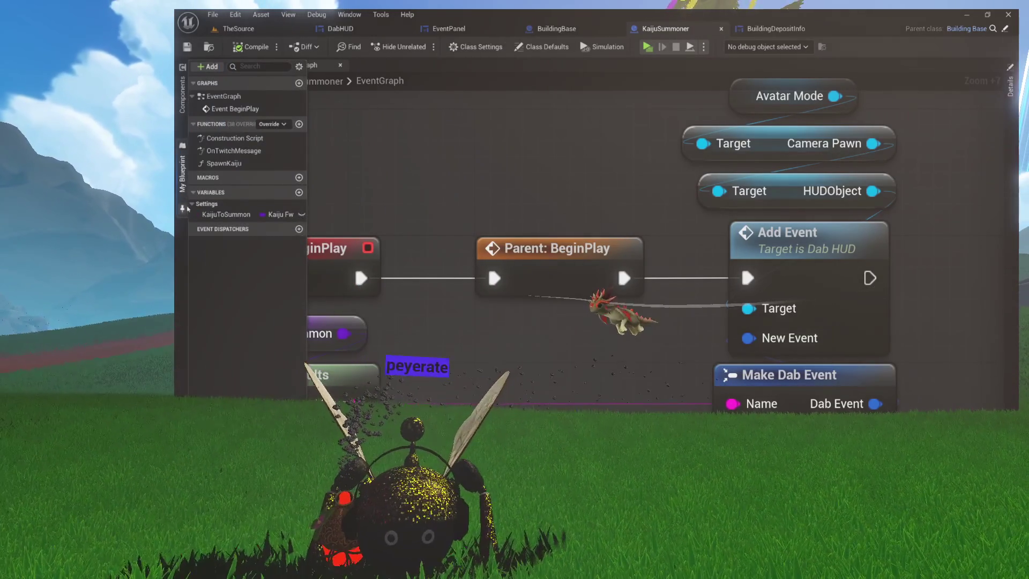
# Flip between BuildingDepositInfo, BuildingBase and KaijuSummoner, ending on BuildingBase
pyautogui.click(776, 28)
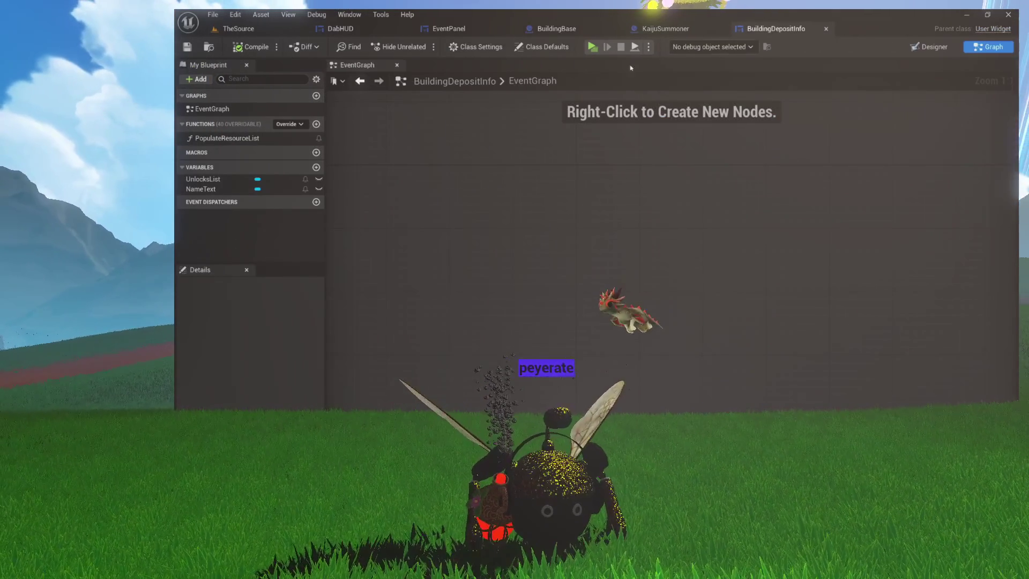
pyautogui.click(572, 31)
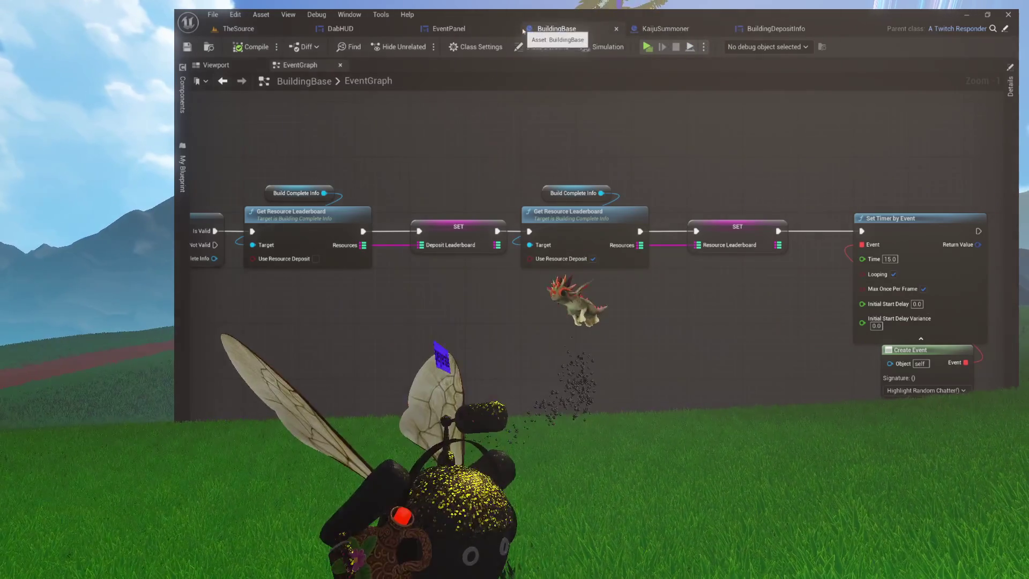
pyautogui.click(653, 31)
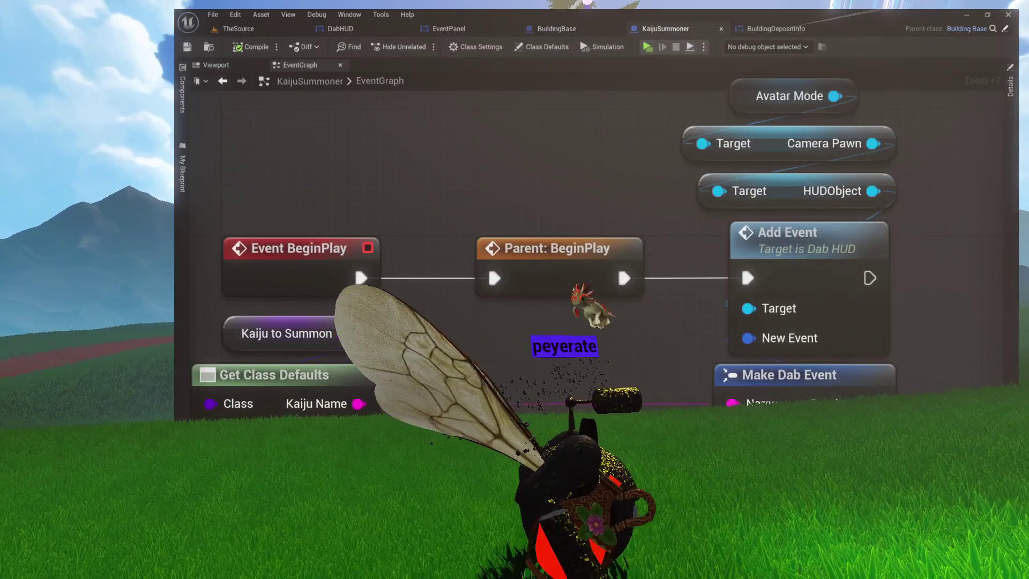
pyautogui.click(183, 204)
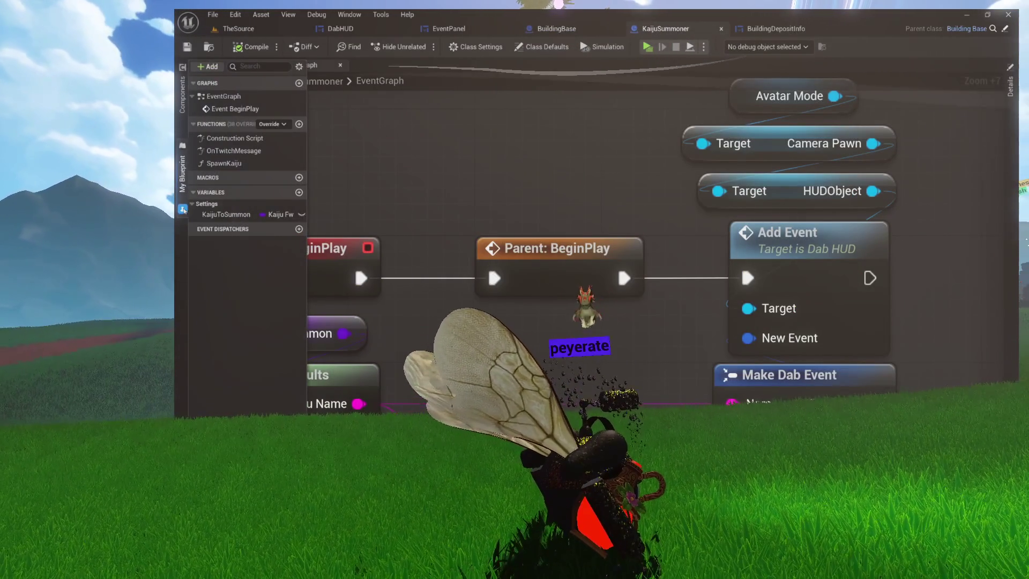
pyautogui.hotkey('ctrl', 'Tab')
# Place a Bow macro node beneath the SET Deposit Leaderboard node and open its graph
pyautogui.click(179, 212)
pyautogui.moveTo(217, 354)
pyautogui.mouseDown()
pyautogui.moveTo(489, 294)
pyautogui.moveTo(536, 303)
pyautogui.mouseUp()
pyautogui.scroll(8, 557, 308)
pyautogui.moveTo(604, 265)
pyautogui.mouseDown()
pyautogui.moveTo(603, 292)
pyautogui.moveTo(604, 217)
pyautogui.moveTo(510, 185)
pyautogui.moveTo(625, 221)
pyautogui.moveTo(689, 221)
pyautogui.moveTo(548, 206)
pyautogui.moveTo(533, 190)
pyautogui.moveTo(583, 189)
pyautogui.moveTo(516, 212)
pyautogui.moveTo(535, 245)
pyautogui.mouseUp()
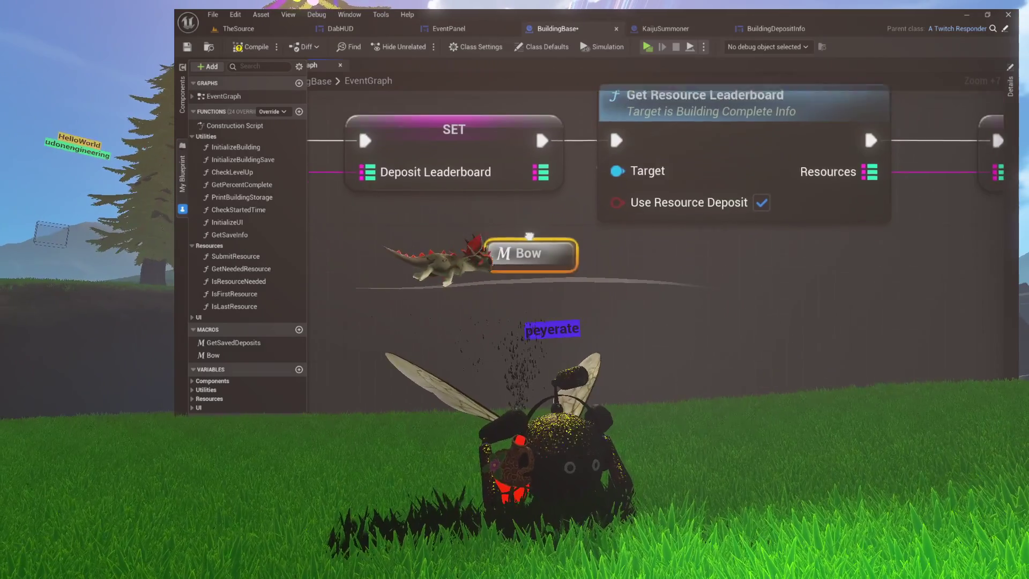
pyautogui.moveTo(450, 236); pyautogui.dragTo(524, 231)
pyautogui.moveTo(458, 120)
pyautogui.mouseDown()
pyautogui.moveTo(518, 244)
pyautogui.moveTo(528, 228)
pyautogui.moveTo(509, 173)
pyautogui.moveTo(482, 198)
pyautogui.mouseUp()
pyautogui.click(483, 198)
pyautogui.moveTo(515, 230); pyautogui.dragTo(469, 218)
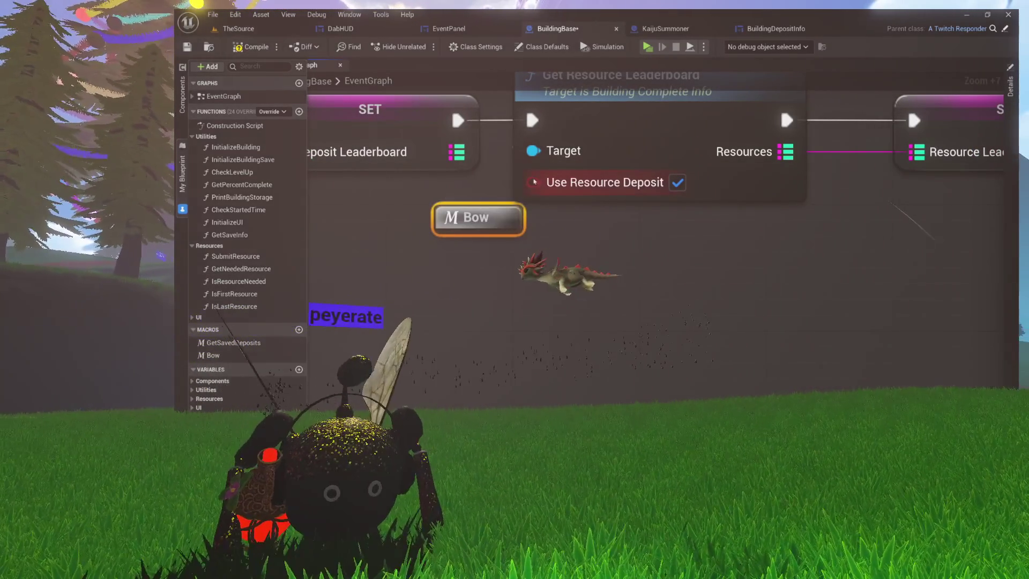
pyautogui.rightClick(474, 217)
pyautogui.click(465, 213)
pyautogui.moveTo(464, 213)
pyautogui.mouseDown()
pyautogui.moveTo(456, 231)
pyautogui.moveTo(468, 198)
pyautogui.moveTo(421, 200)
pyautogui.moveTo(423, 234)
pyautogui.mouseUp()
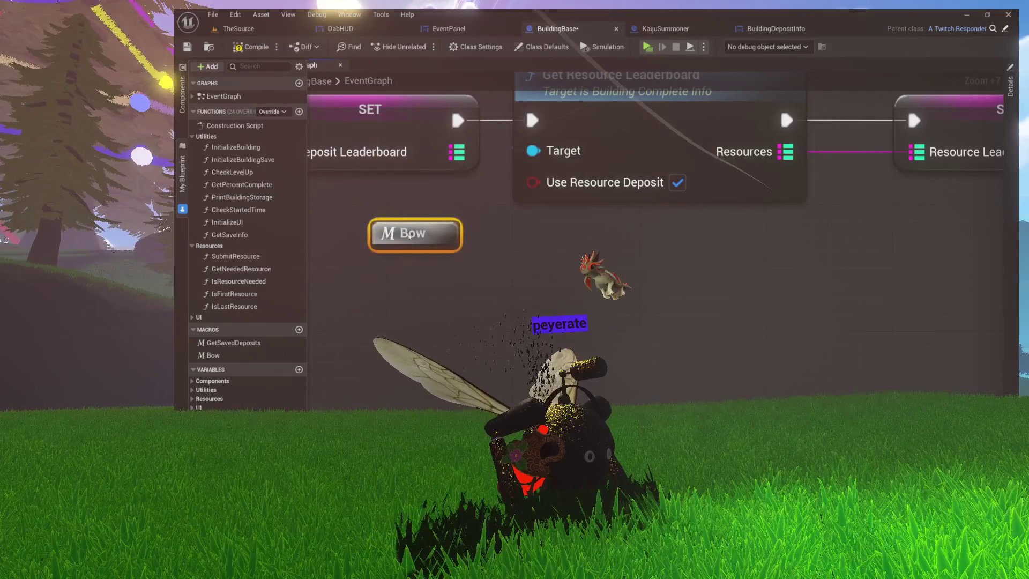
pyautogui.doubleClick(423, 234)
# Add a Base Mesh reference with Get World Location wired into the macro's Outputs
pyautogui.moveTo(588, 289)
pyautogui.mouseDown()
pyautogui.moveTo(731, 363)
pyautogui.moveTo(654, 248)
pyautogui.moveTo(441, 172)
pyautogui.moveTo(689, 308)
pyautogui.mouseUp()
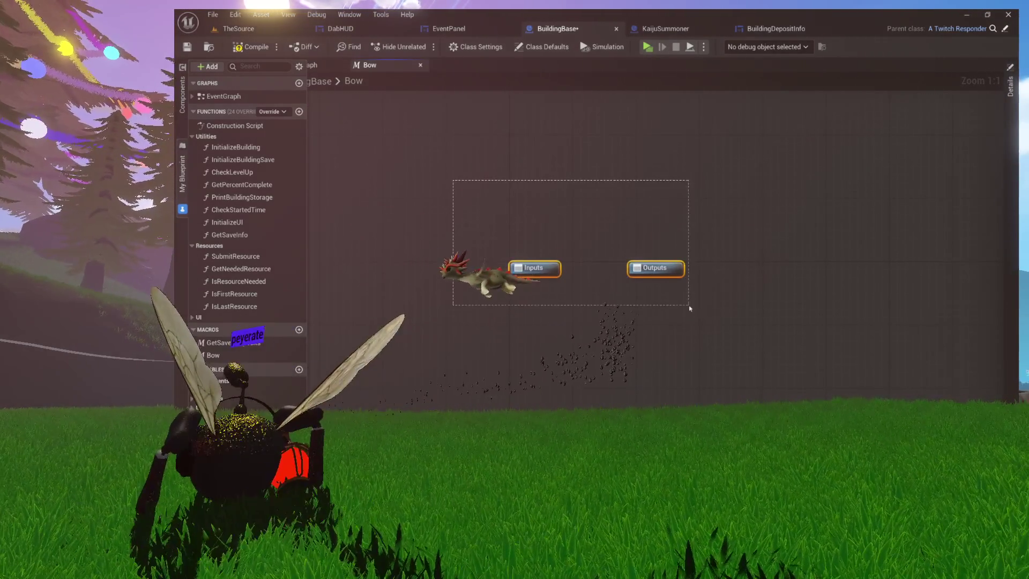
pyautogui.moveTo(533, 268); pyautogui.dragTo(473, 196)
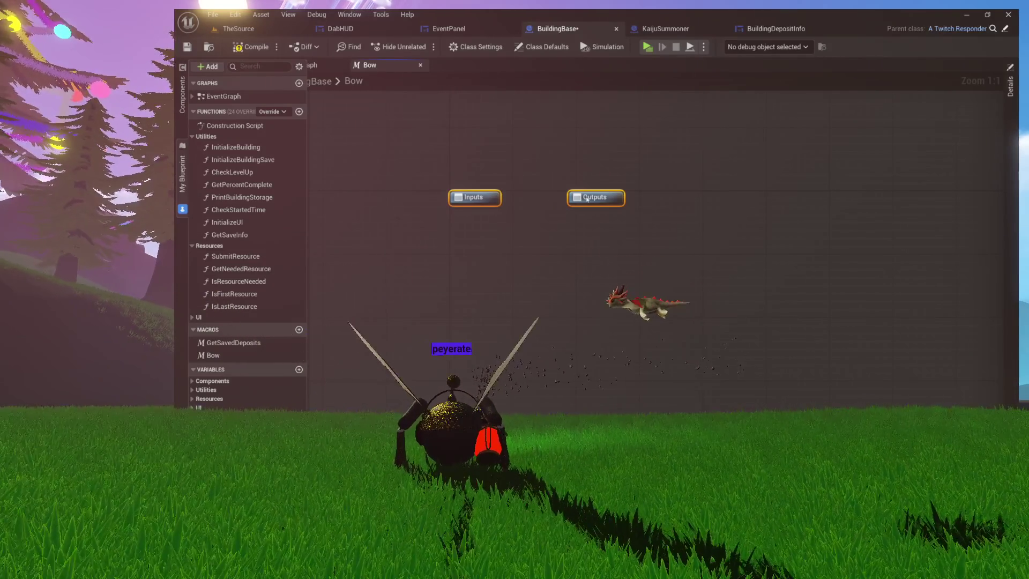
pyautogui.moveTo(583, 185); pyautogui.dragTo(554, 195)
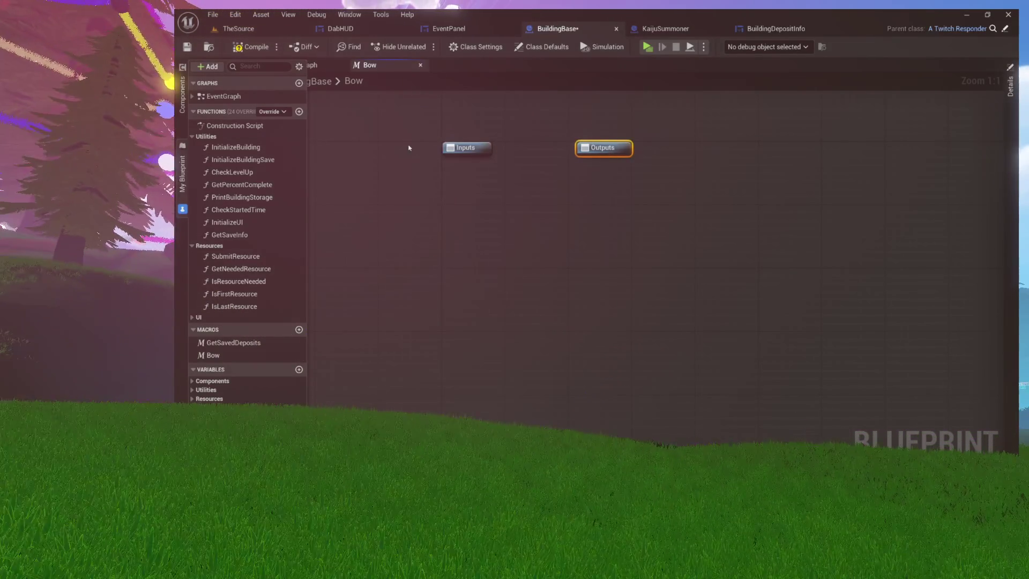
pyautogui.click(182, 96)
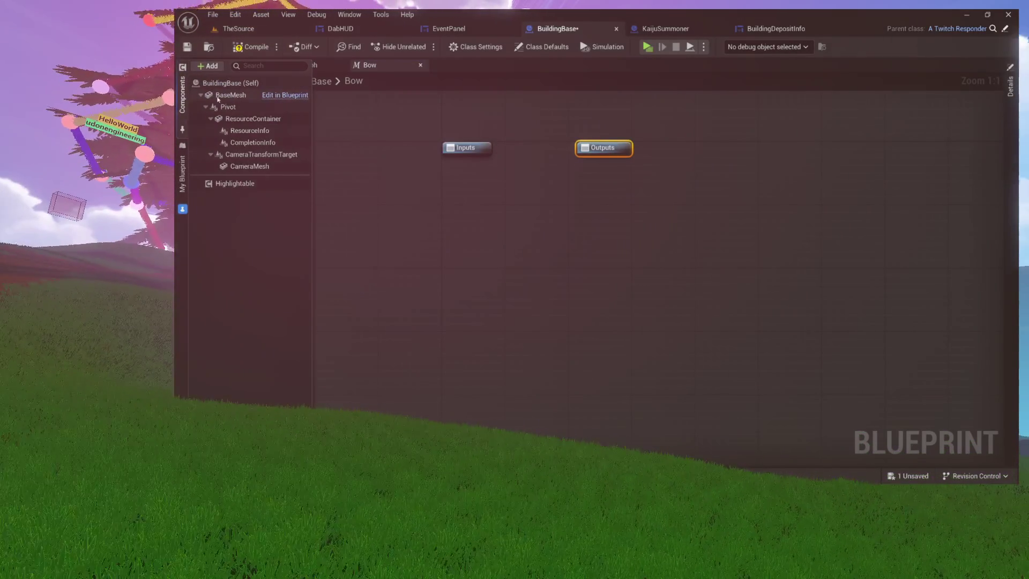
pyautogui.moveTo(227, 100)
pyautogui.mouseDown()
pyautogui.moveTo(420, 188)
pyautogui.moveTo(467, 191)
pyautogui.mouseUp()
pyautogui.moveTo(530, 184); pyautogui.dragTo(496, 226)
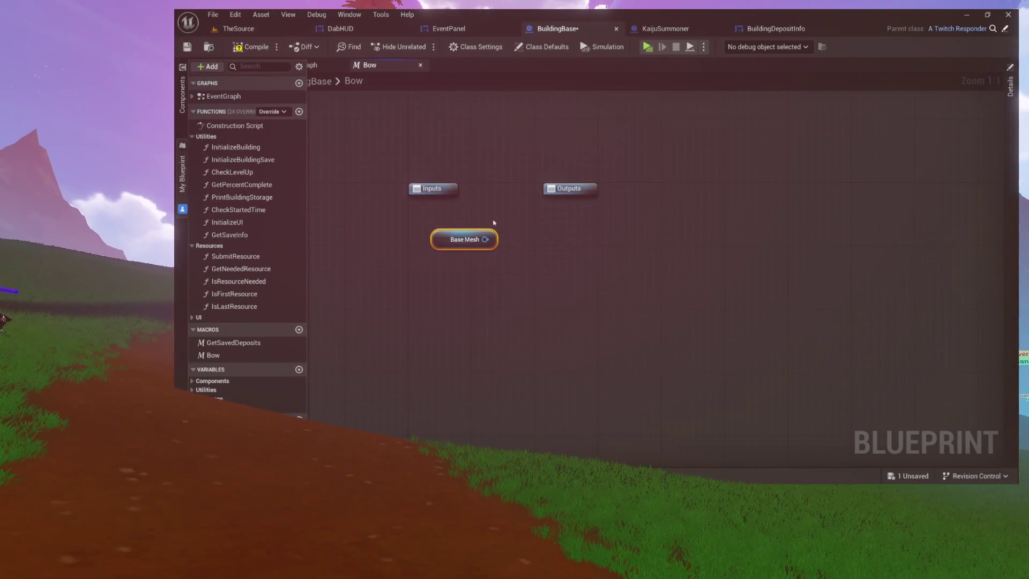
pyautogui.moveTo(439, 268); pyautogui.dragTo(392, 288)
pyautogui.write('world')
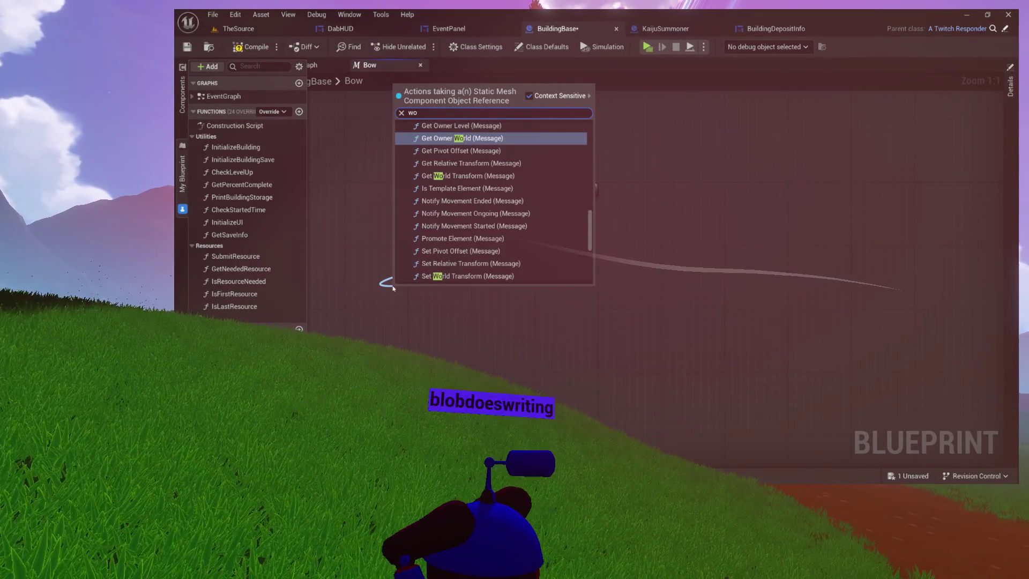
pyautogui.write(' location')
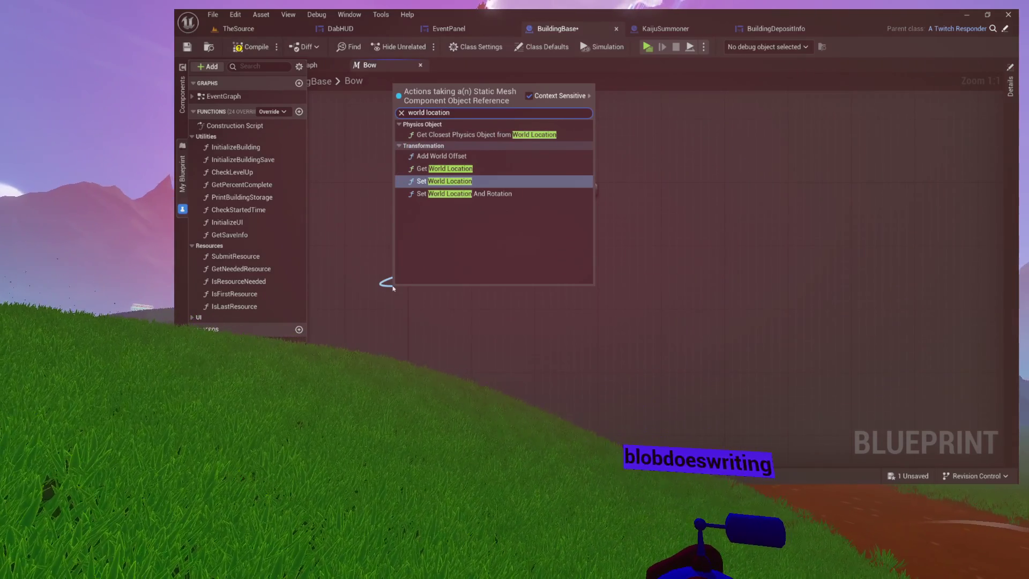
pyautogui.click(444, 168)
pyautogui.moveTo(472, 275)
pyautogui.mouseDown()
pyautogui.moveTo(483, 245)
pyautogui.moveTo(510, 276)
pyautogui.moveTo(482, 317)
pyautogui.moveTo(528, 223)
pyautogui.moveTo(472, 323)
pyautogui.moveTo(545, 225)
pyautogui.moveTo(535, 220)
pyautogui.mouseUp()
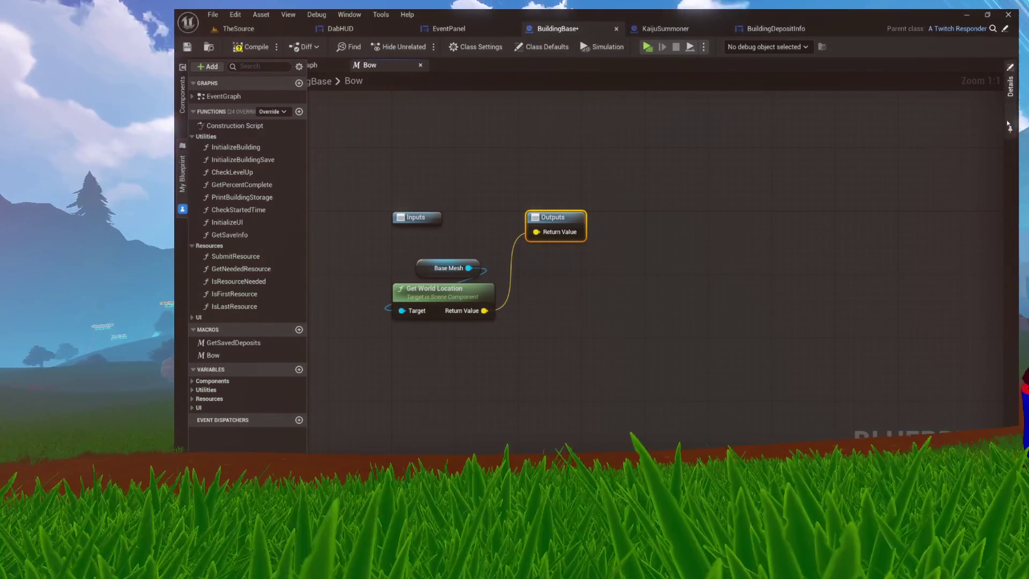
# Rename the output pin to Location and compile the blueprint
pyautogui.click(1010, 86)
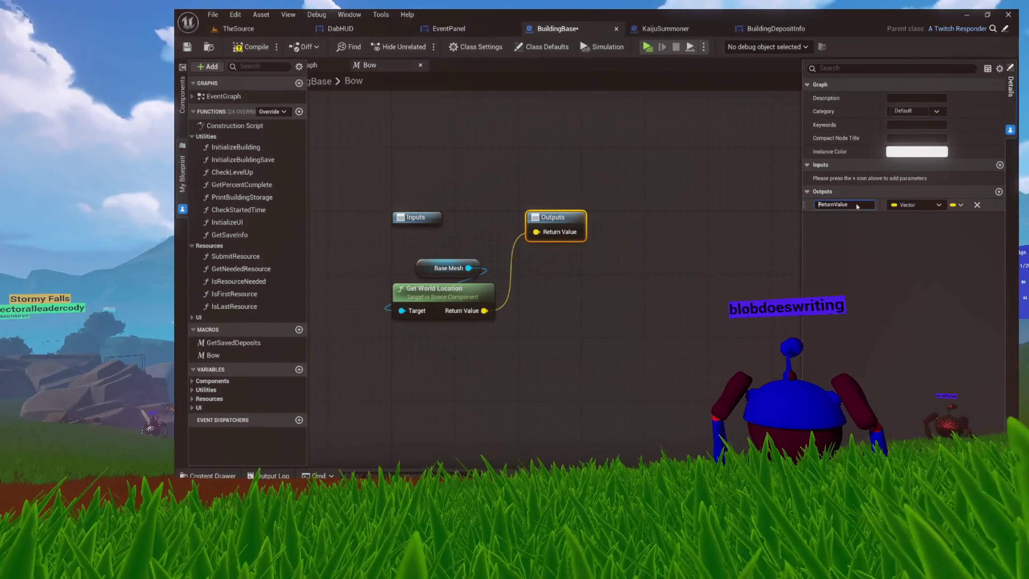
pyautogui.moveTo(864, 206); pyautogui.dragTo(766, 207)
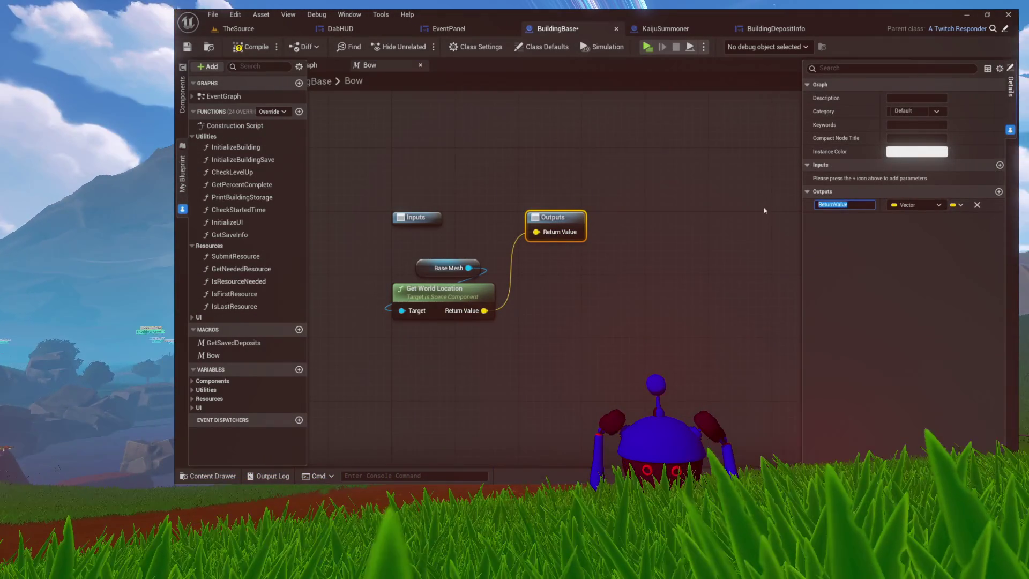
pyautogui.write('Location')
pyautogui.press('Return')
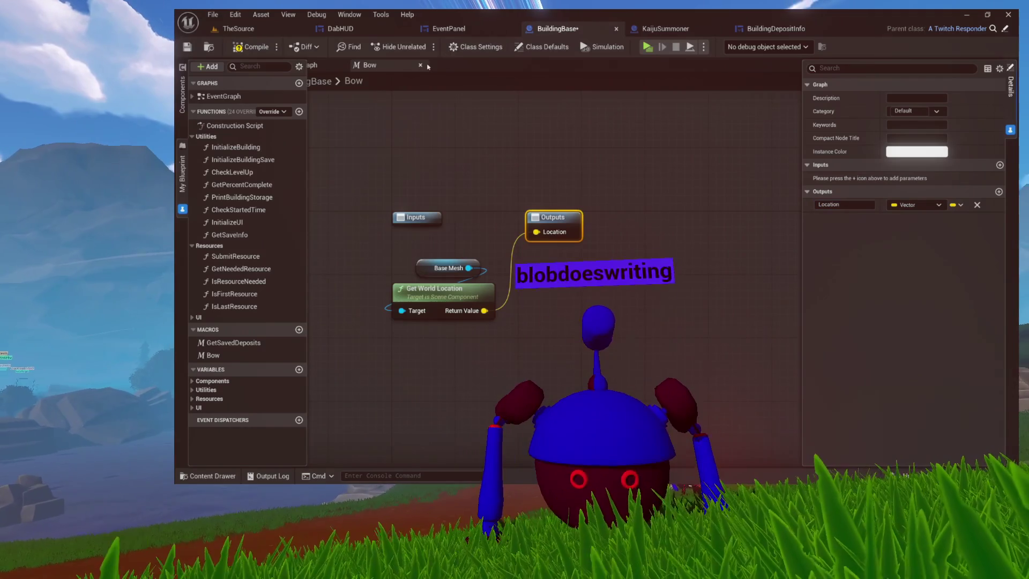
pyautogui.click(268, 49)
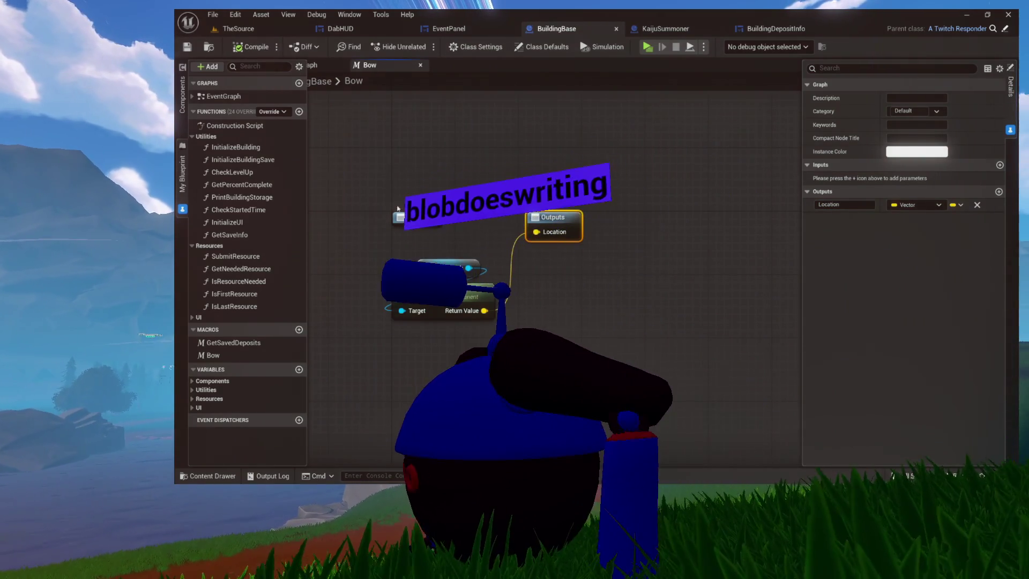
pyautogui.hotkey('ctrl', 'a')
pyautogui.scroll(3, 547, 304)
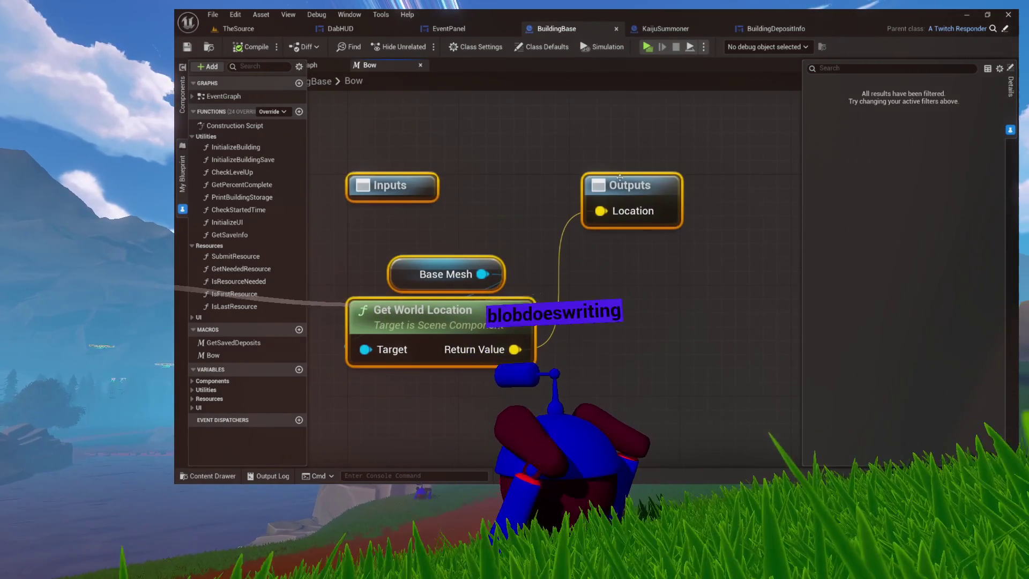
pyautogui.click(616, 217)
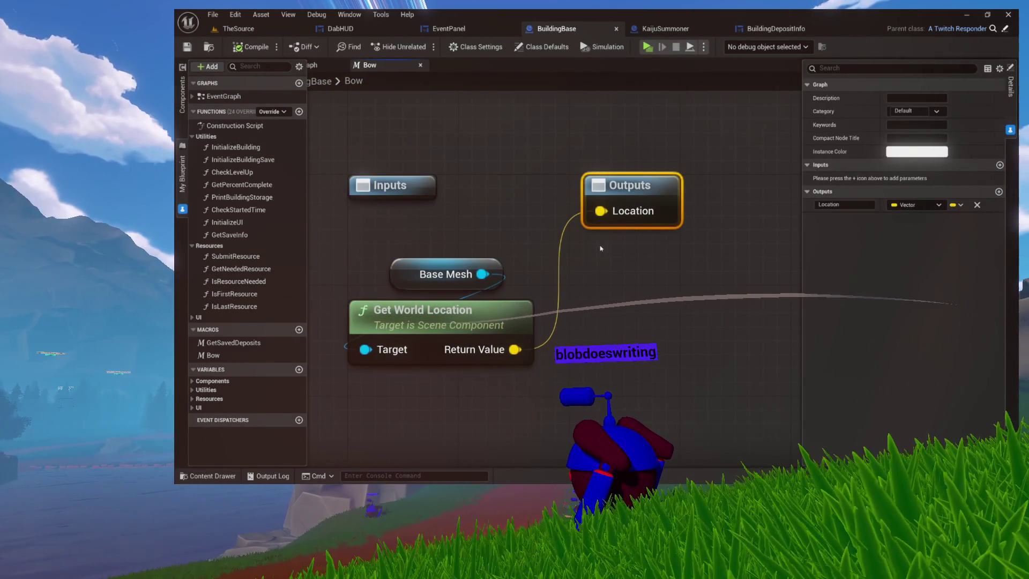
# Nudge the Bow node in the event graph and recheck its inner Base Mesh macro nodes
pyautogui.click(321, 67)
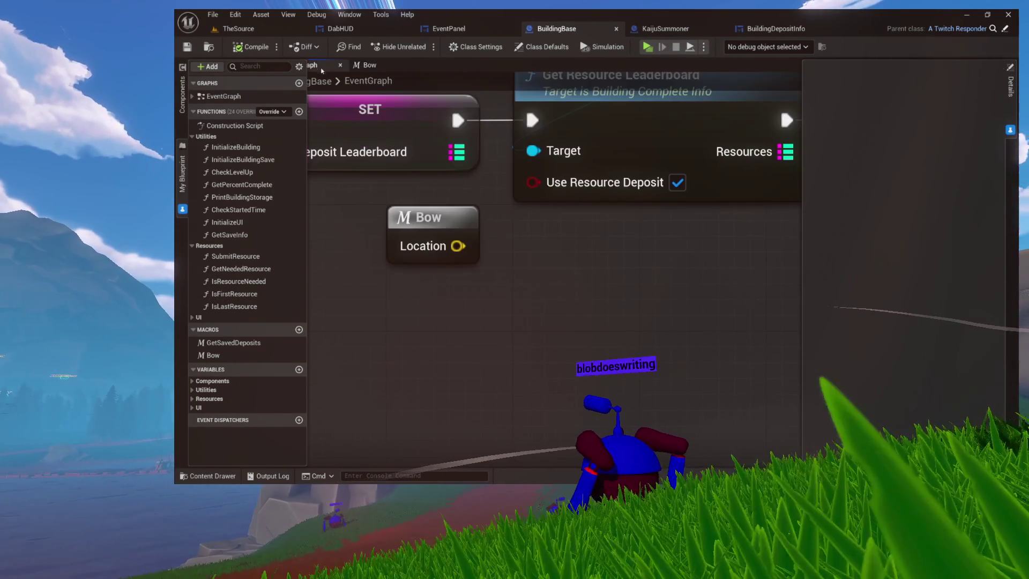
pyautogui.moveTo(447, 234); pyautogui.dragTo(398, 250)
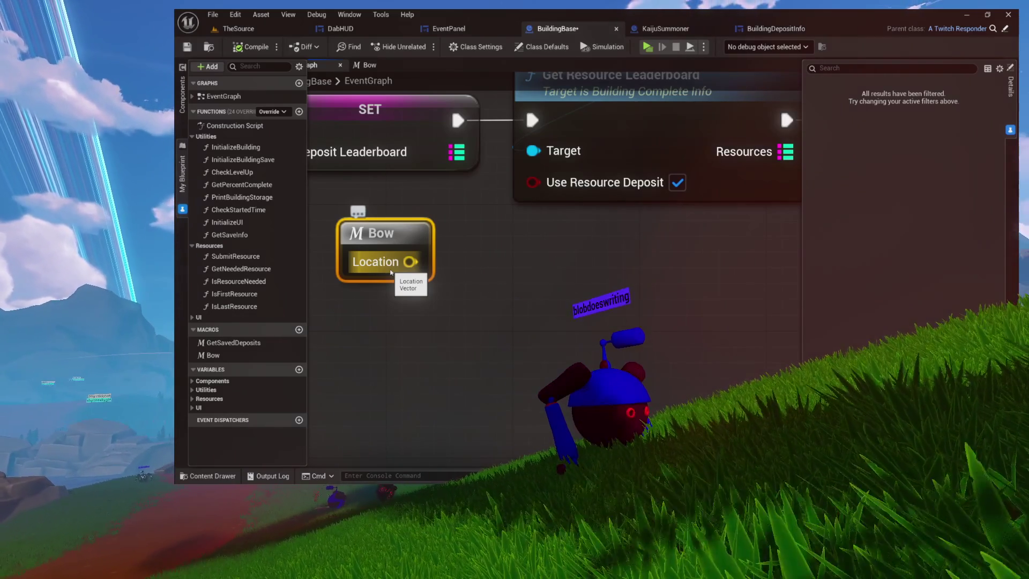
pyautogui.moveTo(398, 237); pyautogui.dragTo(445, 268)
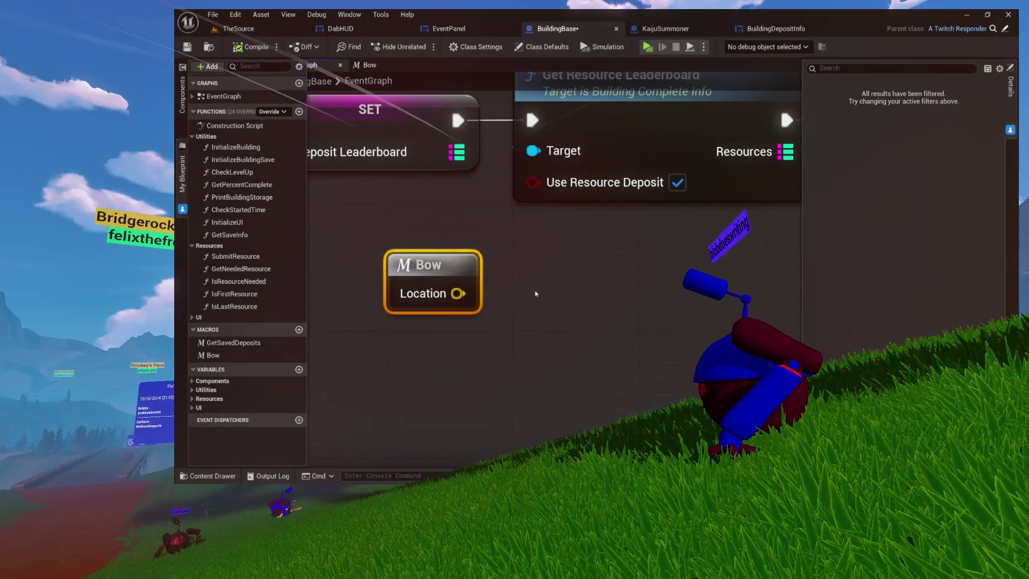
pyautogui.doubleClick(462, 271)
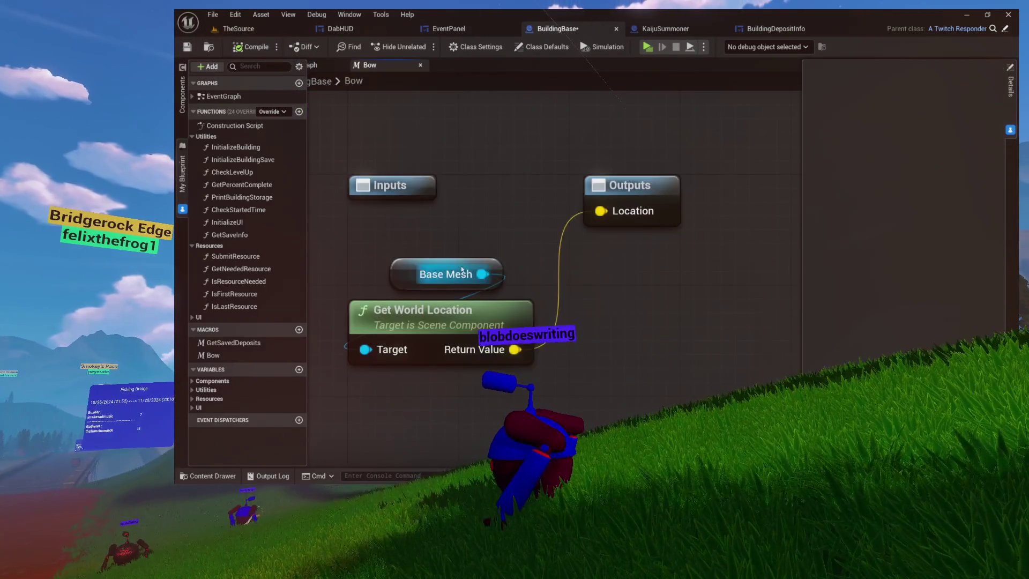
pyautogui.moveTo(396, 166); pyautogui.dragTo(614, 333)
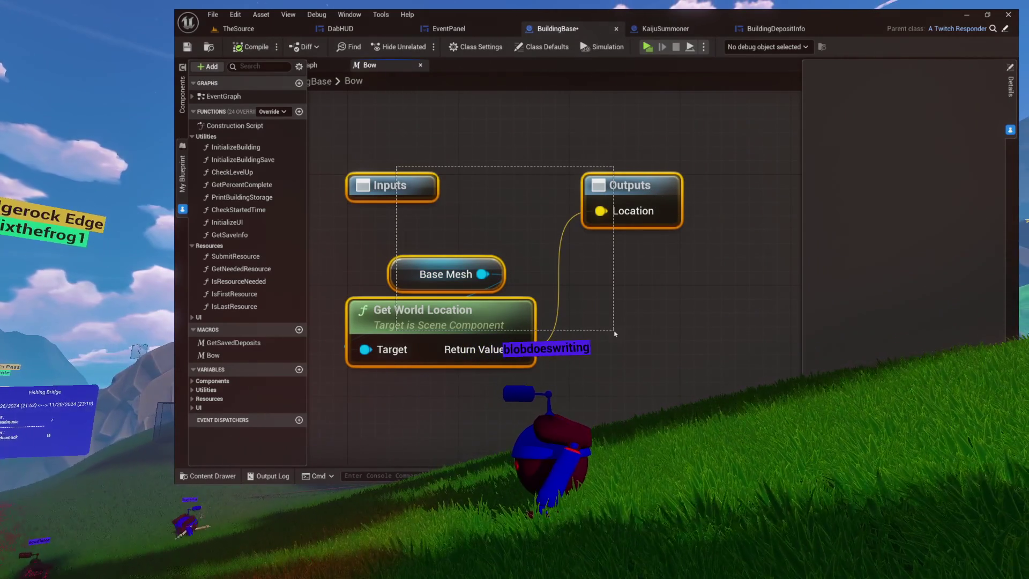
pyautogui.moveTo(363, 108)
pyautogui.mouseDown()
pyautogui.moveTo(490, 134)
pyautogui.moveTo(632, 290)
pyautogui.mouseUp()
pyautogui.moveTo(689, 368); pyautogui.dragTo(689, 365)
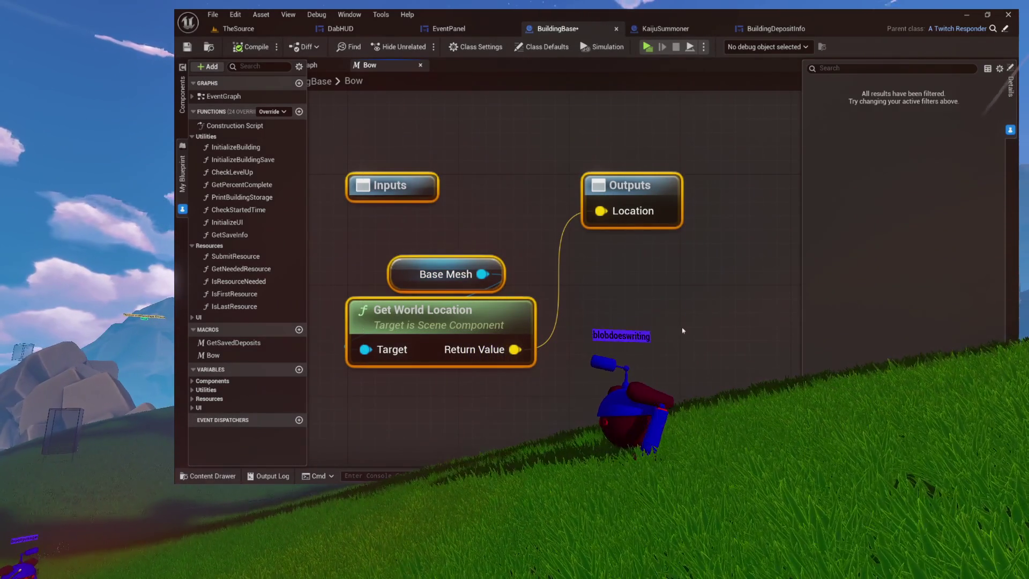
# Back in the event graph, settle the Bow node right beneath the leaderboard nodes
pyautogui.click(329, 71)
pyautogui.scroll(-4, 557, 291)
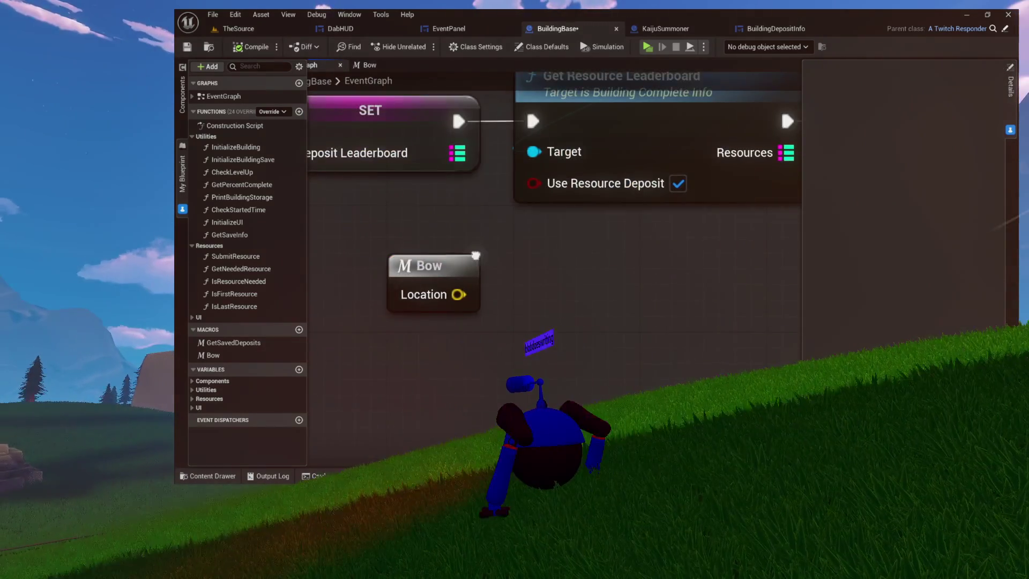
pyautogui.moveTo(512, 290)
pyautogui.mouseDown()
pyautogui.moveTo(588, 278)
pyautogui.moveTo(462, 309)
pyautogui.moveTo(632, 295)
pyautogui.mouseUp()
pyautogui.hotkey('ctrl', 'z')
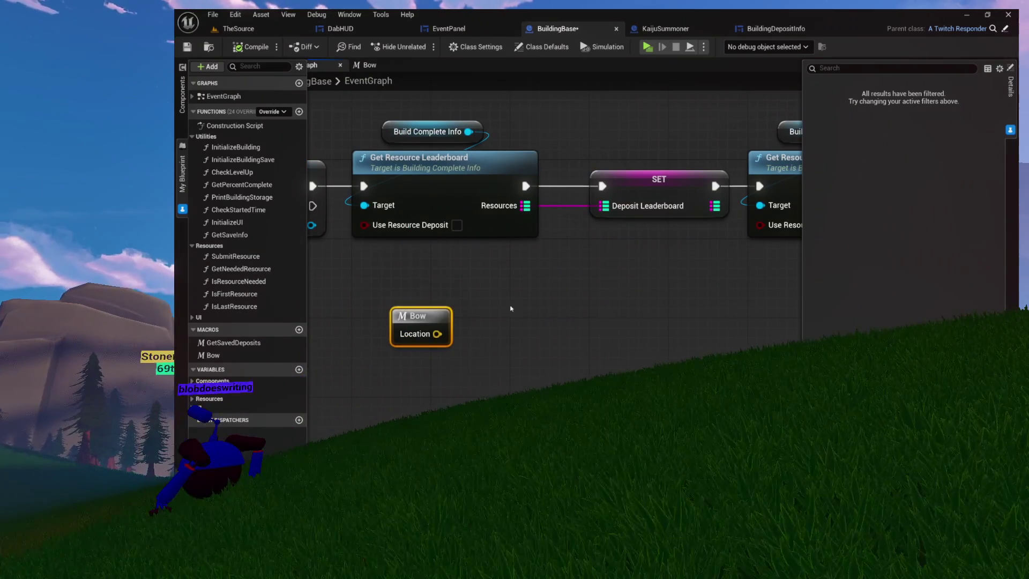
pyautogui.moveTo(438, 309)
pyautogui.mouseDown()
pyautogui.moveTo(615, 317)
pyautogui.moveTo(512, 309)
pyautogui.mouseUp()
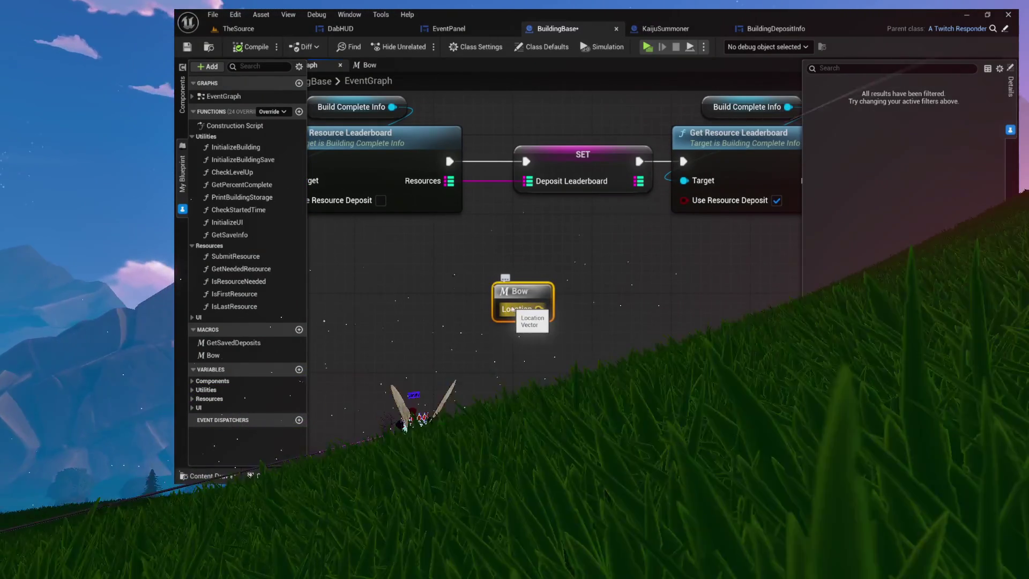
pyautogui.rightClick(602, 275)
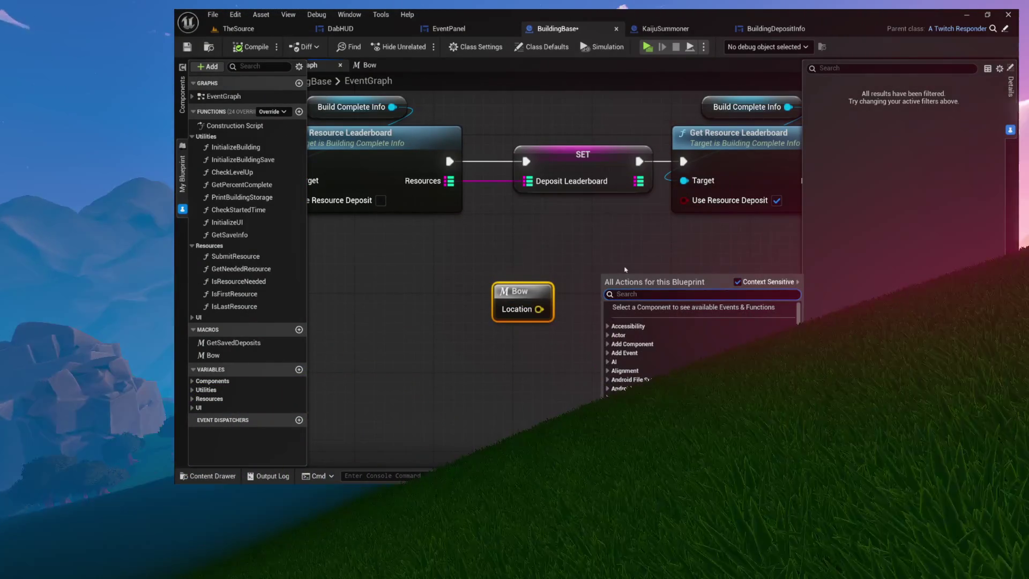
pyautogui.write('set actor locat')
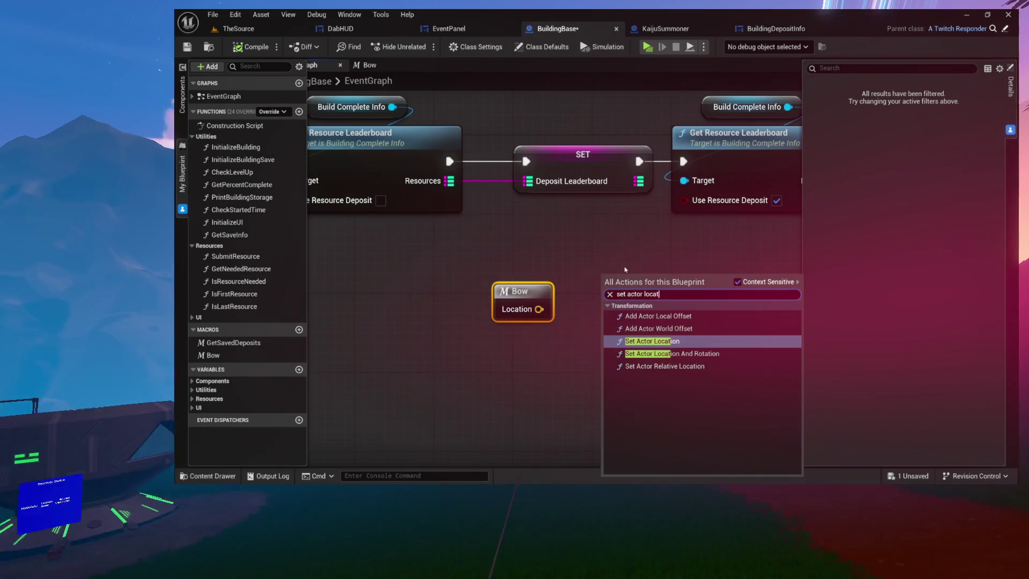
pyautogui.click(653, 341)
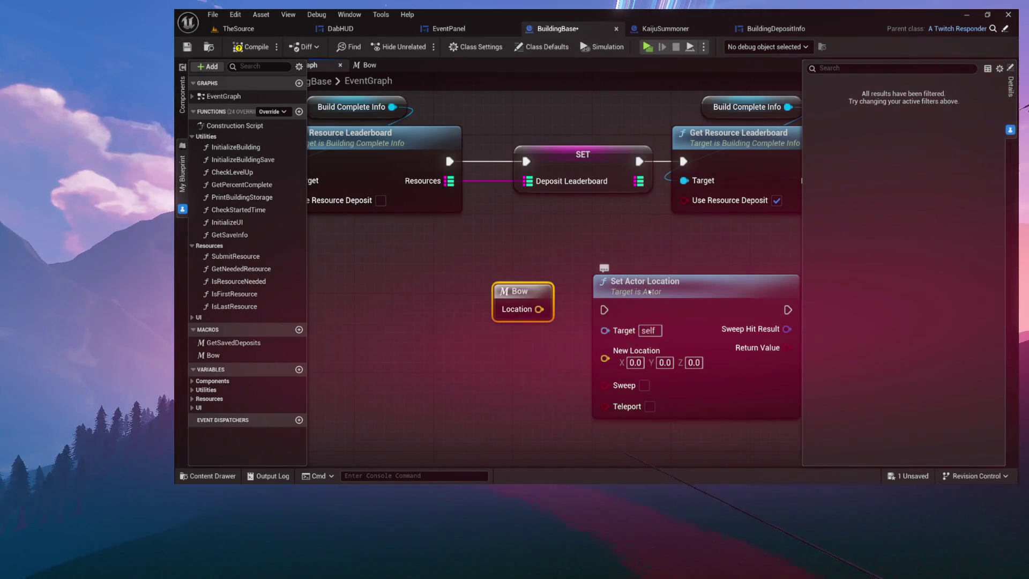
pyautogui.moveTo(648, 290); pyautogui.dragTo(672, 253)
pyautogui.scroll(3, 730, 367)
pyautogui.moveTo(445, 256); pyautogui.dragTo(464, 299)
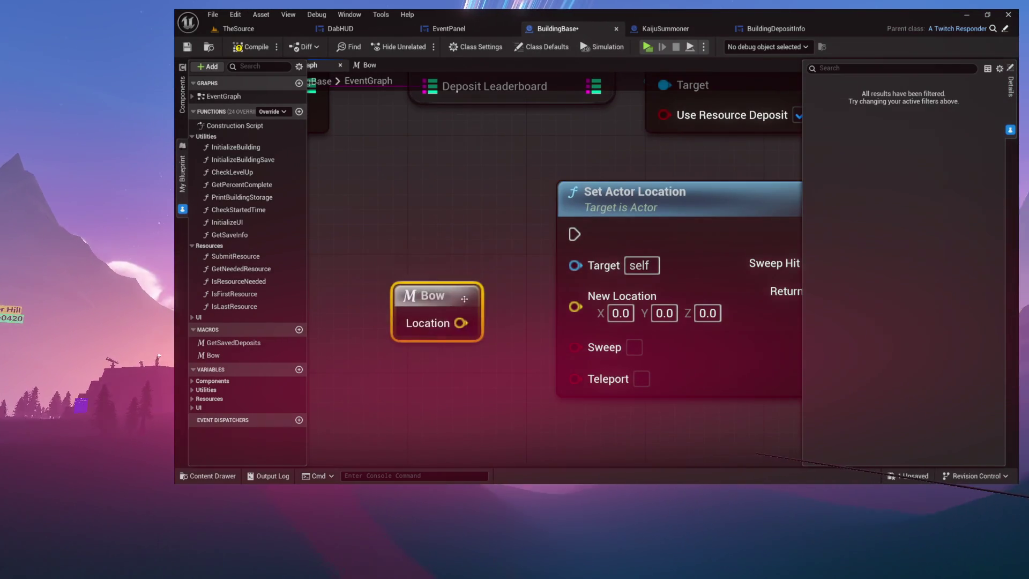
pyautogui.moveTo(404, 225); pyautogui.dragTo(515, 212)
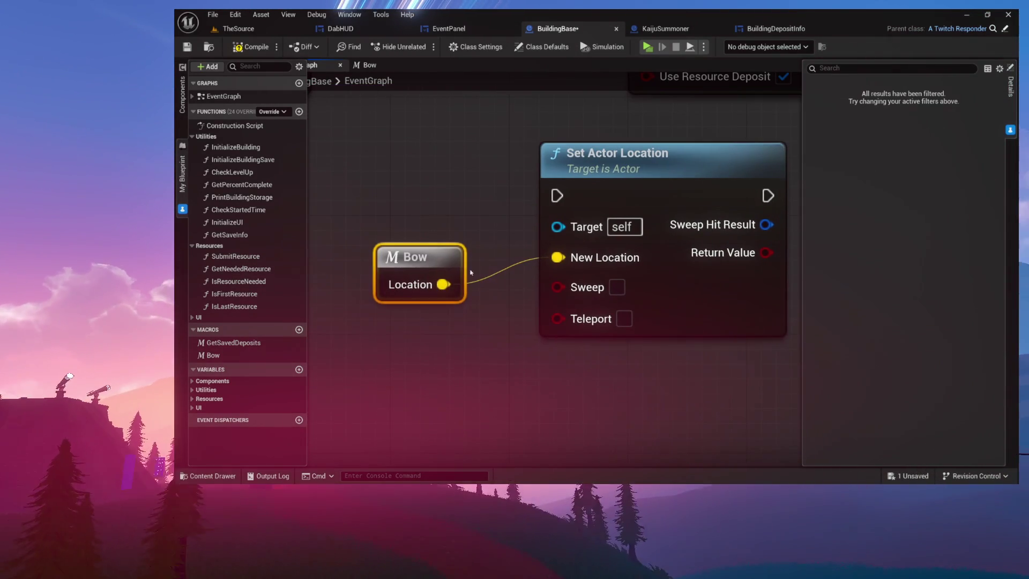
pyautogui.moveTo(429, 257); pyautogui.dragTo(429, 287)
pyautogui.moveTo(552, 161); pyautogui.dragTo(537, 161)
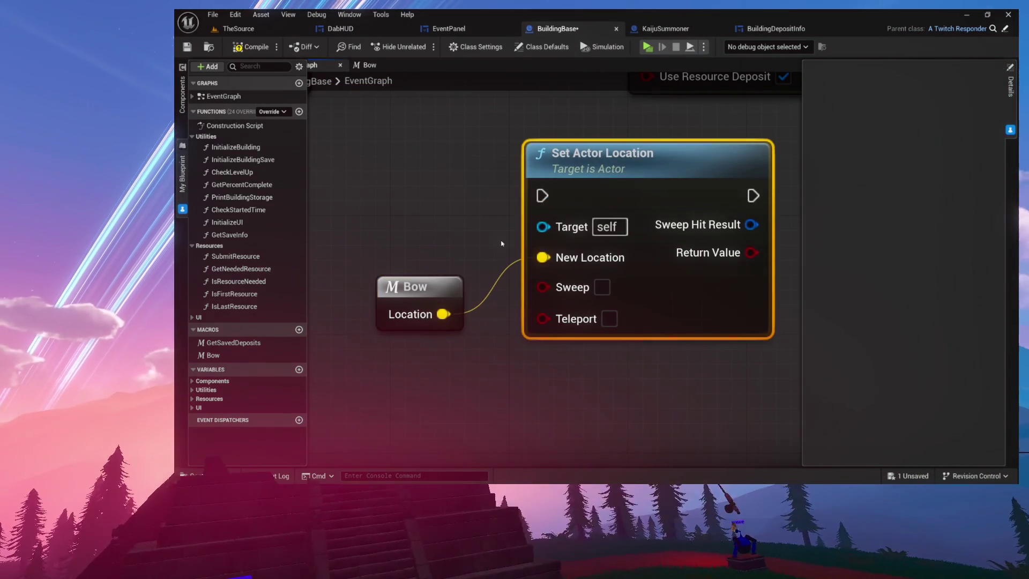
pyautogui.moveTo(602, 180); pyautogui.dragTo(632, 180)
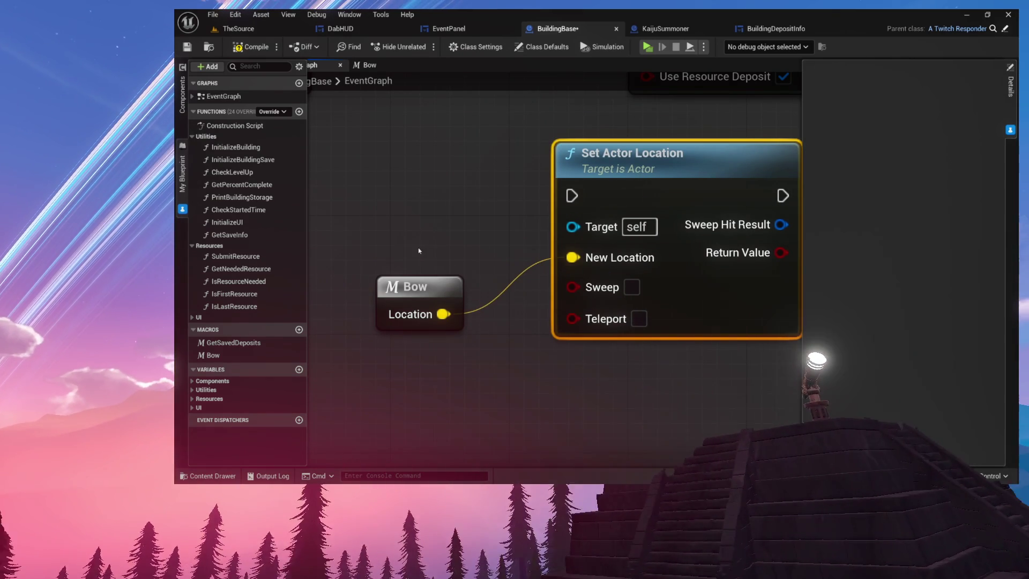
pyautogui.moveTo(415, 291)
pyautogui.mouseDown()
pyautogui.moveTo(429, 274)
pyautogui.moveTo(460, 276)
pyautogui.mouseUp()
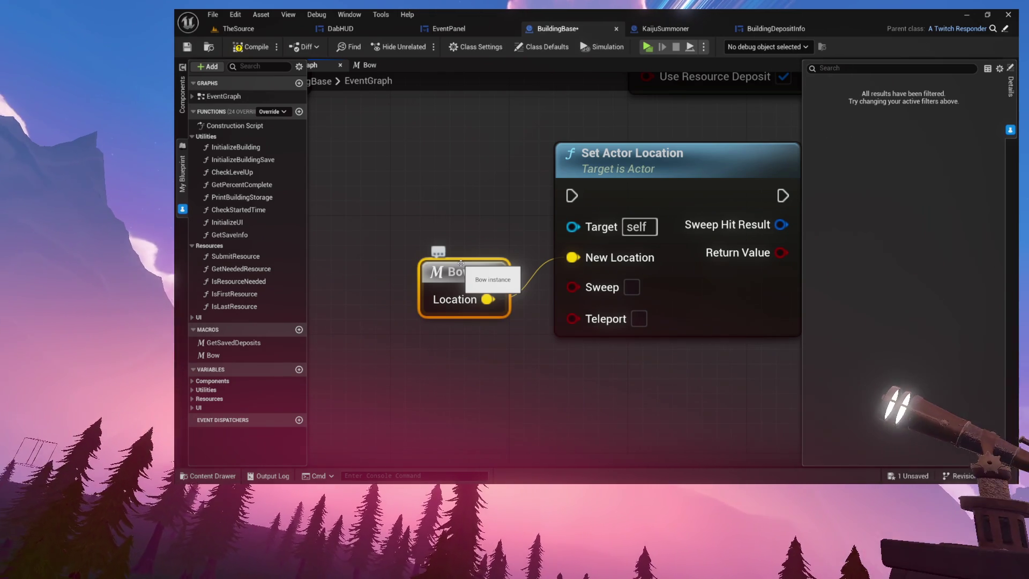
pyautogui.click(238, 28)
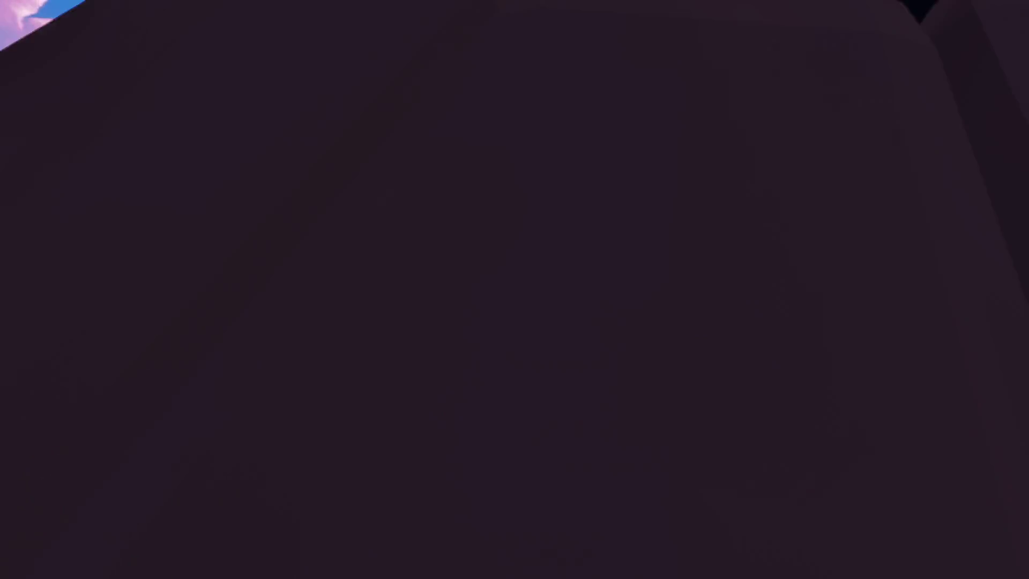
# Collapse the level folders, then open AvatarManager's EventGraph and InitializeManager function
pyautogui.scroll(10, 211, 109)
pyautogui.click(212, 107)
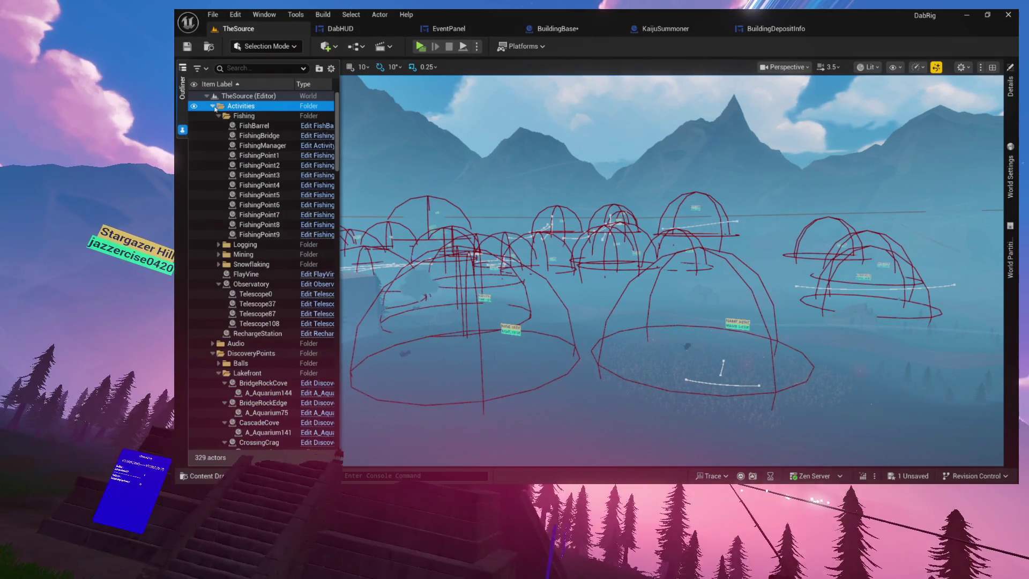
pyautogui.click(212, 125)
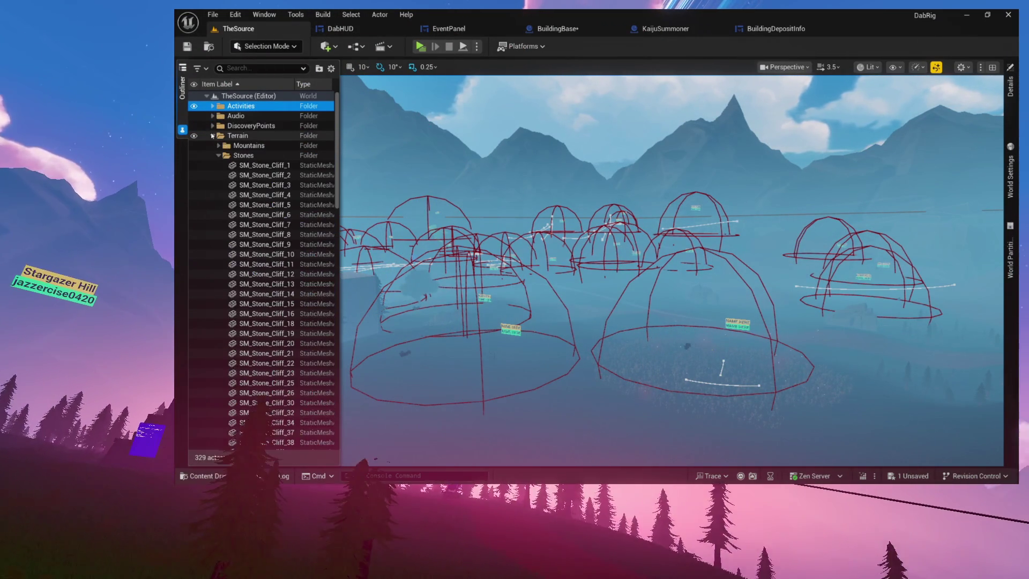
pyautogui.click(212, 136)
pyautogui.click(306, 184)
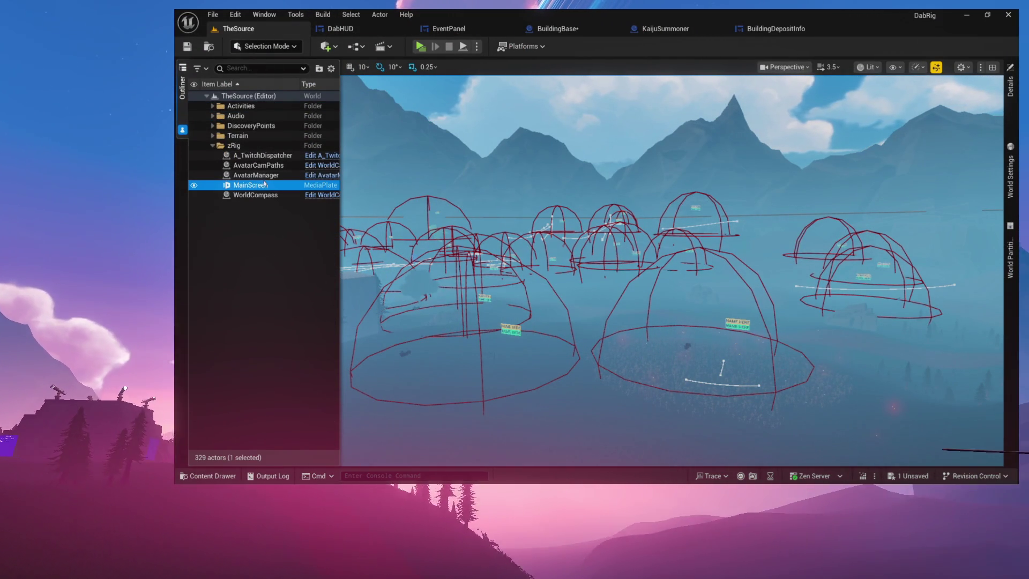
pyautogui.click(319, 176)
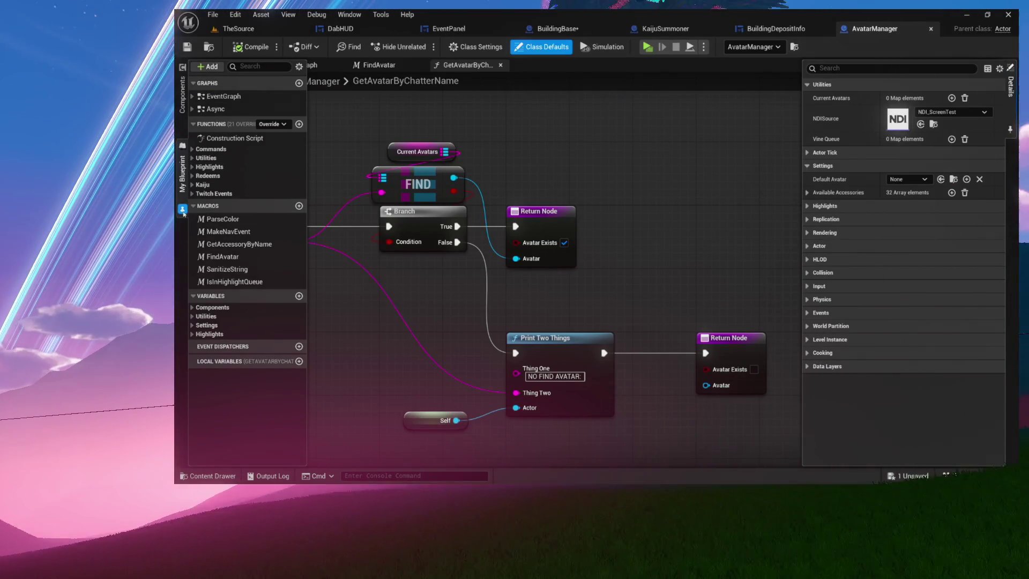
pyautogui.click(208, 153)
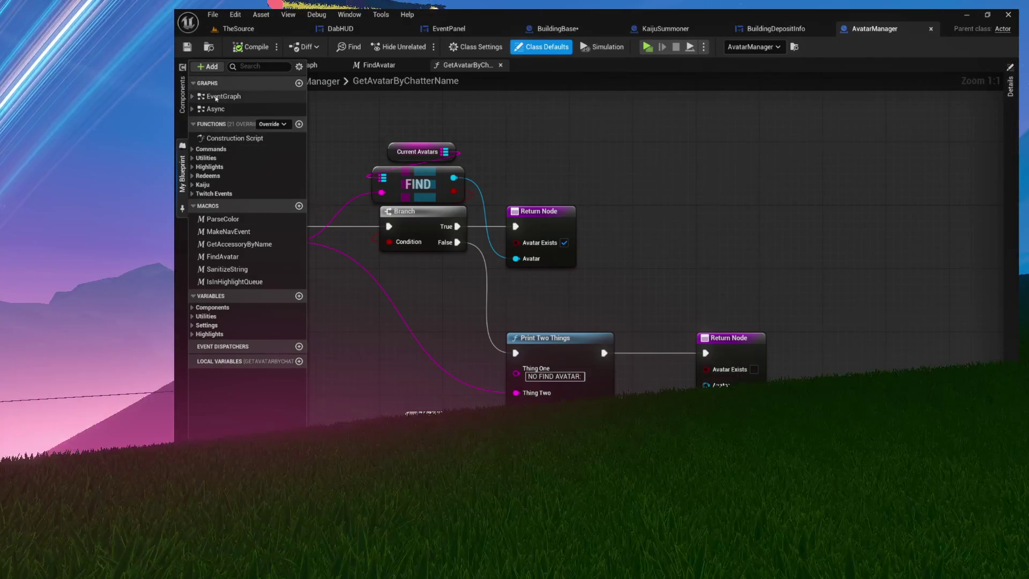
pyautogui.doubleClick(224, 96)
pyautogui.doubleClick(624, 252)
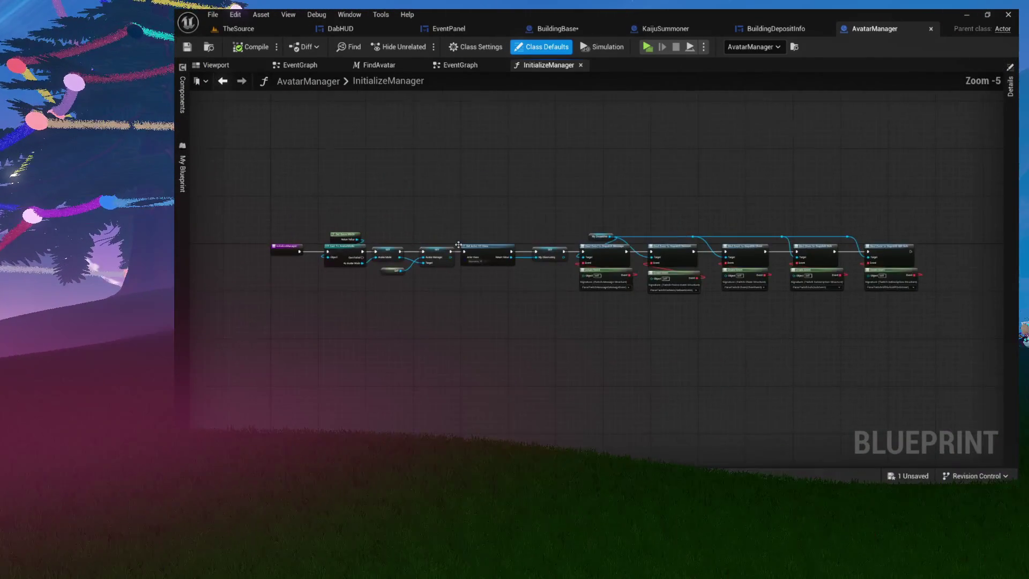
# Browse CheckNormieCommands' Switch on String outputs like !fish, !drop, !nav and !fishflex
pyautogui.click(183, 177)
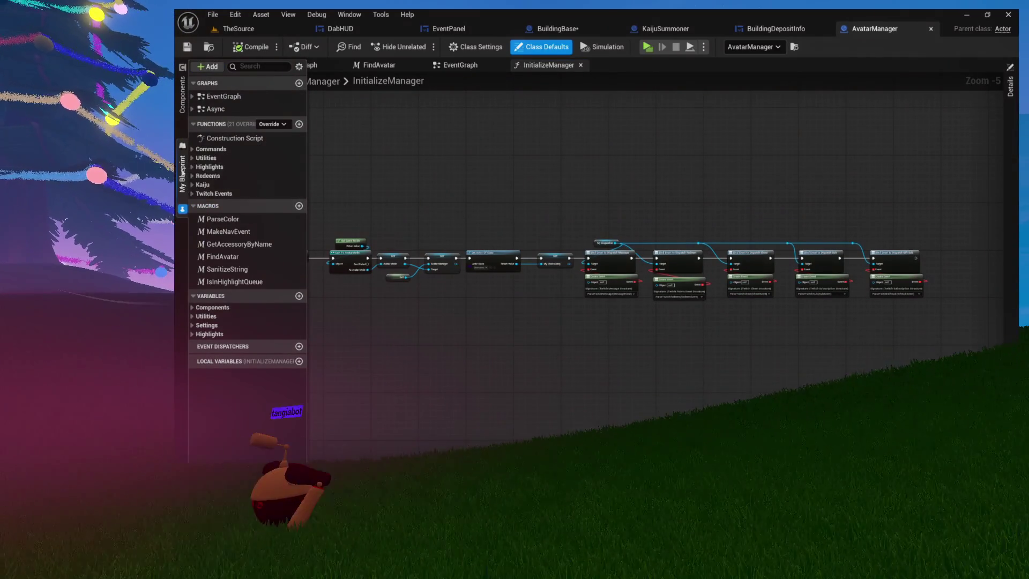
pyautogui.click(194, 152)
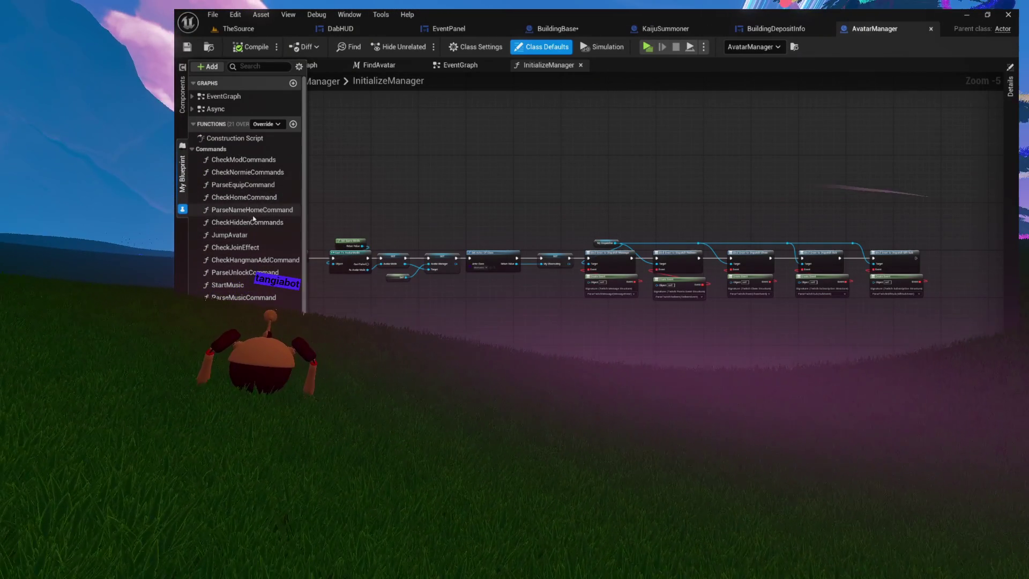
pyautogui.doubleClick(250, 172)
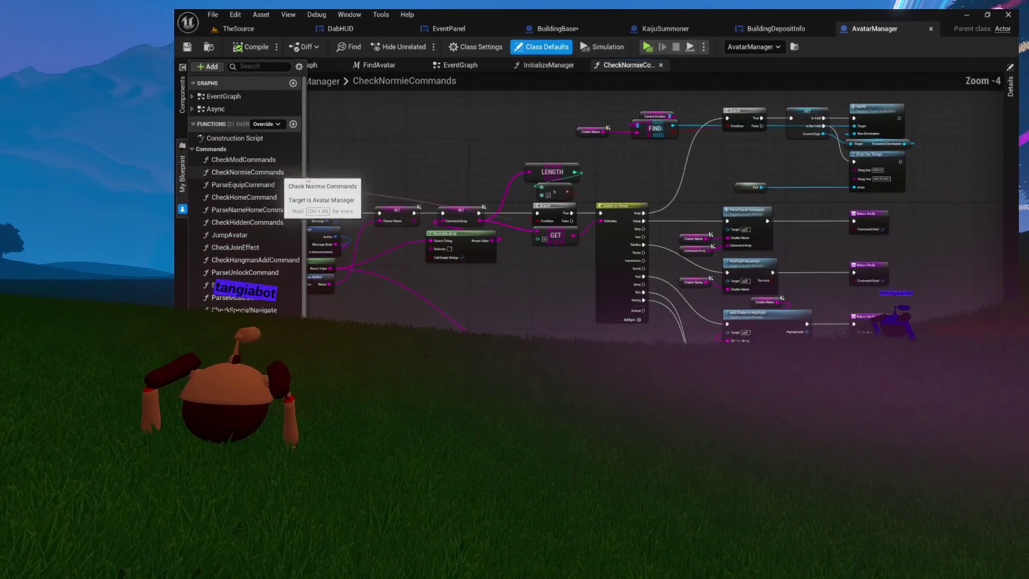
pyautogui.scroll(5, 590, 206)
pyautogui.scroll(2, 697, 279)
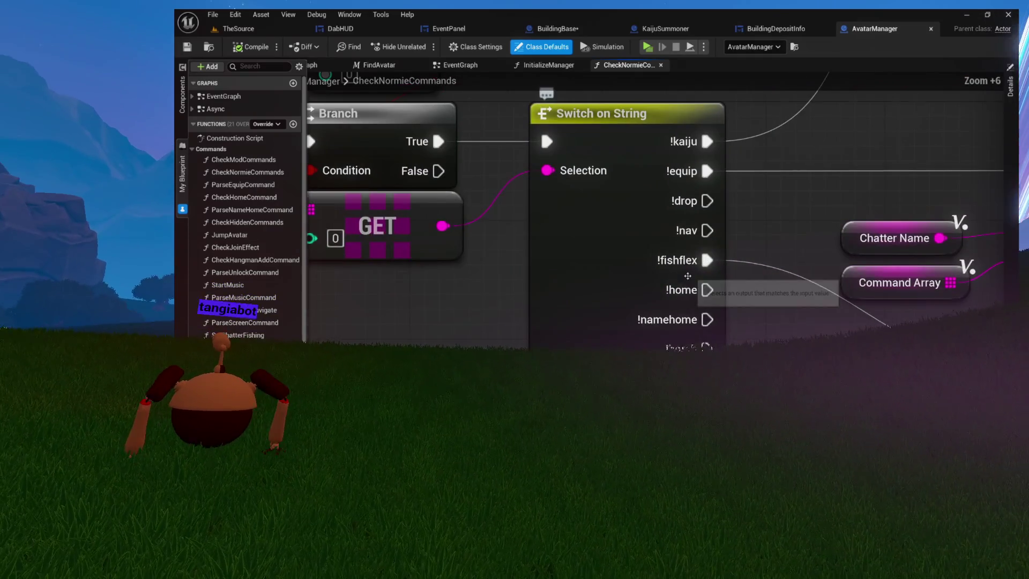
pyautogui.moveTo(762, 355)
pyautogui.mouseDown()
pyautogui.moveTo(661, 233)
pyautogui.moveTo(666, 273)
pyautogui.moveTo(643, 278)
pyautogui.moveTo(611, 320)
pyautogui.moveTo(600, 385)
pyautogui.moveTo(616, 375)
pyautogui.moveTo(643, 382)
pyautogui.moveTo(654, 255)
pyautogui.mouseUp()
pyautogui.moveTo(664, 292); pyautogui.dragTo(663, 218)
pyautogui.moveTo(669, 253)
pyautogui.mouseDown()
pyautogui.moveTo(668, 333)
pyautogui.moveTo(669, 292)
pyautogui.mouseUp()
pyautogui.moveTo(644, 229)
pyautogui.mouseDown()
pyautogui.moveTo(659, 264)
pyautogui.moveTo(637, 339)
pyautogui.mouseUp()
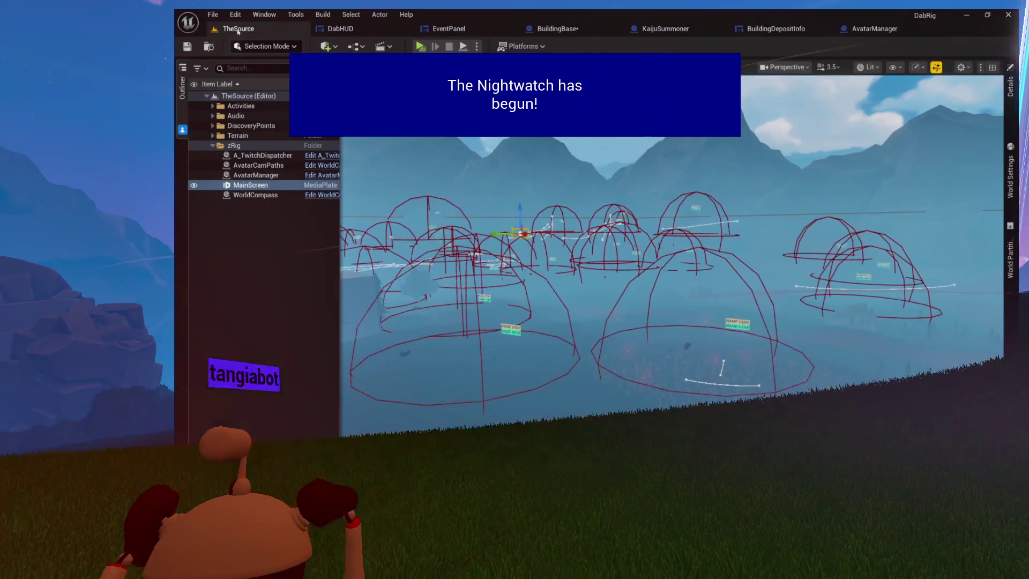
# In TheSource level, expand Activities and open the Observatory blueprint
pyautogui.click(239, 29)
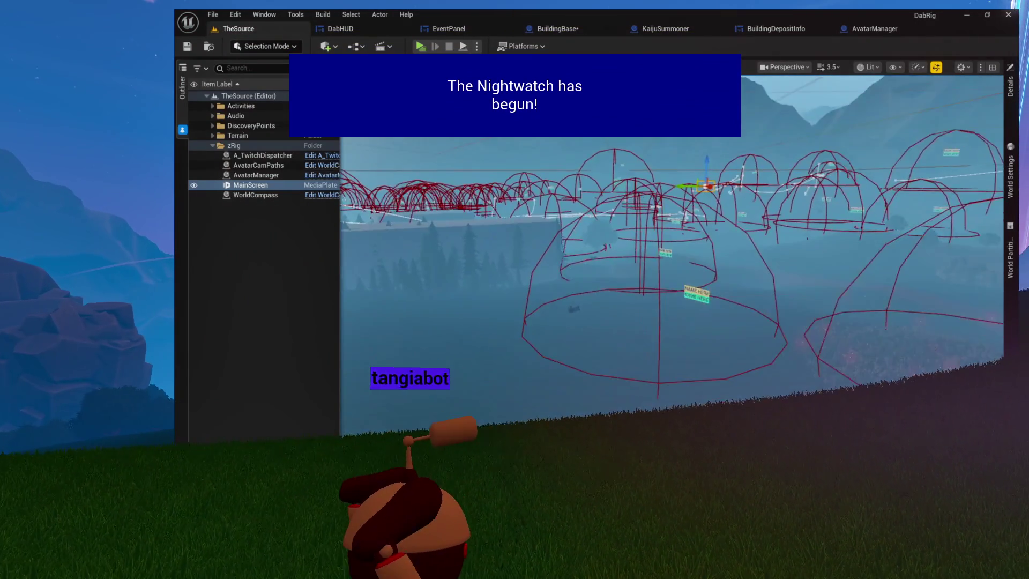
pyautogui.click(213, 106)
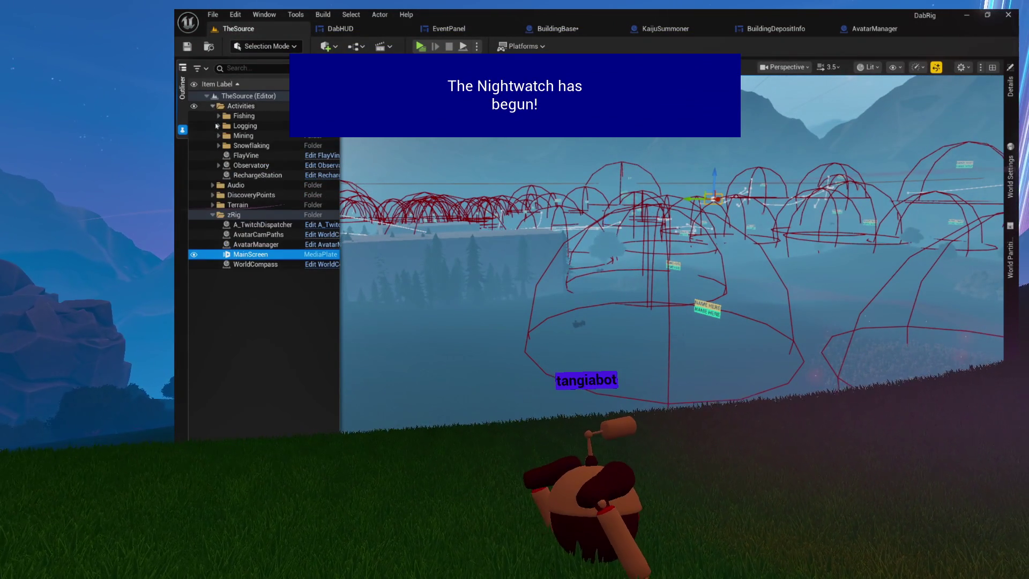
pyautogui.click(313, 167)
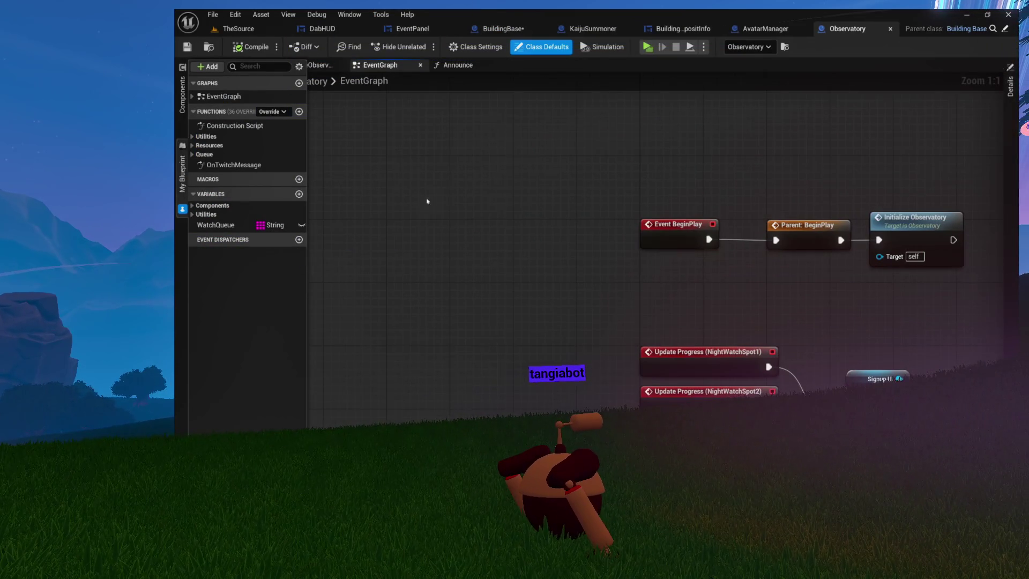
# Open OnTwitchMessage, then CheckMessage, and frame its !nightwatch Starts With and Branch nodes
pyautogui.doubleClick(214, 165)
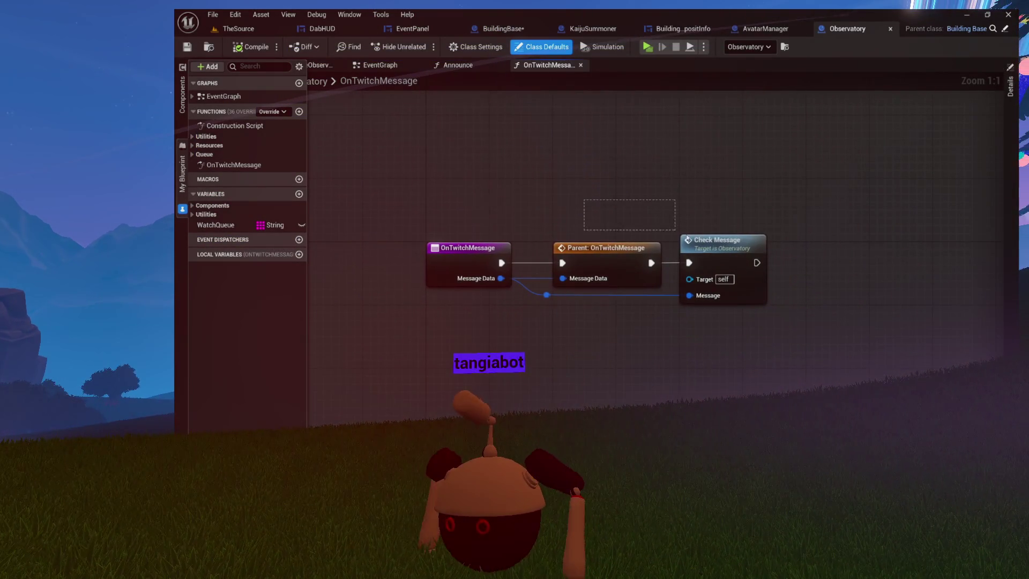
pyautogui.doubleClick(718, 241)
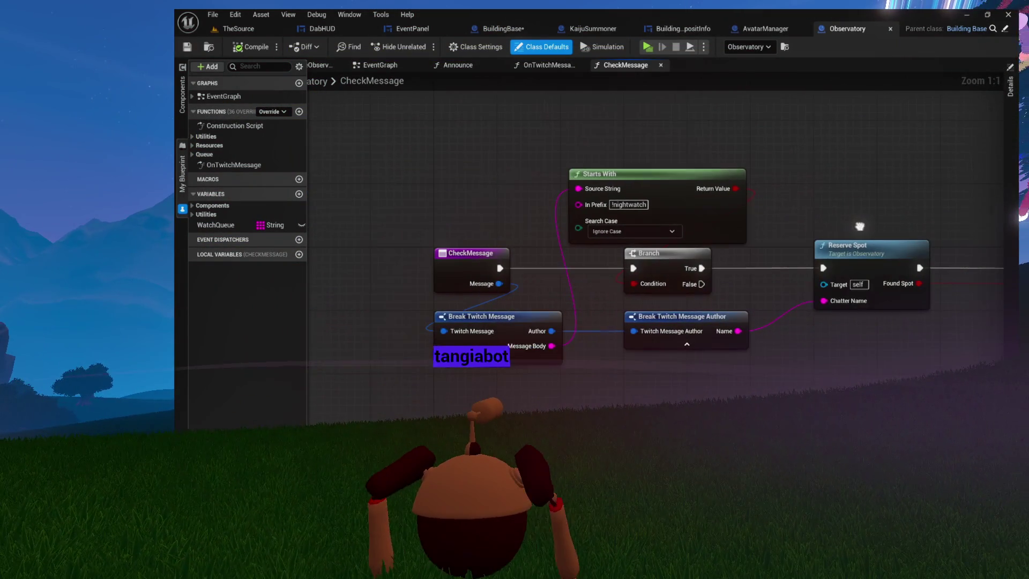
pyautogui.scroll(7, 623, 223)
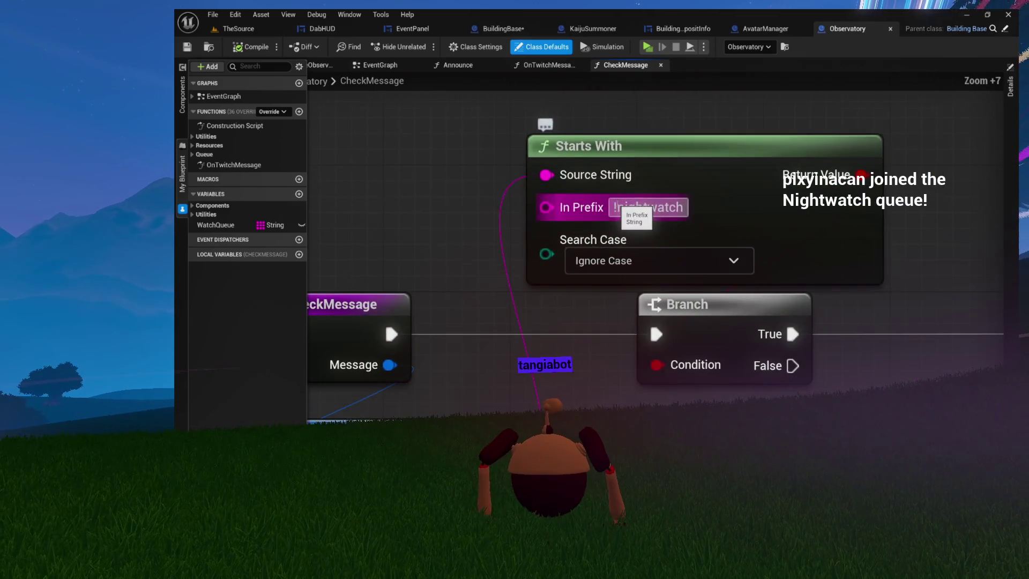
pyautogui.moveTo(482, 151)
pyautogui.mouseDown()
pyautogui.moveTo(793, 229)
pyautogui.moveTo(729, 228)
pyautogui.mouseUp()
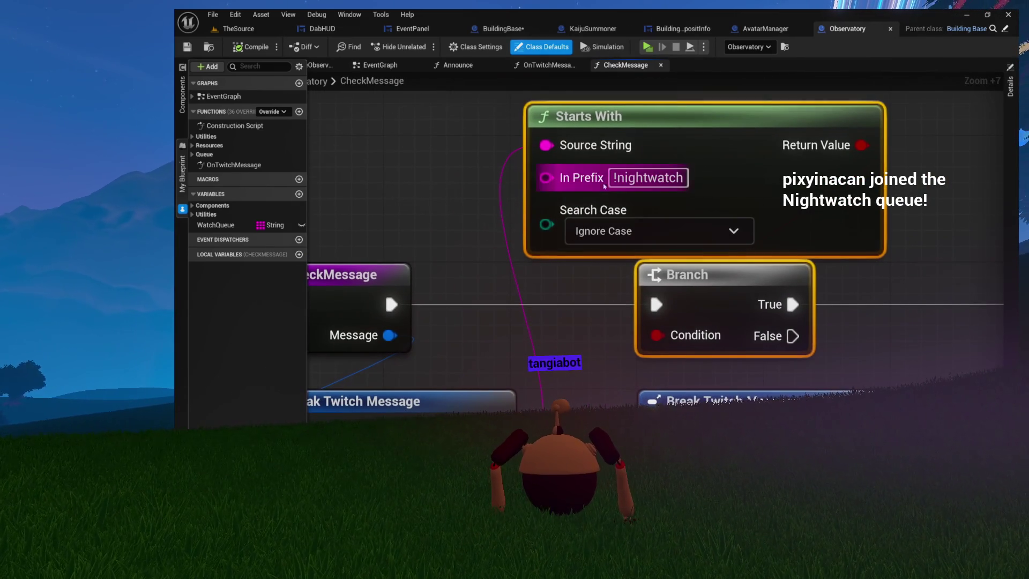
pyautogui.moveTo(424, 269)
pyautogui.mouseDown()
pyautogui.moveTo(460, 267)
pyautogui.moveTo(525, 203)
pyautogui.mouseUp()
pyautogui.click(428, 196)
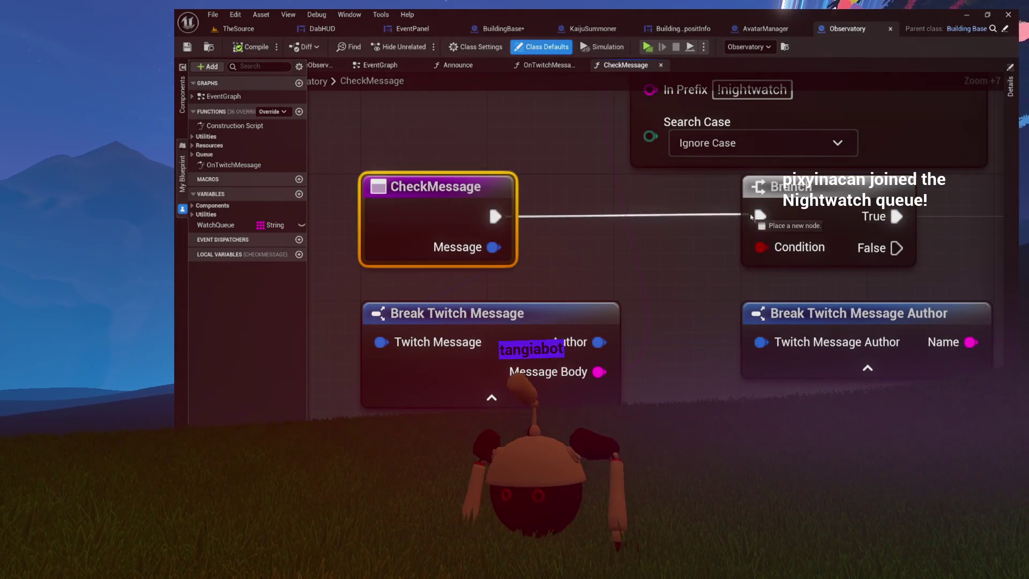
pyautogui.moveTo(523, 221); pyautogui.dragTo(419, 219)
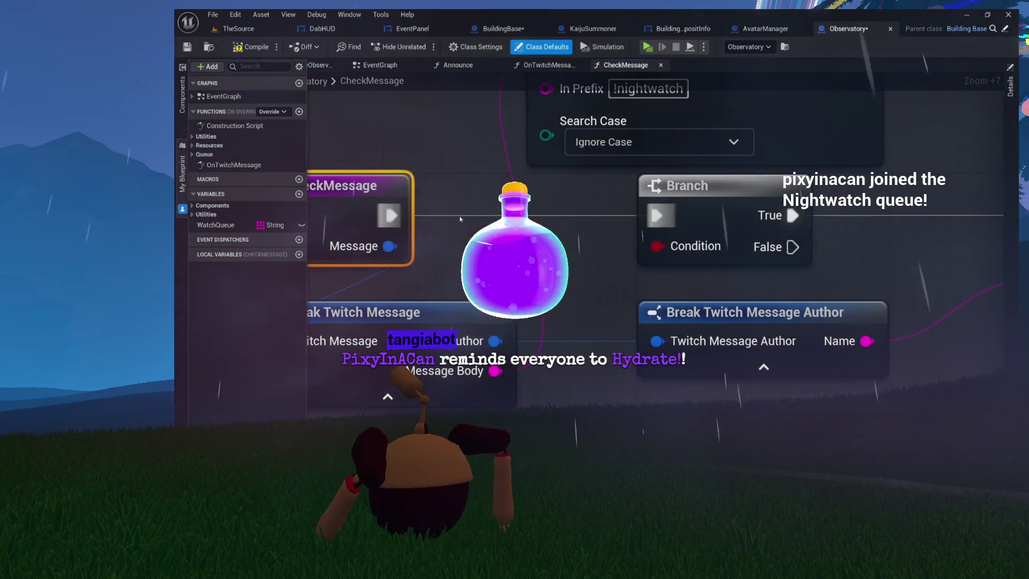
pyautogui.moveTo(713, 161)
pyautogui.mouseDown()
pyautogui.moveTo(675, 214)
pyautogui.moveTo(645, 228)
pyautogui.mouseUp()
pyautogui.moveTo(761, 343); pyautogui.dragTo(645, 117)
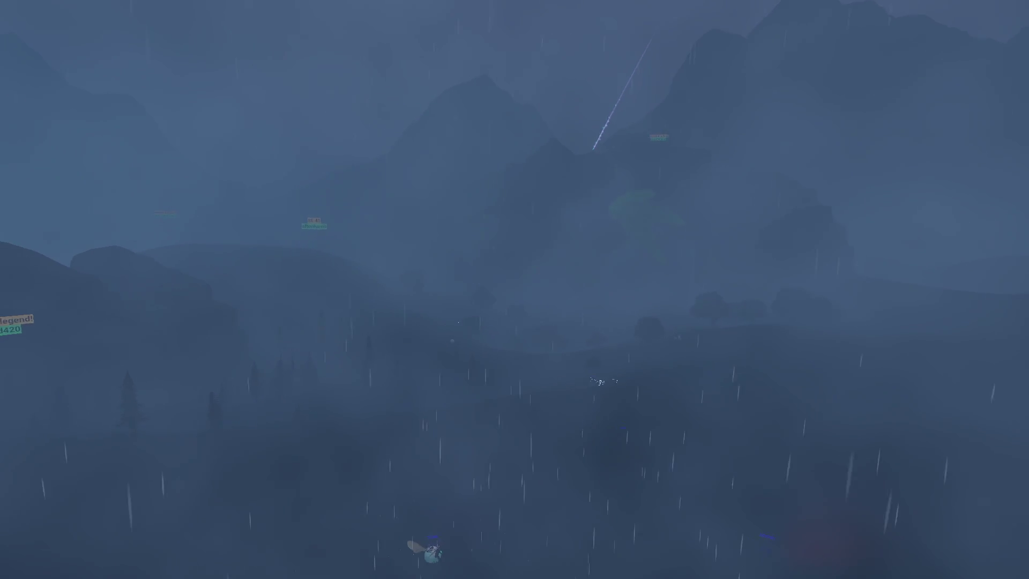
pyautogui.press('w')
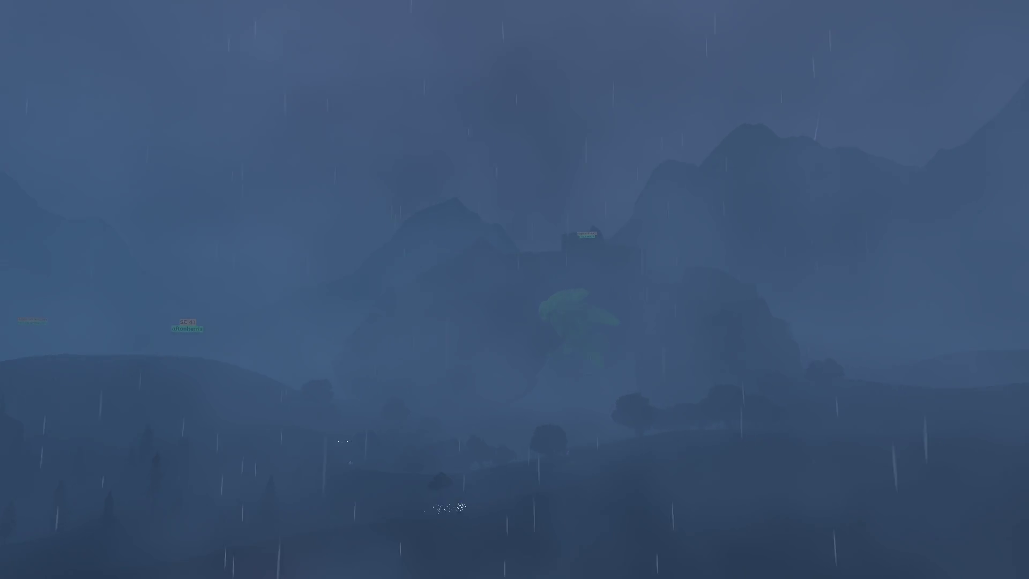
pyautogui.press('d')
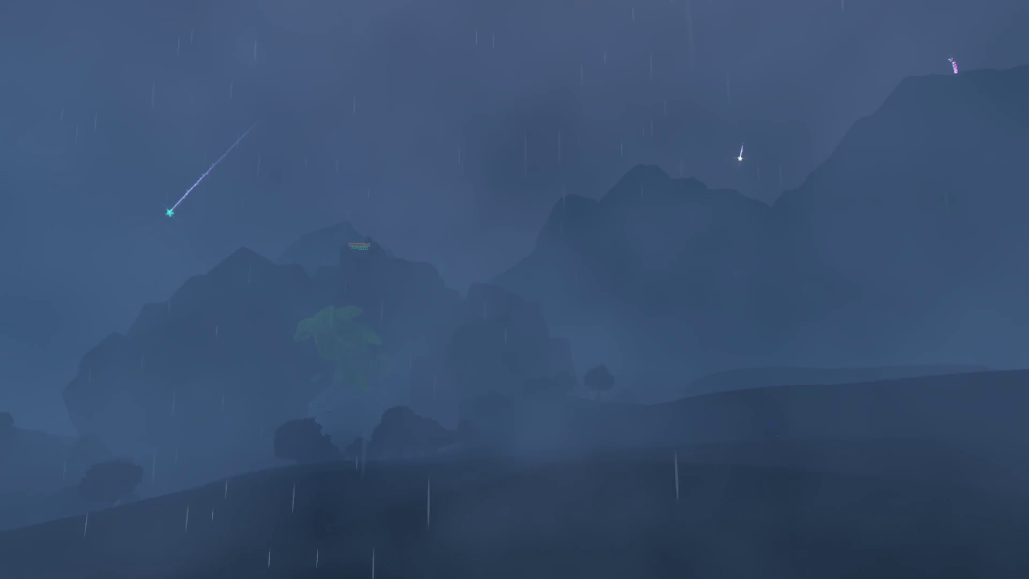
pyautogui.press('w')
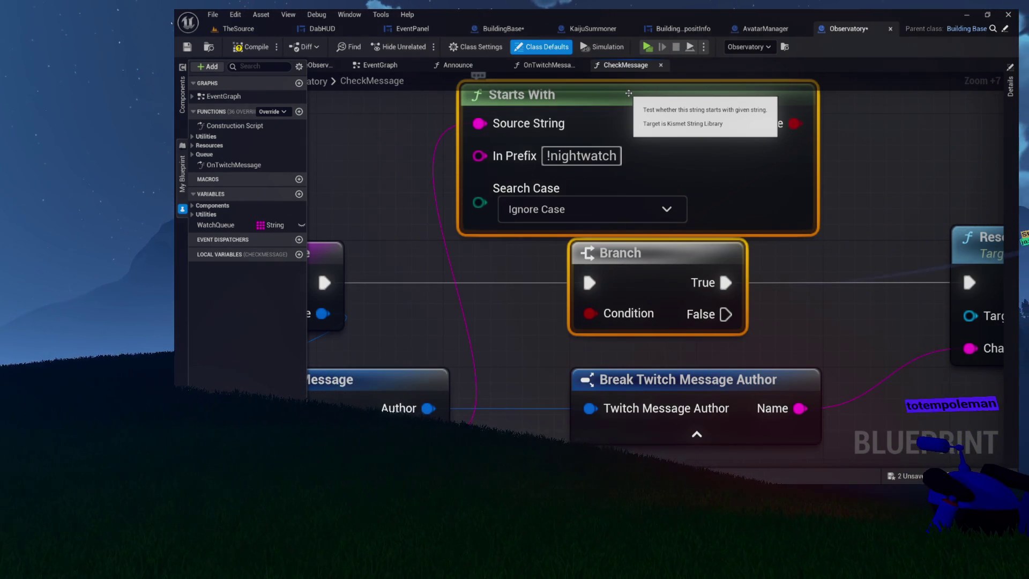
# Wire CheckMessage's execution output into the Branch and set its Condition default to true
pyautogui.moveTo(354, 308)
pyautogui.mouseDown()
pyautogui.moveTo(512, 261)
pyautogui.moveTo(730, 231)
pyautogui.moveTo(627, 227)
pyautogui.mouseUp()
pyautogui.moveTo(533, 258)
pyautogui.mouseDown()
pyautogui.moveTo(501, 259)
pyautogui.moveTo(541, 239)
pyautogui.moveTo(741, 240)
pyautogui.mouseUp()
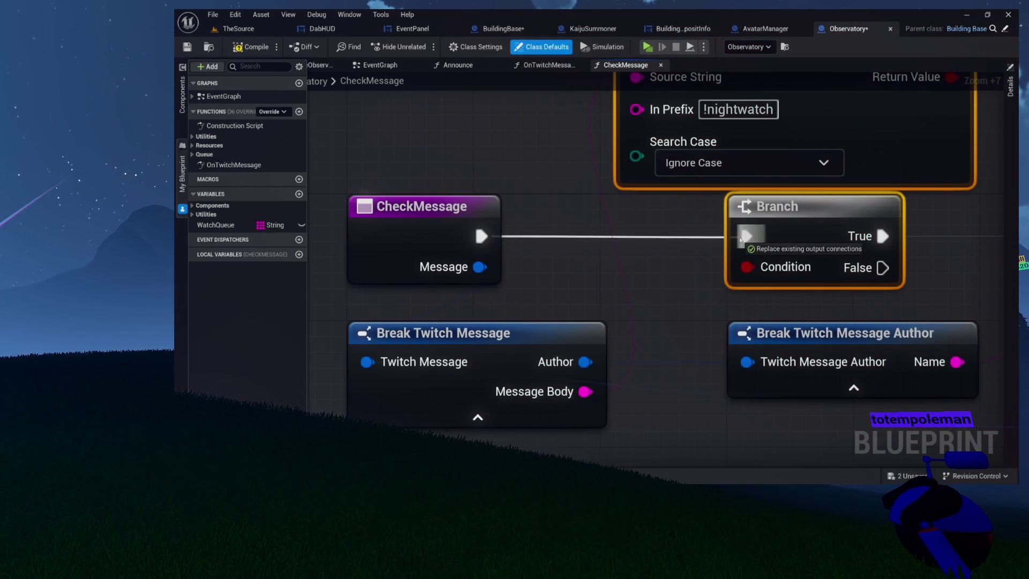
pyautogui.click(469, 206)
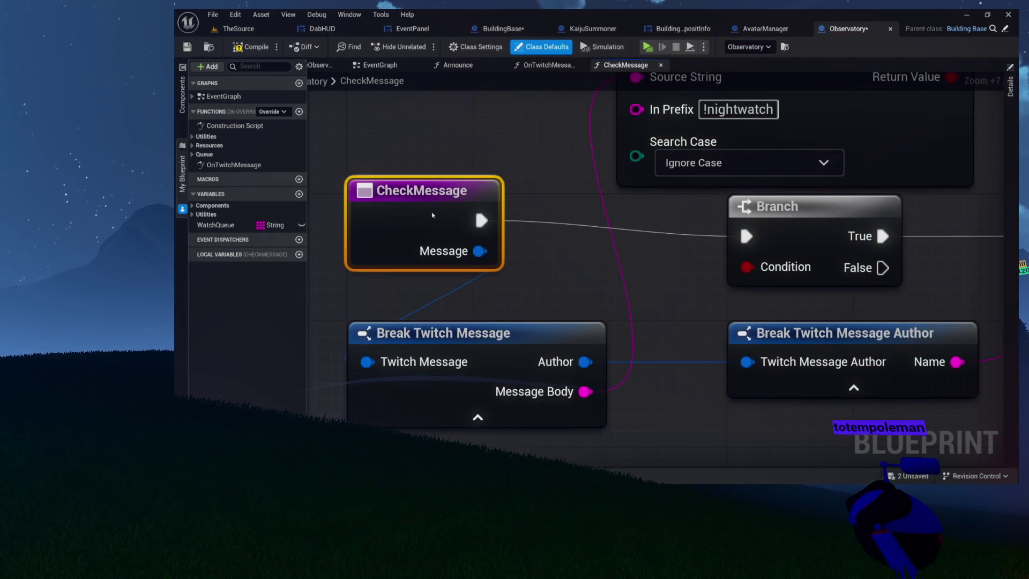
pyautogui.moveTo(490, 239)
pyautogui.mouseDown()
pyautogui.moveTo(363, 281)
pyautogui.moveTo(315, 323)
pyautogui.mouseUp()
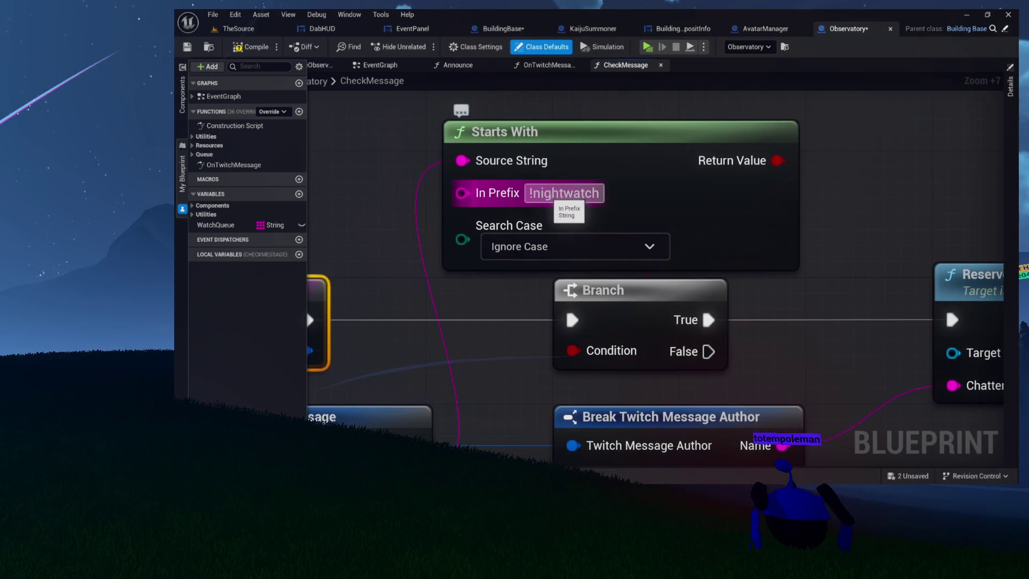
pyautogui.moveTo(558, 201); pyautogui.dragTo(543, 132)
pyautogui.click(591, 231)
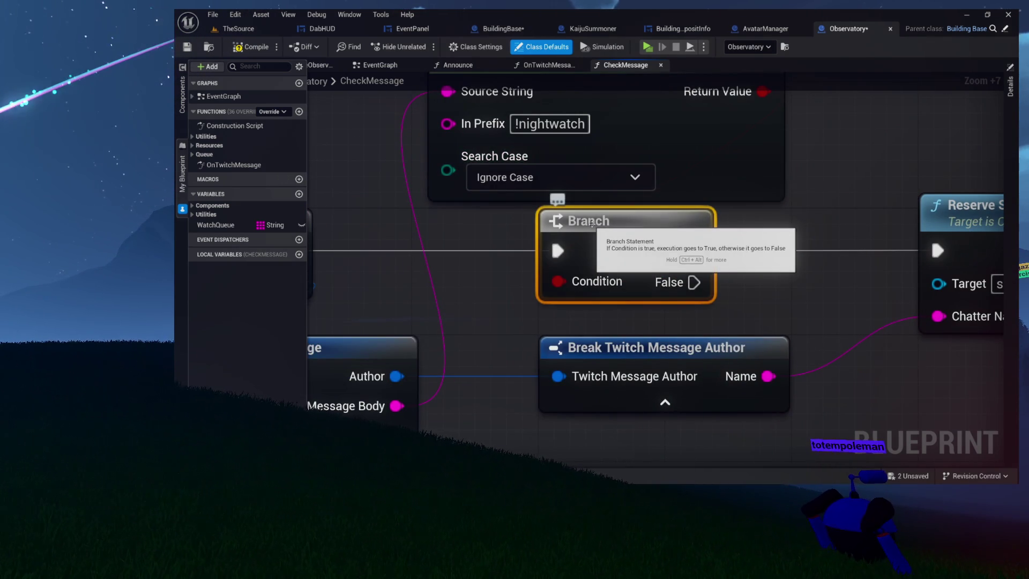
pyautogui.keyDown('alt'); pyautogui.click(559, 279); pyautogui.keyUp('alt')
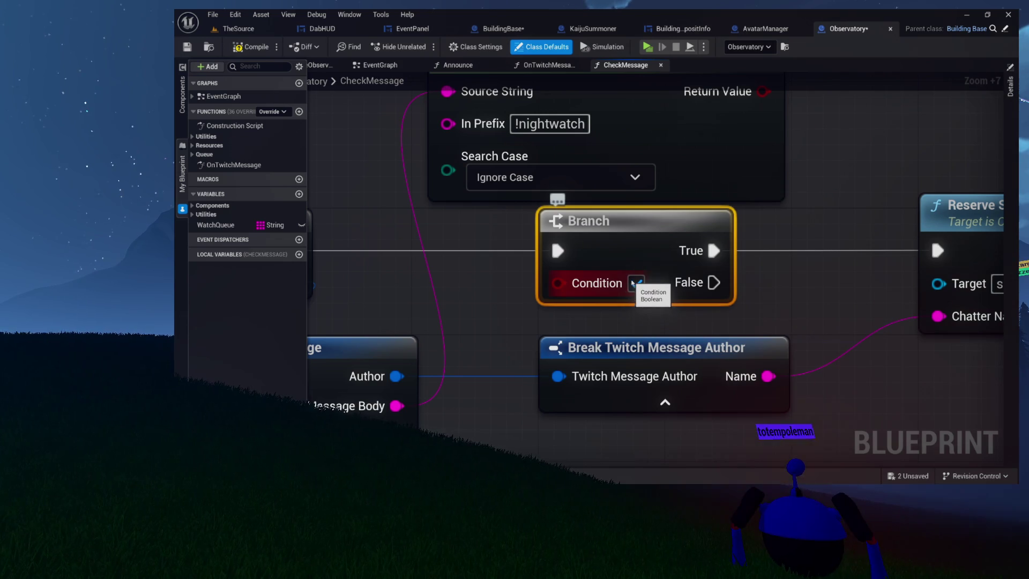
# Look over the Reserve Spot section, then connect Starts With's Return Value to the Branch Condition
pyautogui.hscroll(2, 772, 246)
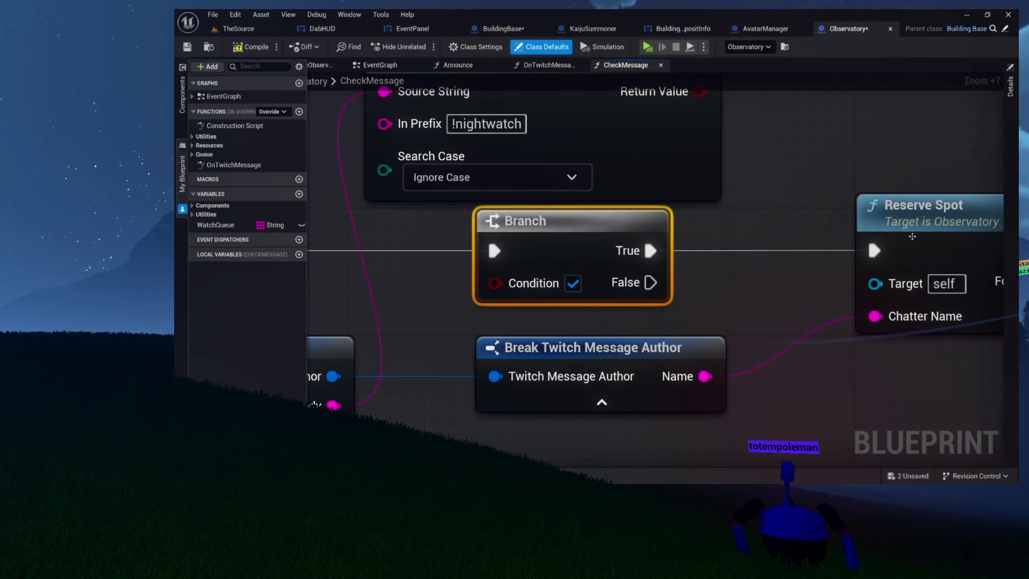
pyautogui.scroll(-1, 913, 236)
pyautogui.scroll(-3, 758, 278)
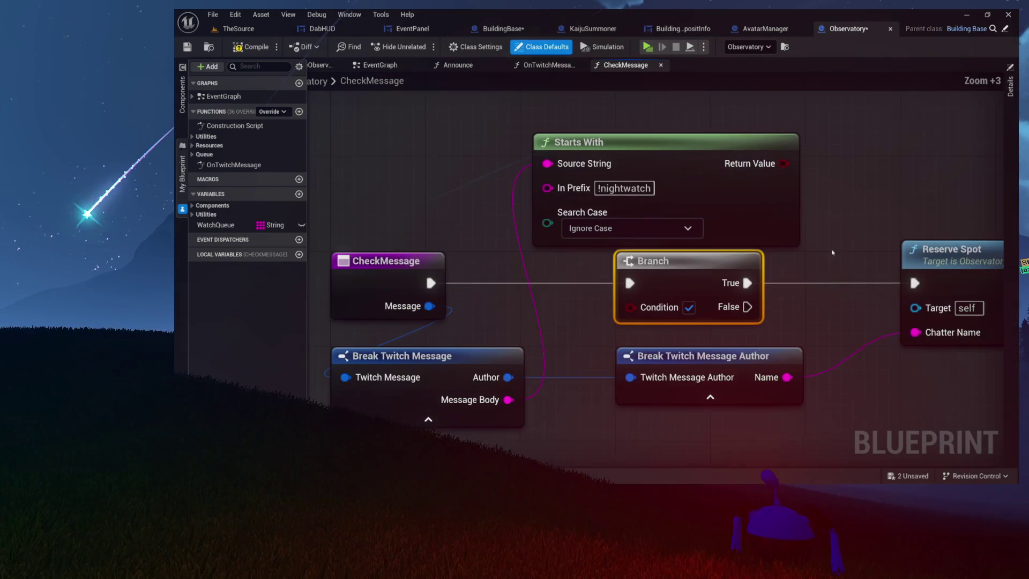
pyautogui.moveTo(757, 278); pyautogui.dragTo(752, 276)
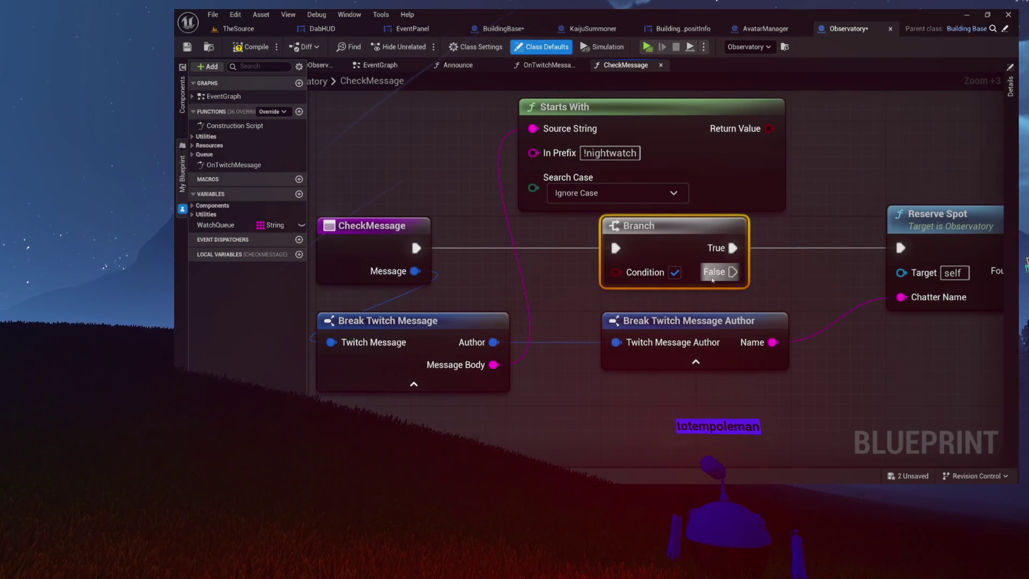
pyautogui.scroll(4, 664, 273)
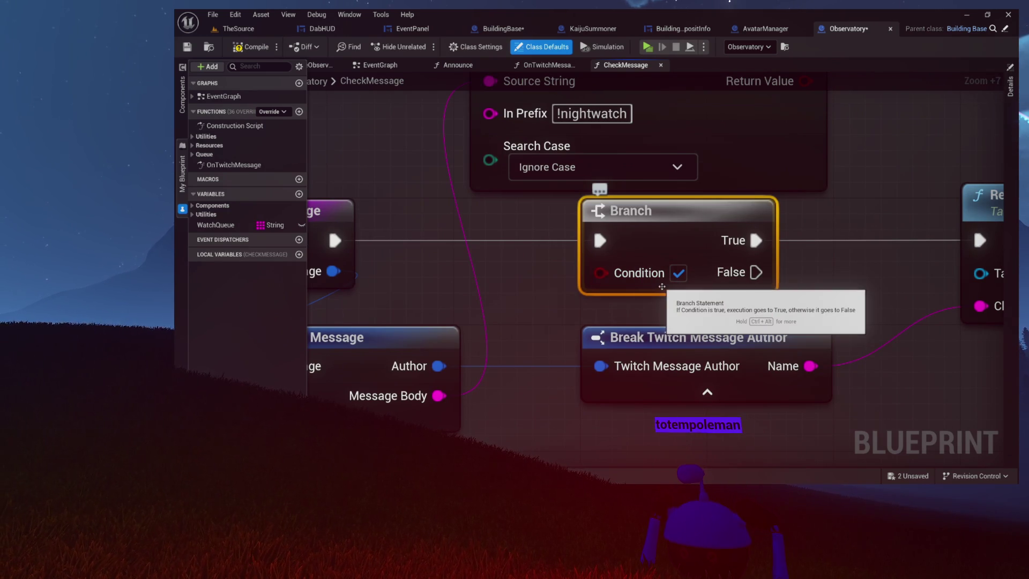
pyautogui.scroll(-6, 662, 286)
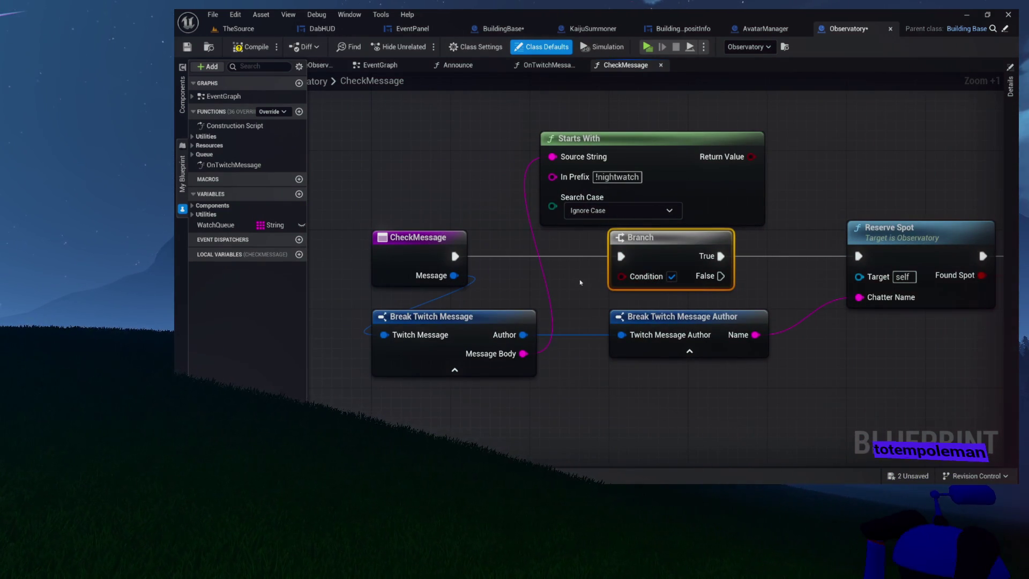
pyautogui.moveTo(705, 201); pyautogui.dragTo(869, 300)
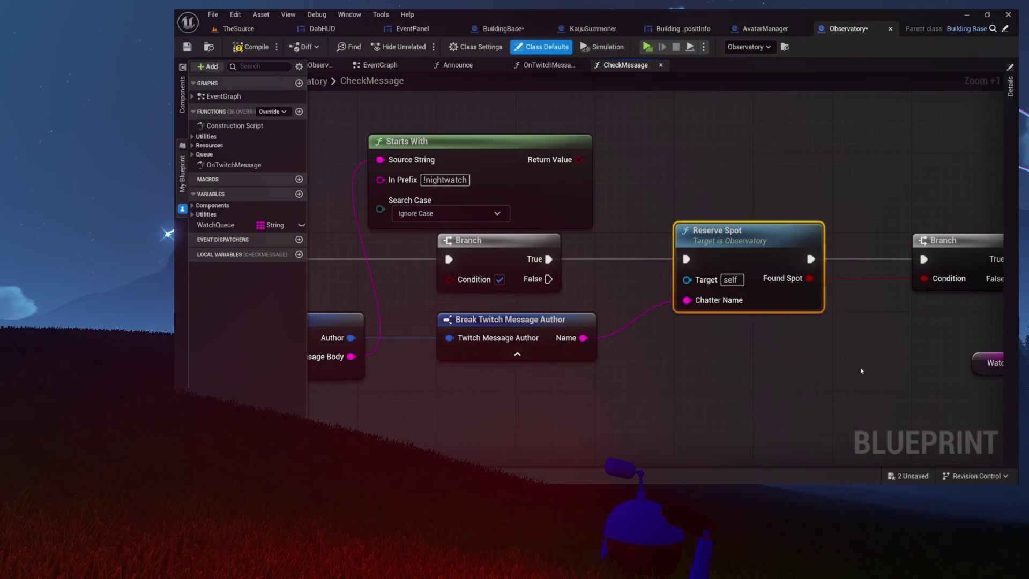
pyautogui.moveTo(850, 368); pyautogui.dragTo(991, 367)
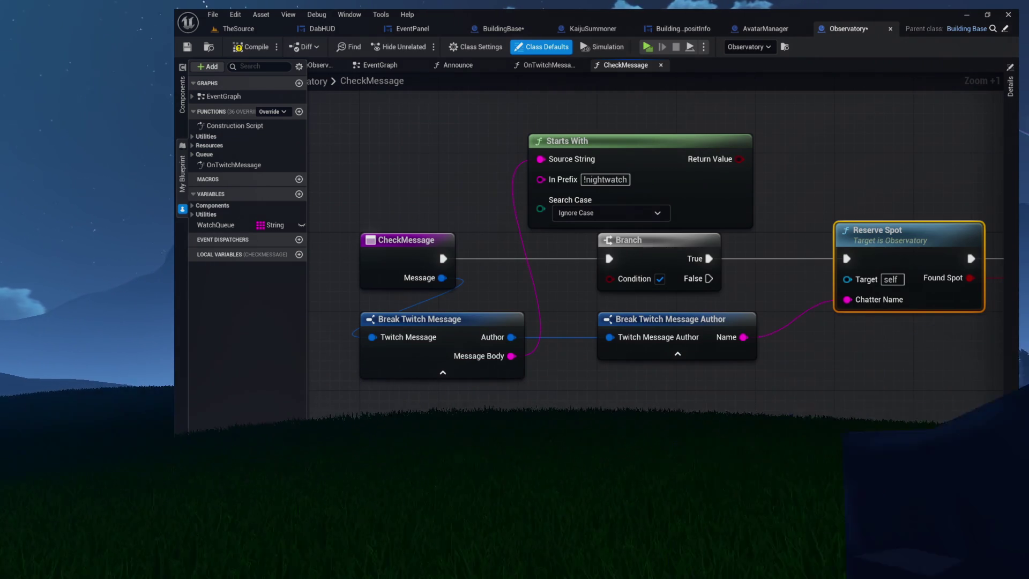
pyautogui.moveTo(1000, 370)
pyautogui.mouseDown()
pyautogui.moveTo(481, 356)
pyautogui.moveTo(891, 335)
pyautogui.moveTo(893, 326)
pyautogui.mouseUp()
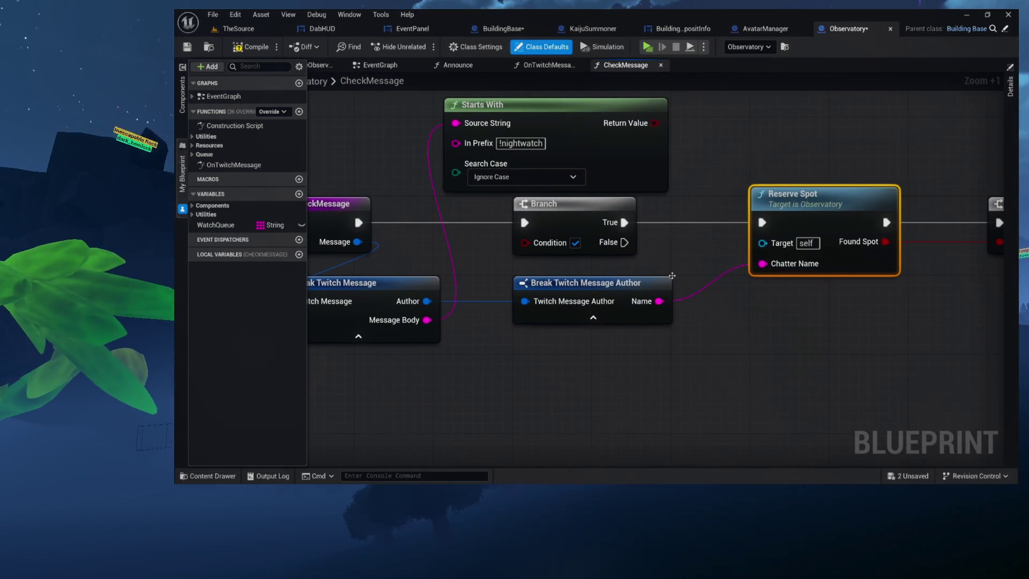
pyautogui.moveTo(655, 123); pyautogui.dragTo(524, 242)
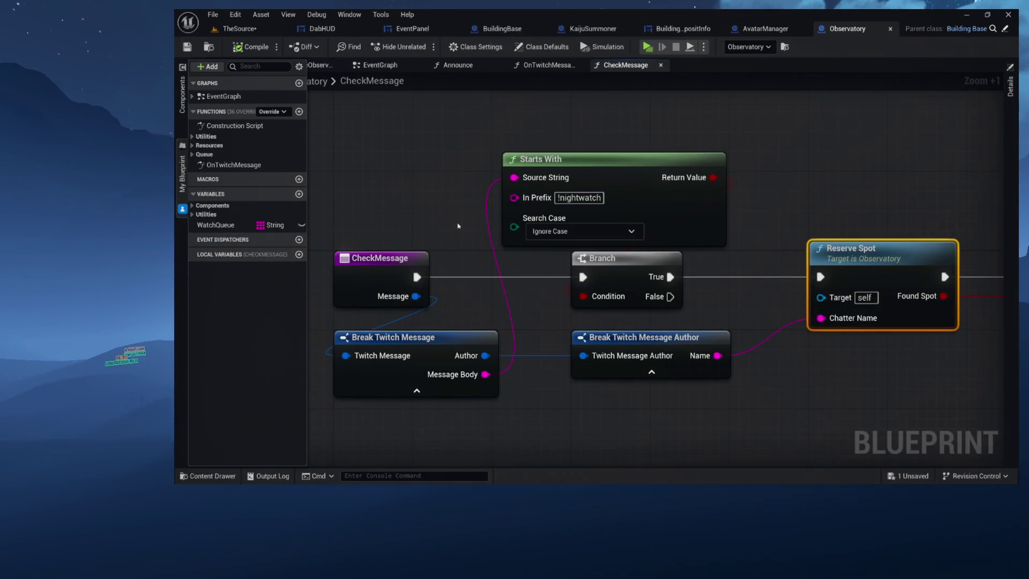
pyautogui.moveTo(355, 183); pyautogui.dragTo(660, 304)
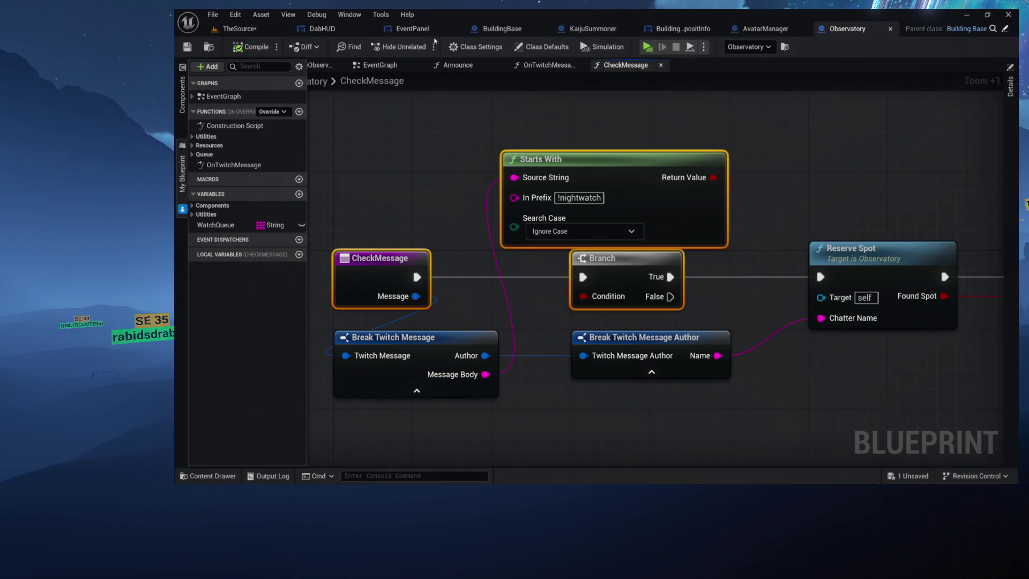
# Close the AvatarManager blueprint and switch to the BuildingBase blueprint by way of KaijuSummoner
pyautogui.click(765, 28)
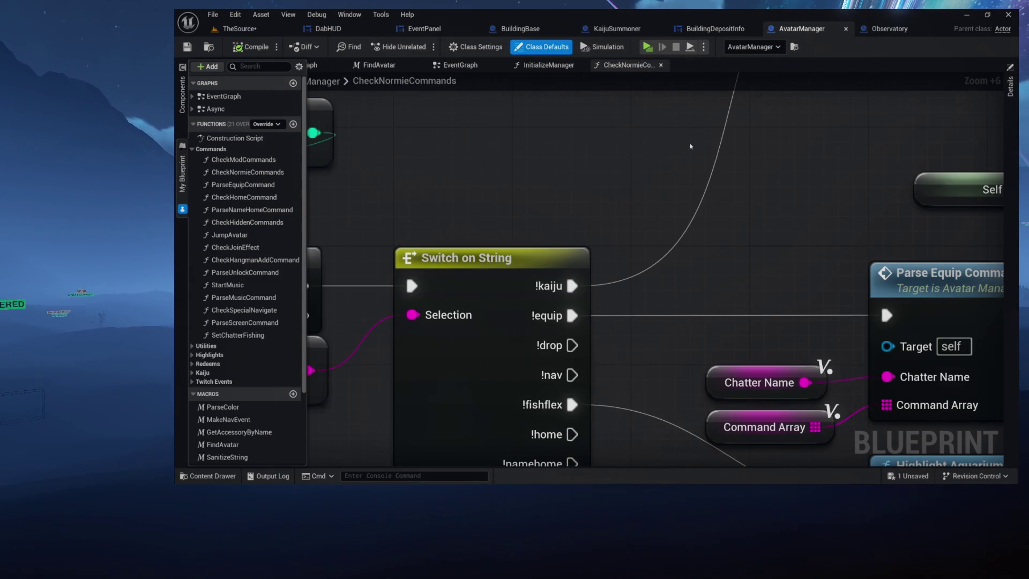
pyautogui.scroll(-3, 667, 193)
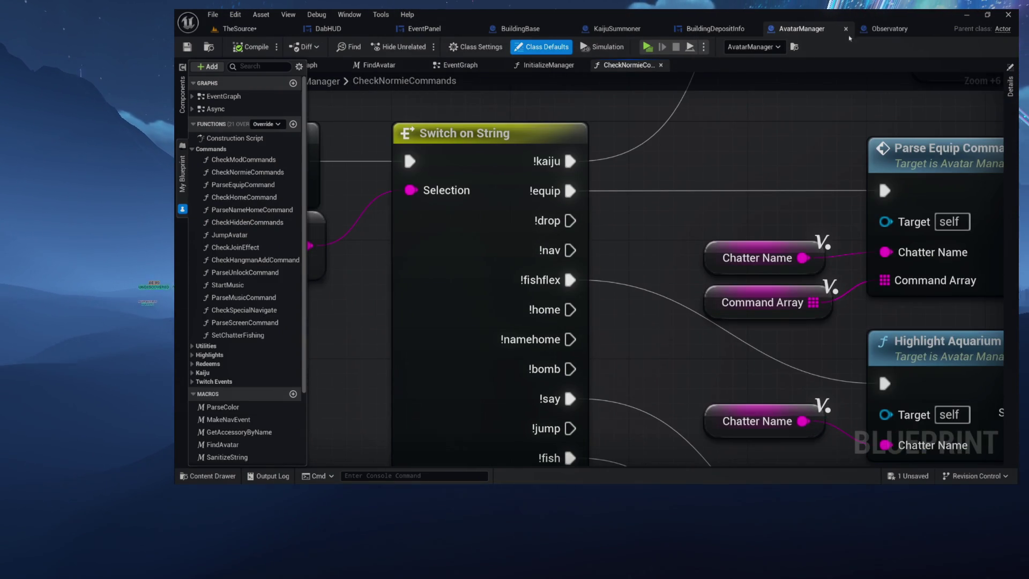
pyautogui.click(846, 28)
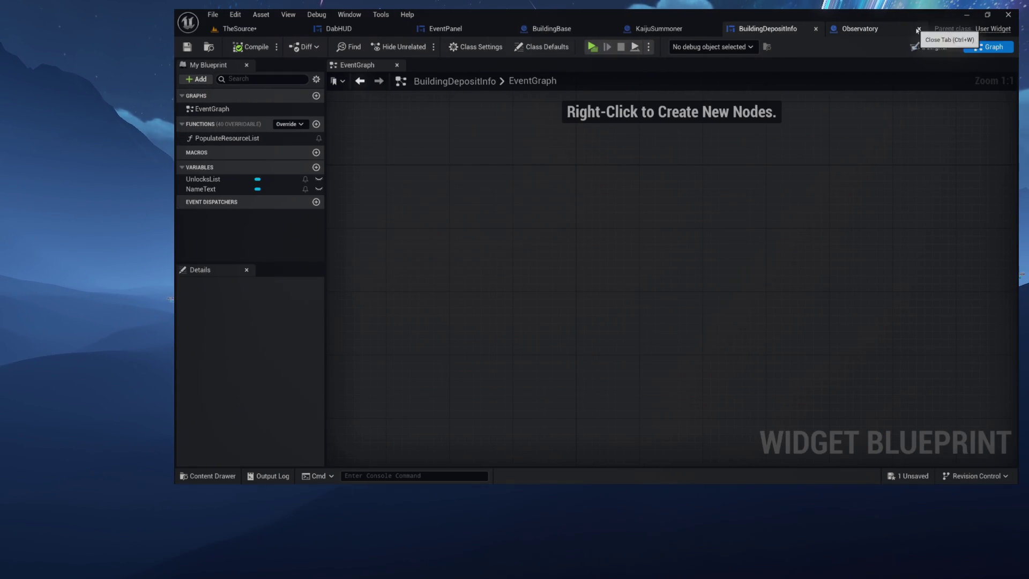
pyautogui.click(677, 32)
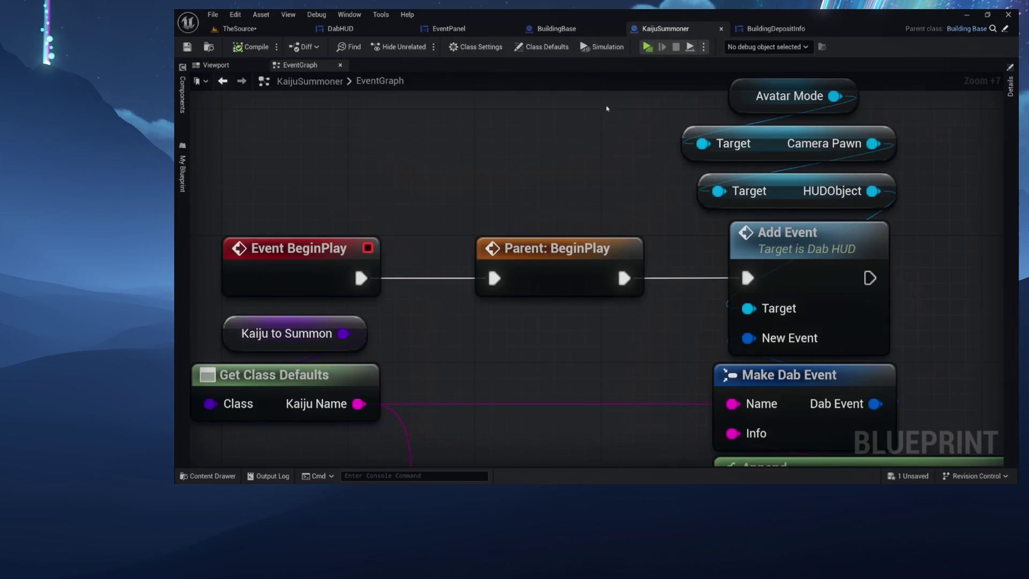
pyautogui.click(575, 31)
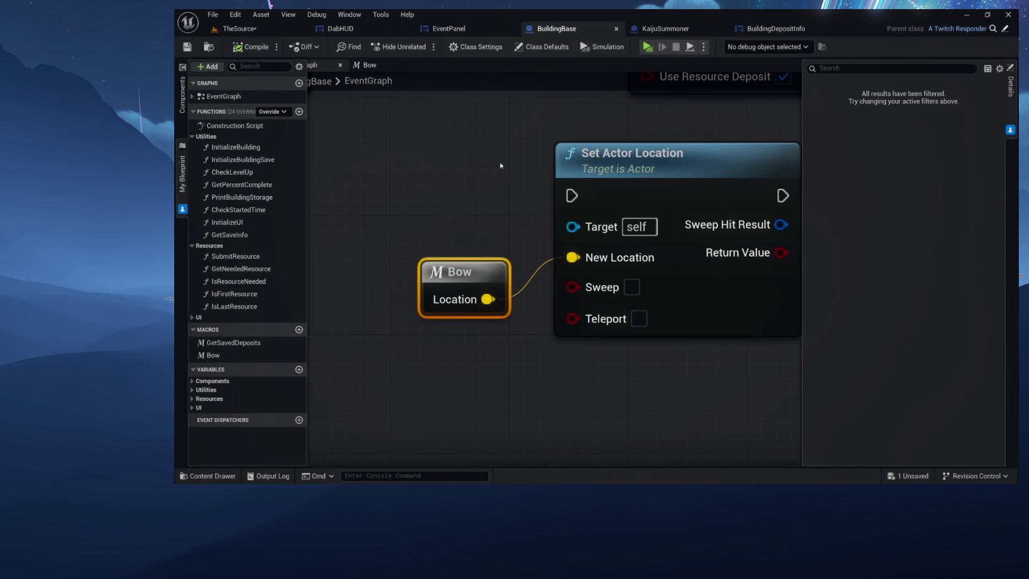
# Rearrange the Bow macro and Set Actor Location nodes in BuildingBase's event graph
pyautogui.moveTo(472, 282)
pyautogui.mouseDown()
pyautogui.moveTo(474, 177)
pyautogui.moveTo(487, 297)
pyautogui.moveTo(480, 238)
pyautogui.mouseUp()
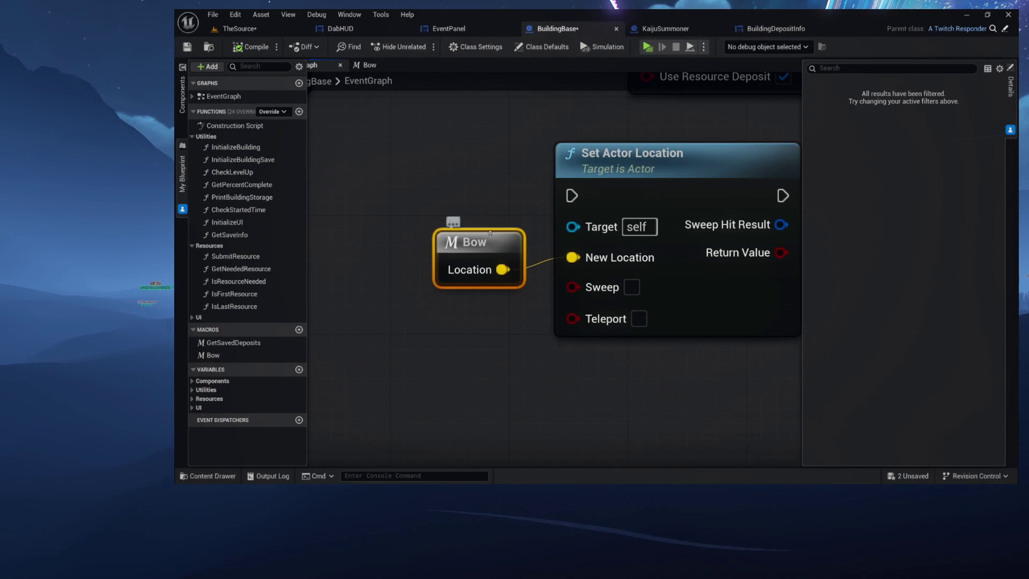
pyautogui.moveTo(624, 159); pyautogui.dragTo(640, 149)
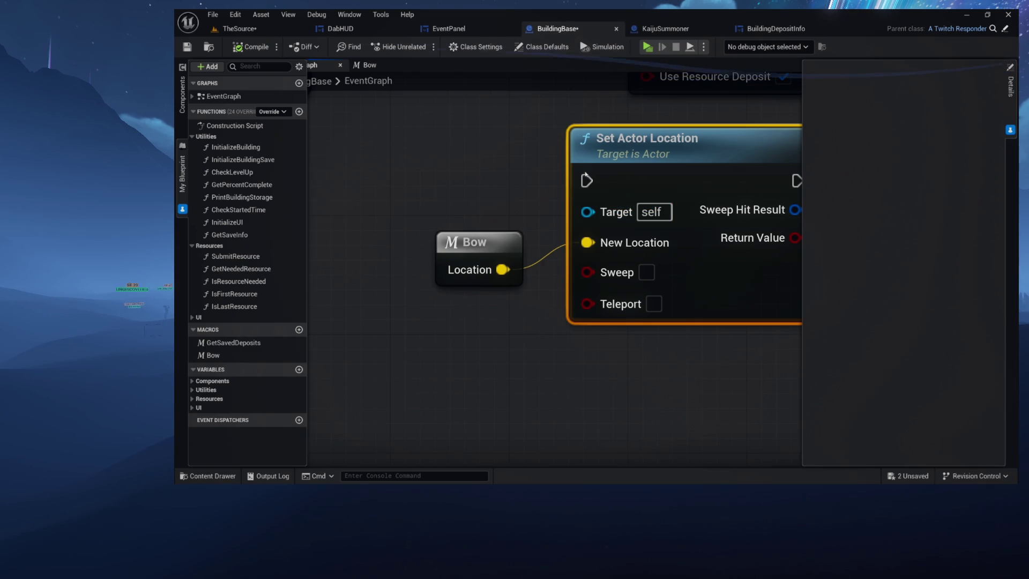
pyautogui.moveTo(492, 170); pyautogui.dragTo(491, 169)
pyautogui.click(477, 209)
pyautogui.moveTo(464, 254)
pyautogui.mouseDown()
pyautogui.moveTo(465, 196)
pyautogui.moveTo(465, 224)
pyautogui.moveTo(456, 215)
pyautogui.moveTo(489, 242)
pyautogui.mouseUp()
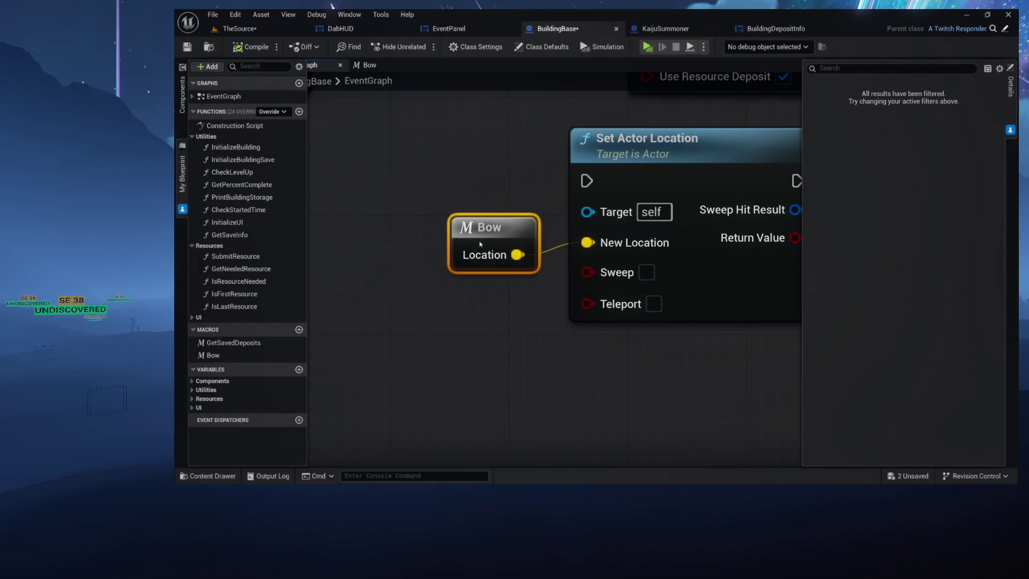
pyautogui.moveTo(534, 177)
pyautogui.mouseDown()
pyautogui.moveTo(564, 177)
pyautogui.moveTo(563, 162)
pyautogui.mouseUp()
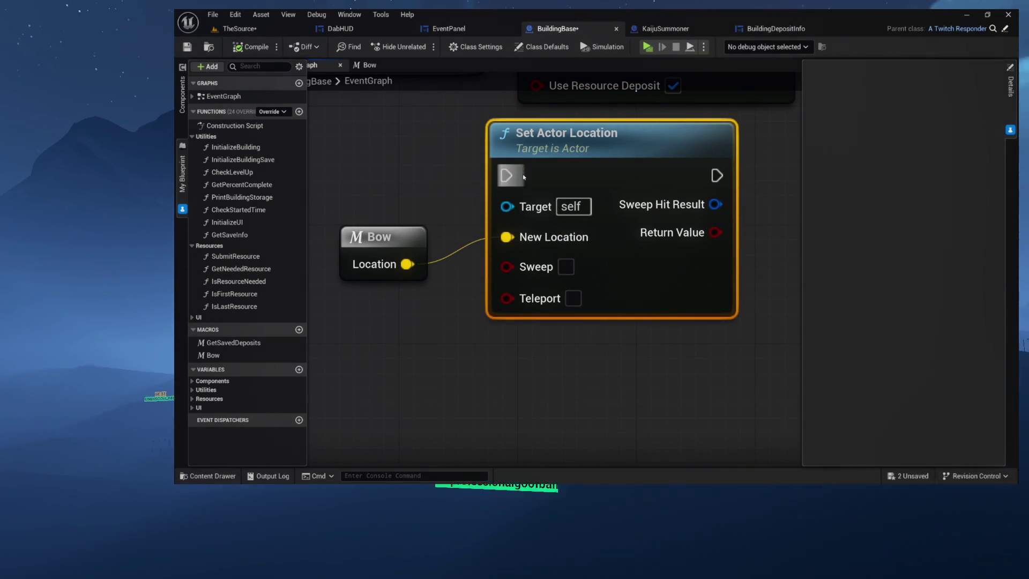
pyautogui.moveTo(543, 160)
pyautogui.mouseDown()
pyautogui.moveTo(589, 171)
pyautogui.moveTo(389, 136)
pyautogui.mouseUp()
pyautogui.moveTo(628, 136); pyautogui.dragTo(643, 152)
pyautogui.moveTo(401, 235)
pyautogui.mouseDown()
pyautogui.moveTo(439, 284)
pyautogui.moveTo(438, 268)
pyautogui.mouseUp()
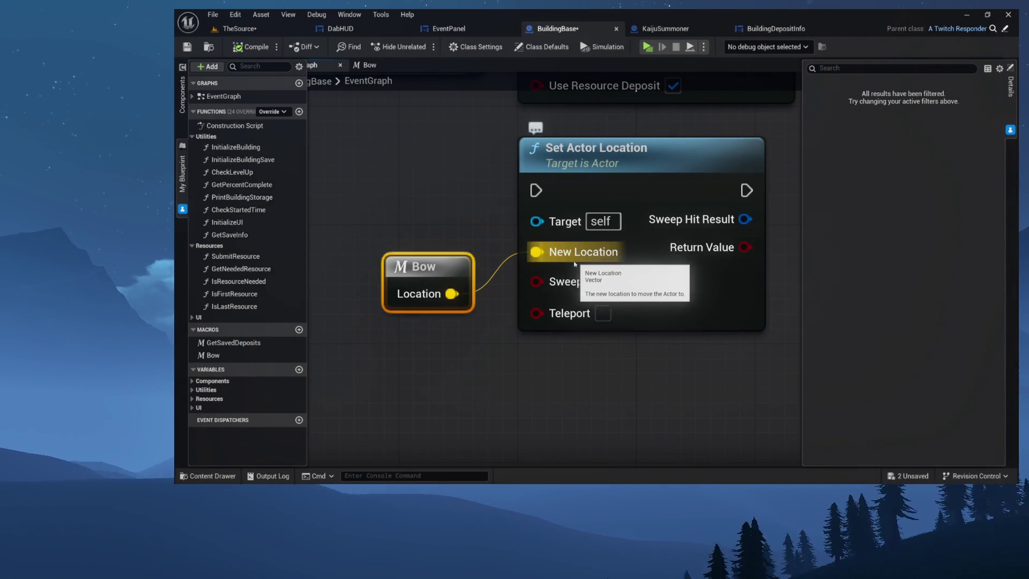
pyautogui.moveTo(611, 192)
pyautogui.mouseDown()
pyautogui.moveTo(611, 205)
pyautogui.moveTo(611, 174)
pyautogui.moveTo(617, 196)
pyautogui.moveTo(629, 184)
pyautogui.mouseUp()
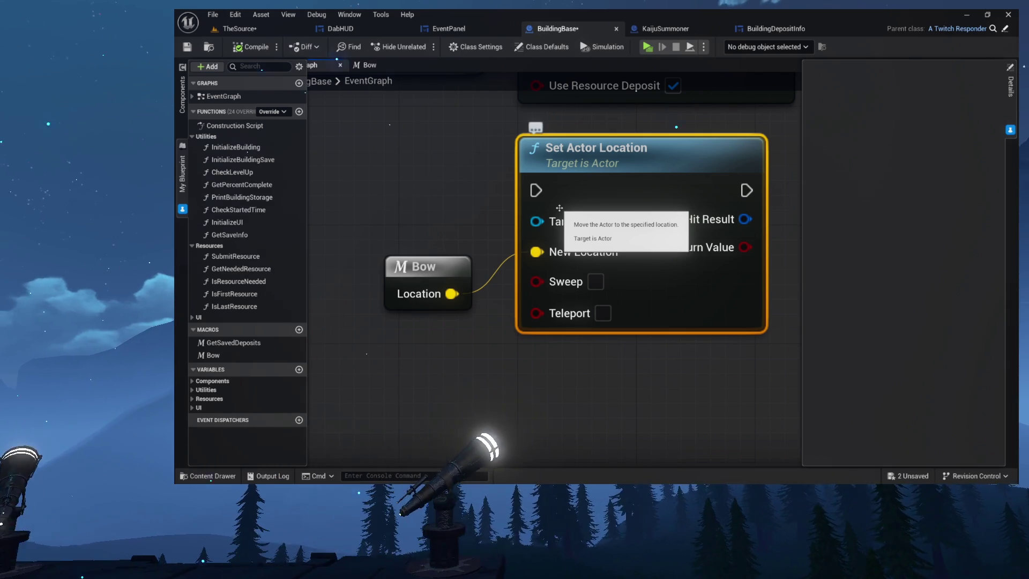
# Settle Bow beside Set Actor Location so its Location pin lines up with New Location
pyautogui.moveTo(402, 208); pyautogui.dragTo(483, 212)
pyautogui.click(515, 270)
pyautogui.moveTo(538, 271)
pyautogui.mouseDown()
pyautogui.moveTo(441, 270)
pyautogui.moveTo(495, 227)
pyautogui.moveTo(481, 212)
pyautogui.moveTo(437, 226)
pyautogui.moveTo(547, 201)
pyautogui.mouseUp()
pyautogui.moveTo(638, 153); pyautogui.dragTo(667, 152)
pyautogui.moveTo(497, 232); pyautogui.dragTo(497, 247)
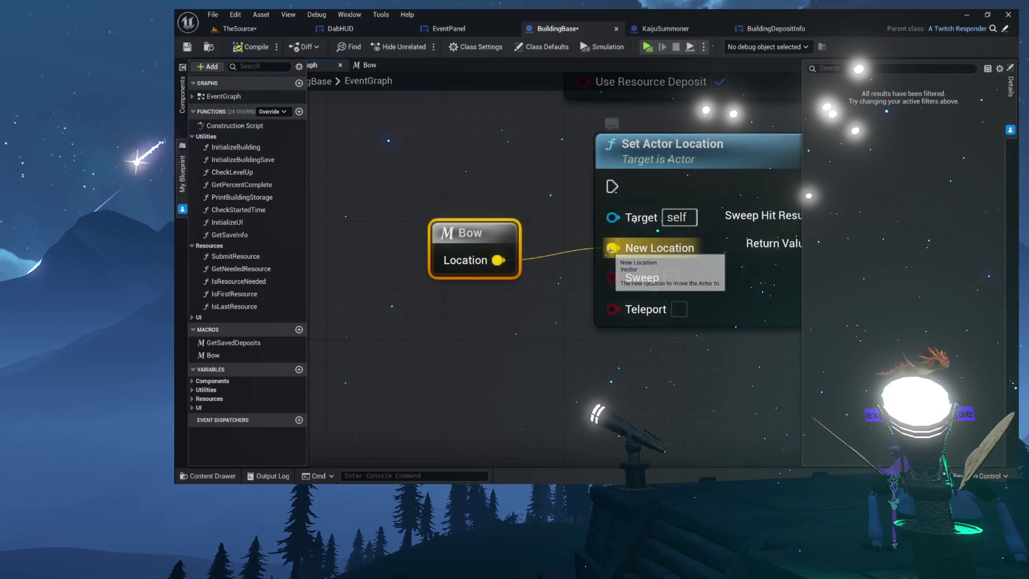
pyautogui.moveTo(485, 236)
pyautogui.mouseDown()
pyautogui.moveTo(485, 220)
pyautogui.moveTo(485, 250)
pyautogui.moveTo(438, 248)
pyautogui.moveTo(493, 248)
pyautogui.mouseUp()
pyautogui.moveTo(633, 166)
pyautogui.mouseDown()
pyautogui.moveTo(662, 181)
pyautogui.moveTo(647, 166)
pyautogui.moveTo(662, 166)
pyautogui.moveTo(634, 166)
pyautogui.mouseUp()
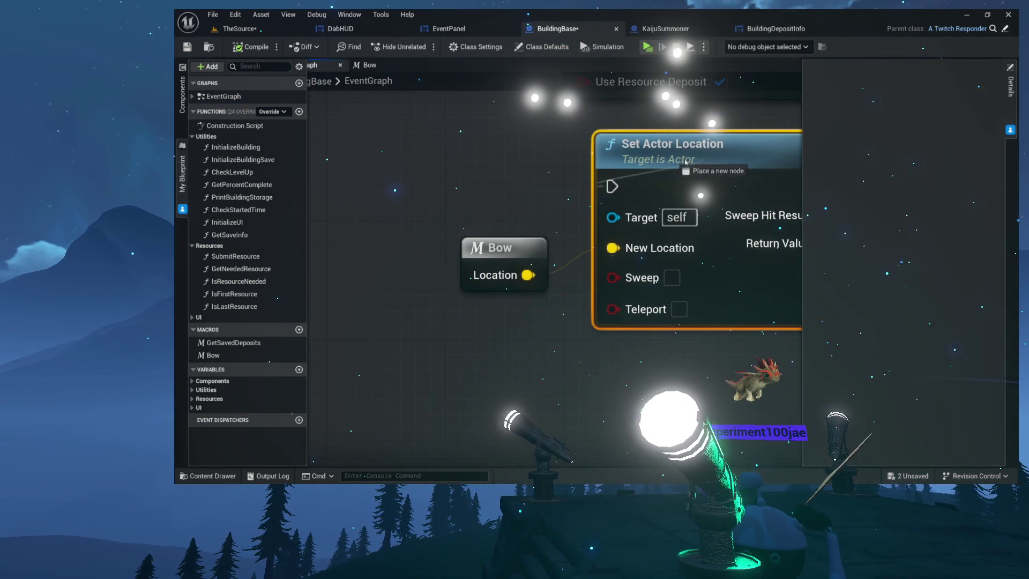
pyautogui.moveTo(524, 180); pyautogui.dragTo(523, 181)
pyautogui.click(654, 144)
pyautogui.moveTo(504, 264)
pyautogui.mouseDown()
pyautogui.moveTo(493, 288)
pyautogui.moveTo(472, 277)
pyautogui.mouseUp()
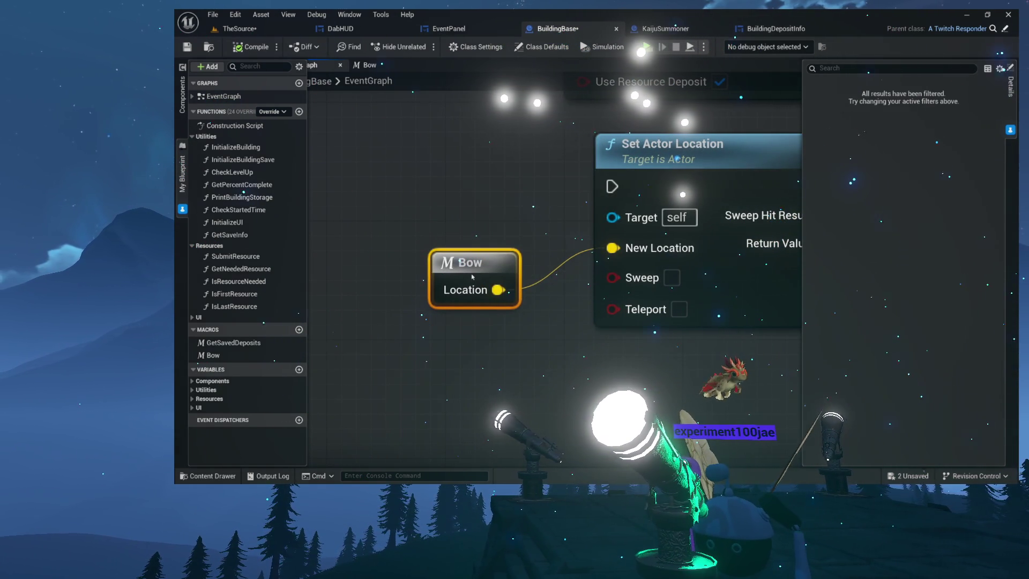
# Open the Bow macro graph and move Outputs, Base Mesh and Get World Location aside to make room
pyautogui.doubleClick(481, 271)
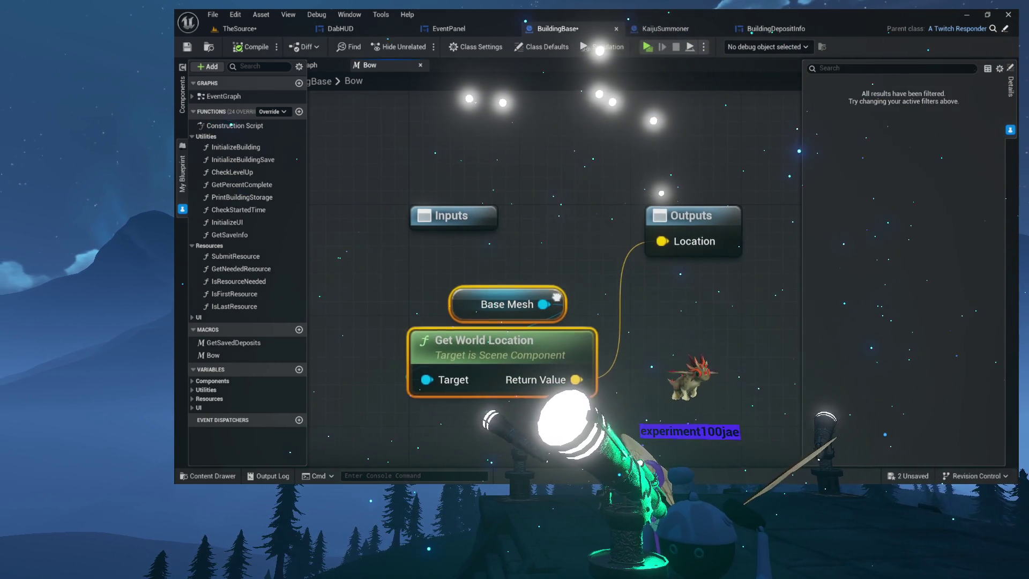
pyautogui.moveTo(557, 298); pyautogui.dragTo(504, 308)
pyautogui.moveTo(617, 261); pyautogui.dragTo(783, 263)
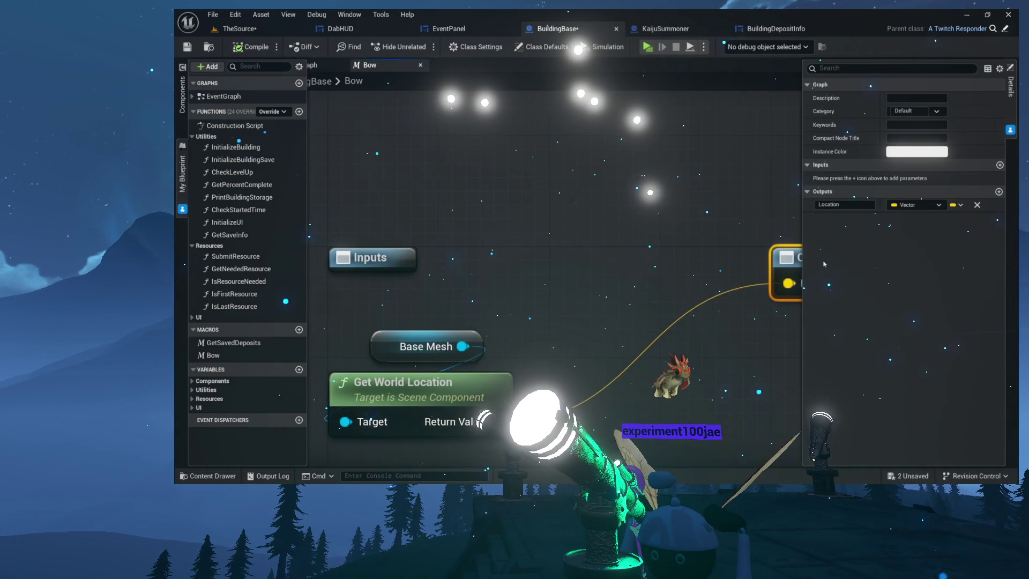
pyautogui.moveTo(652, 249); pyautogui.dragTo(705, 238)
pyautogui.moveTo(408, 321); pyautogui.dragTo(593, 404)
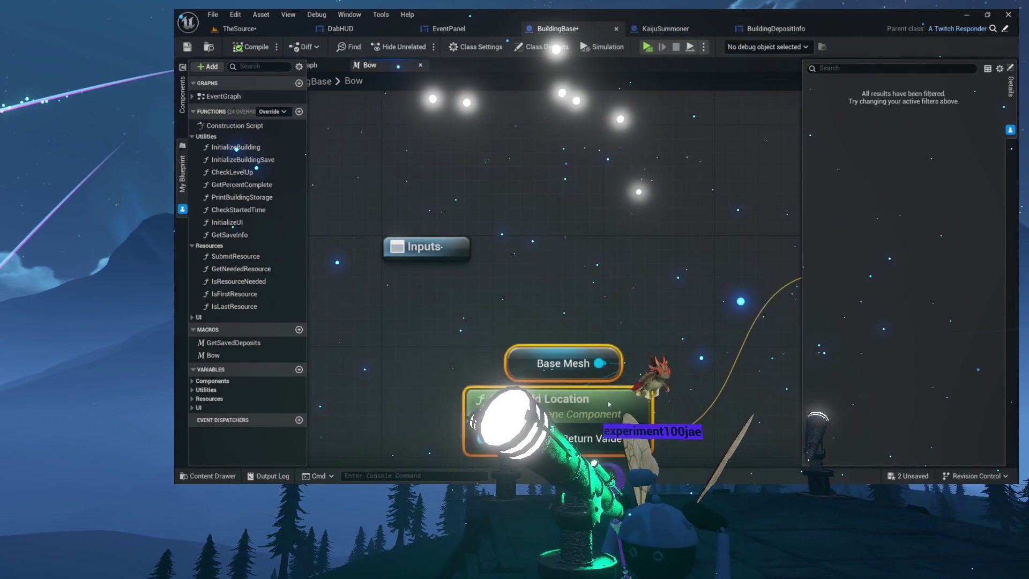
pyautogui.moveTo(649, 280)
pyautogui.mouseDown()
pyautogui.moveTo(597, 256)
pyautogui.moveTo(619, 245)
pyautogui.mouseUp()
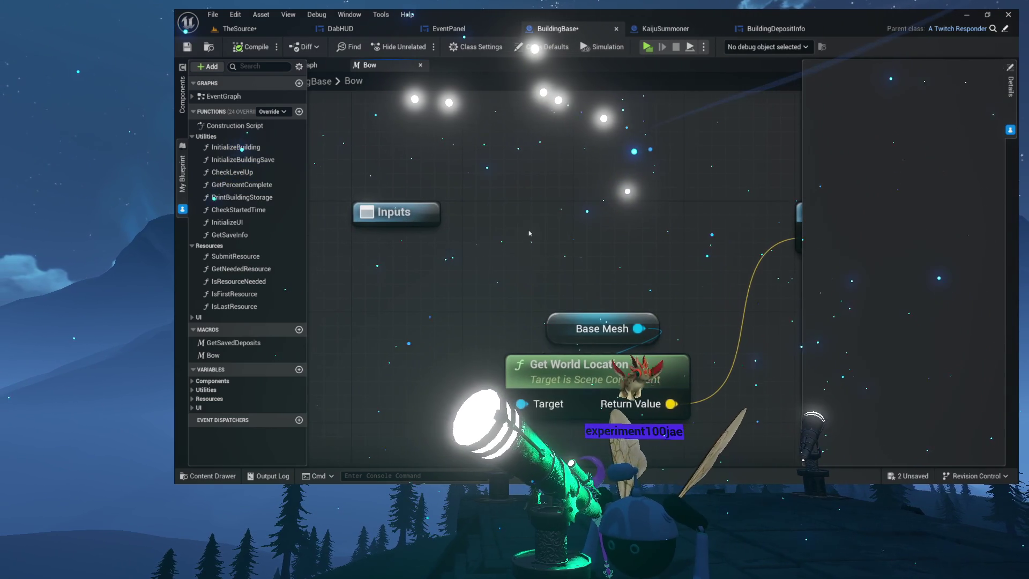
pyautogui.moveTo(534, 289); pyautogui.dragTo(697, 424)
pyautogui.moveTo(589, 364); pyautogui.dragTo(654, 466)
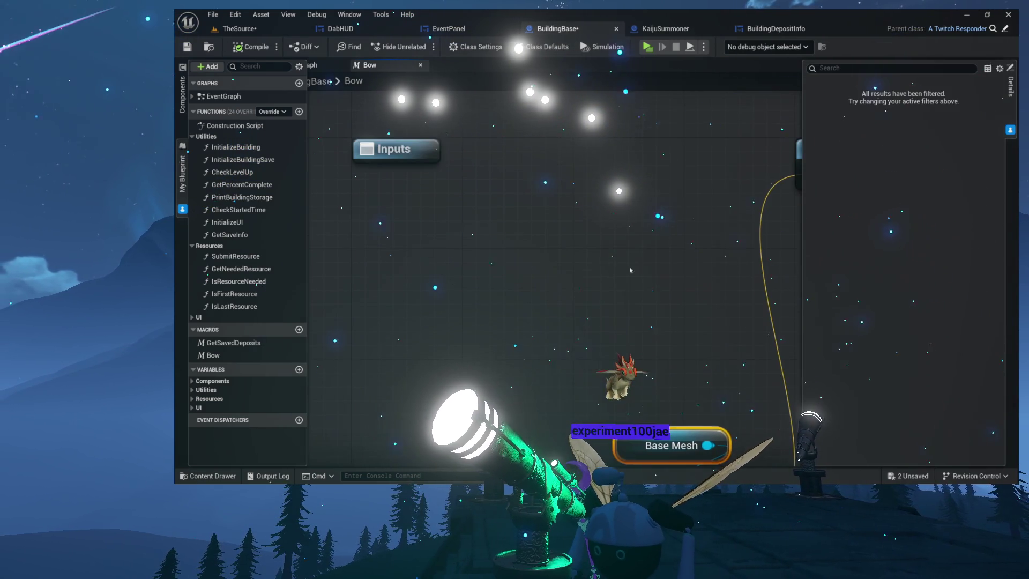
# Add a Set Actor Location node to the macro, driven by Inputs' execution pin
pyautogui.rightClick(553, 189)
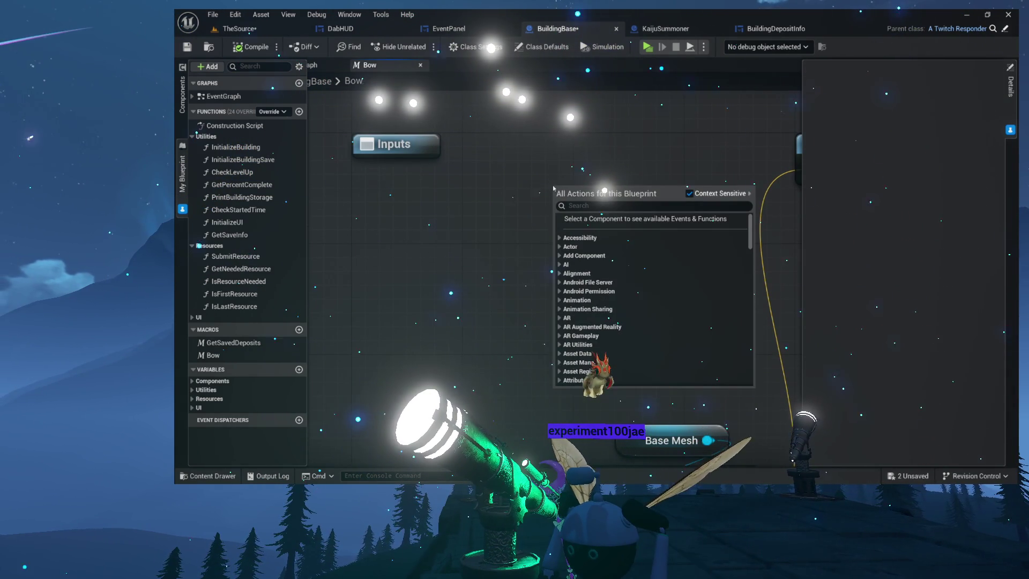
pyautogui.press('Escape')
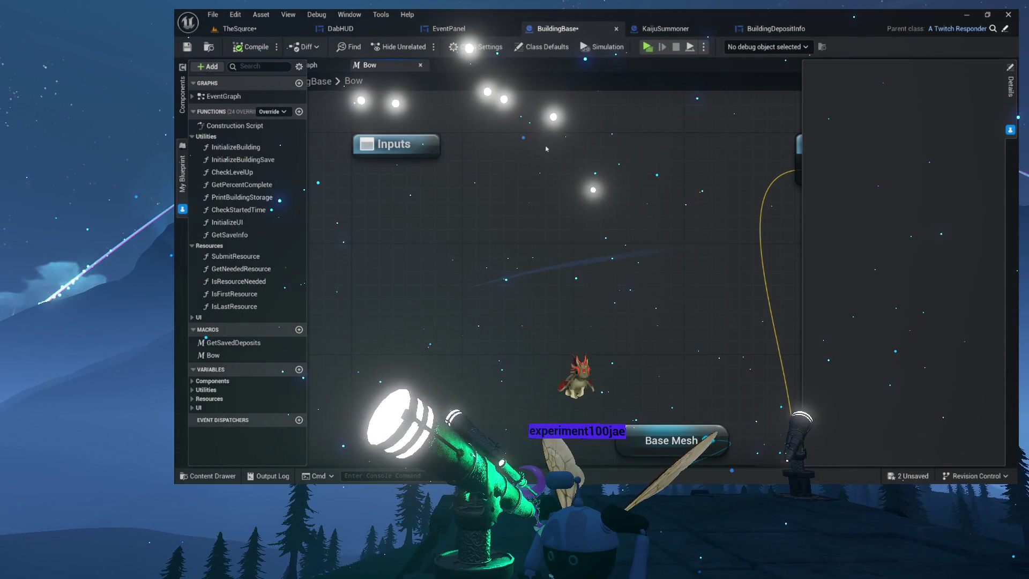
pyautogui.rightClick(546, 148)
pyautogui.write('set actor location')
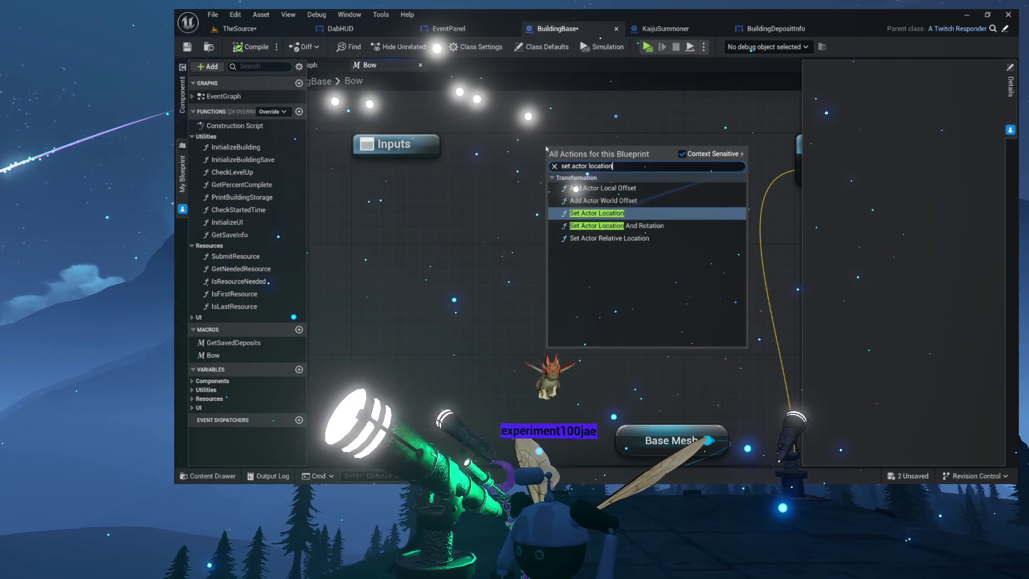
pyautogui.press('Return')
pyautogui.moveTo(546, 184)
pyautogui.mouseDown()
pyautogui.moveTo(519, 179)
pyautogui.moveTo(552, 150)
pyautogui.moveTo(498, 177)
pyautogui.mouseUp()
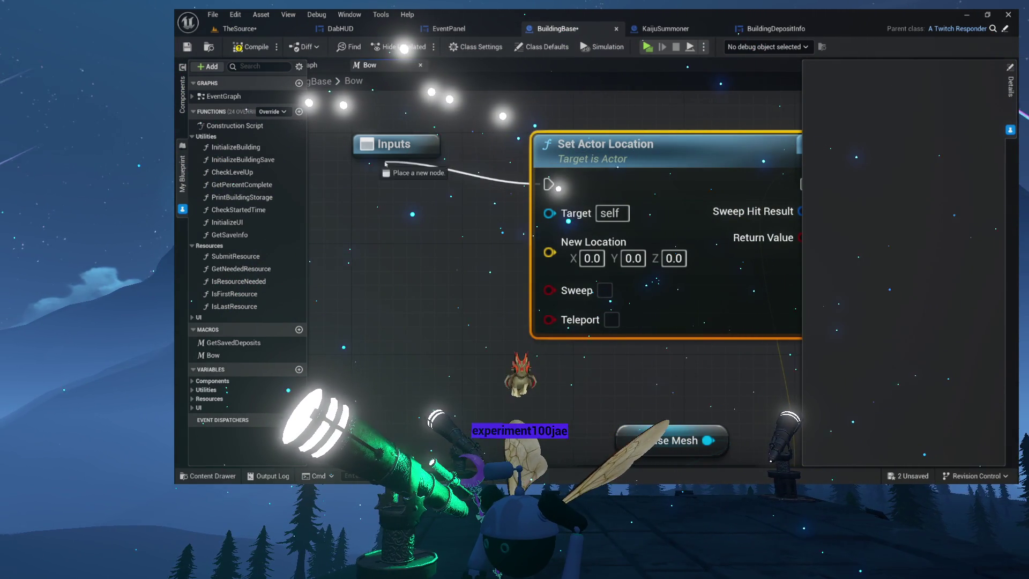
pyautogui.moveTo(408, 148); pyautogui.dragTo(408, 145)
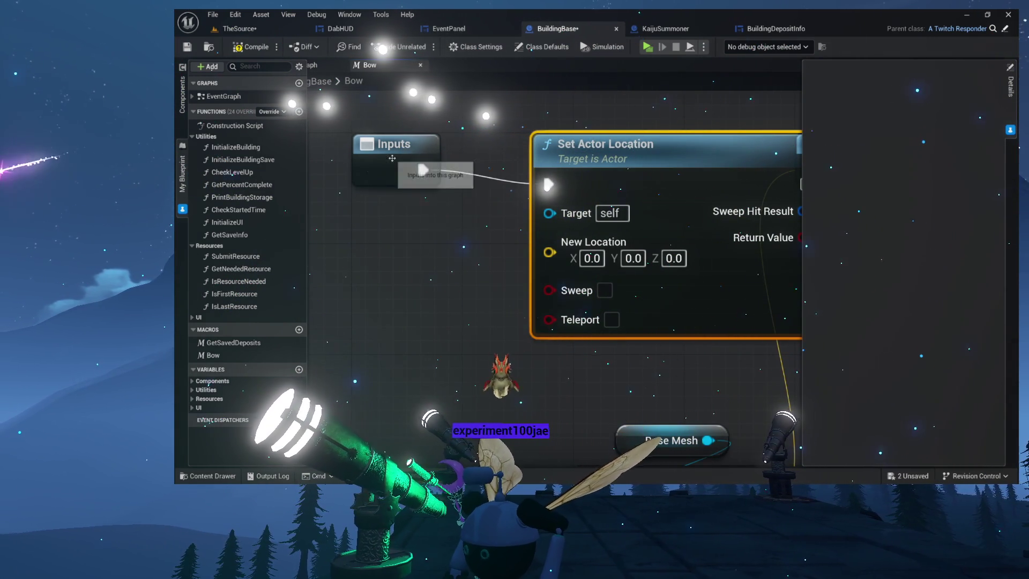
# Wire Set Actor Location into Outputs, move Location below the exec pin, and save
pyautogui.scroll(-1, 448, 195)
pyautogui.moveTo(439, 189)
pyautogui.mouseDown()
pyautogui.moveTo(485, 185)
pyautogui.moveTo(467, 199)
pyautogui.moveTo(346, 188)
pyautogui.mouseUp()
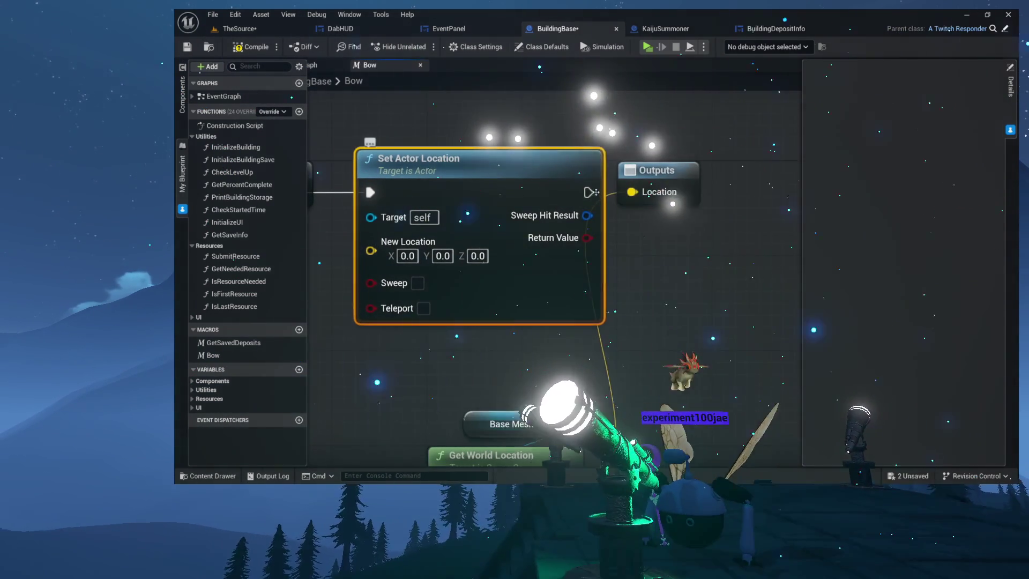
pyautogui.moveTo(587, 193); pyautogui.dragTo(682, 218)
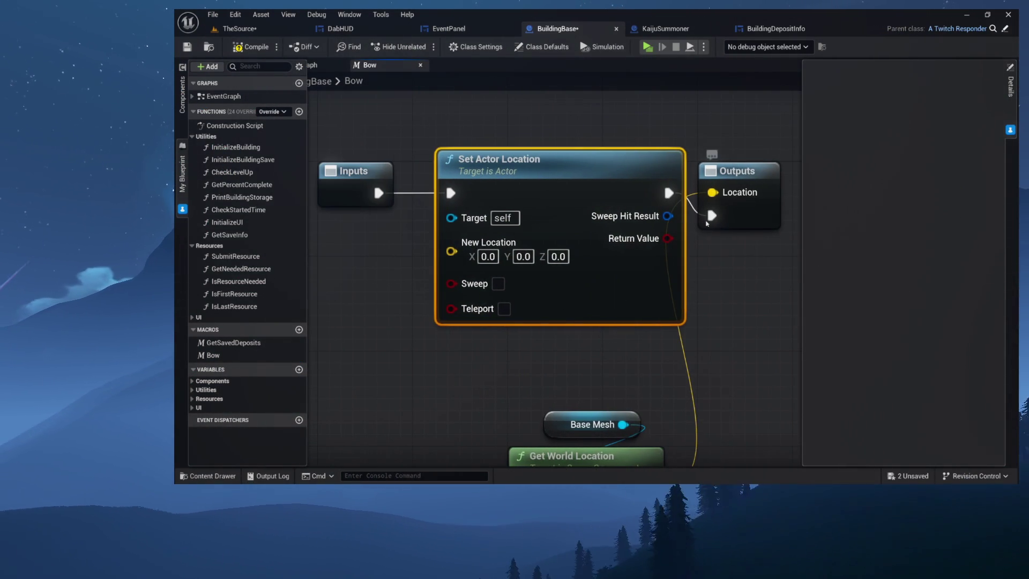
pyautogui.click(742, 172)
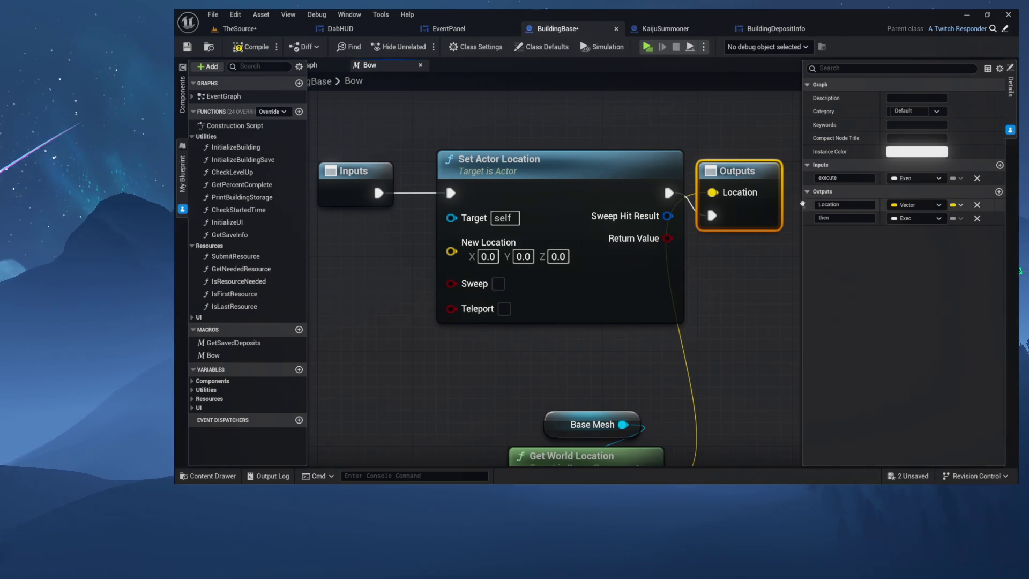
pyautogui.moveTo(807, 205); pyautogui.dragTo(805, 223)
pyautogui.click(617, 145)
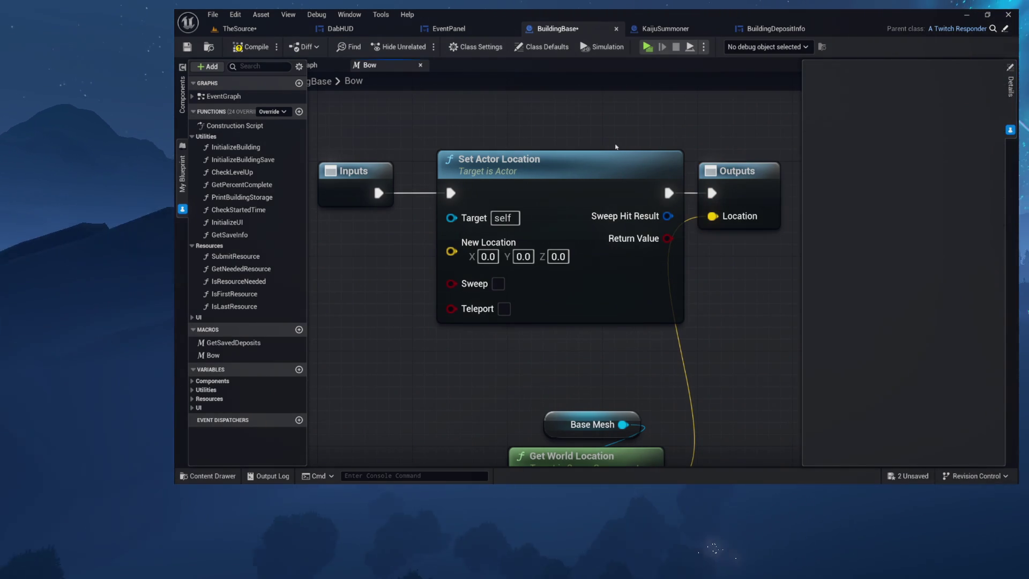
pyautogui.hotkey('ctrl', 's')
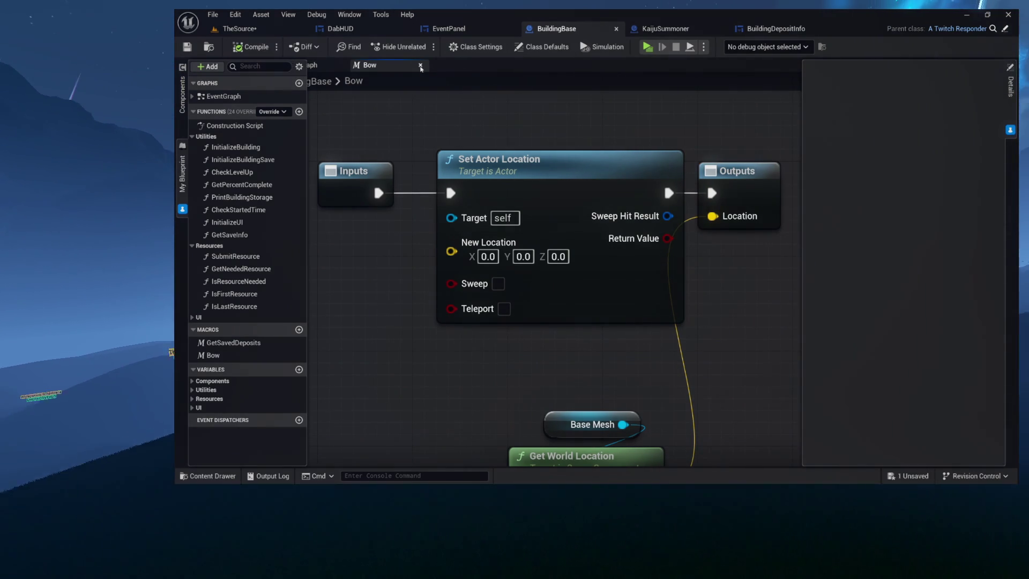
# Close the Bow macro graph, reposition the Bow node, and reconnect its Location to New Location
pyautogui.click(420, 65)
pyautogui.moveTo(501, 260)
pyautogui.mouseDown()
pyautogui.moveTo(471, 181)
pyautogui.moveTo(471, 137)
pyautogui.moveTo(477, 177)
pyautogui.moveTo(493, 192)
pyautogui.mouseUp()
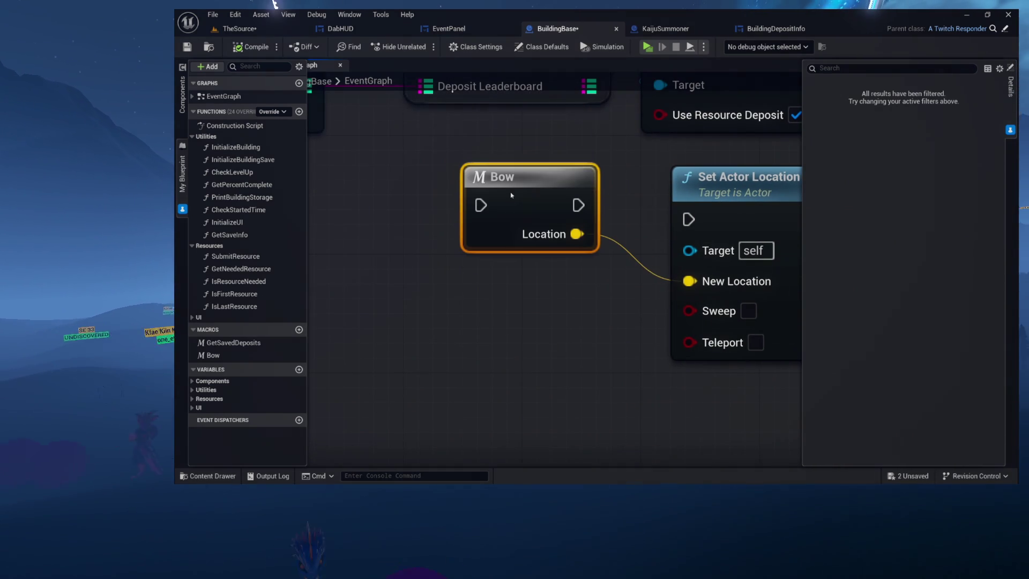
pyautogui.keyDown('alt'); pyautogui.click(572, 237); pyautogui.keyUp('alt')
pyautogui.moveTo(556, 225)
pyautogui.mouseDown()
pyautogui.moveTo(526, 223)
pyautogui.moveTo(562, 263)
pyautogui.moveTo(642, 269)
pyautogui.mouseUp()
pyautogui.moveTo(509, 229); pyautogui.dragTo(509, 289)
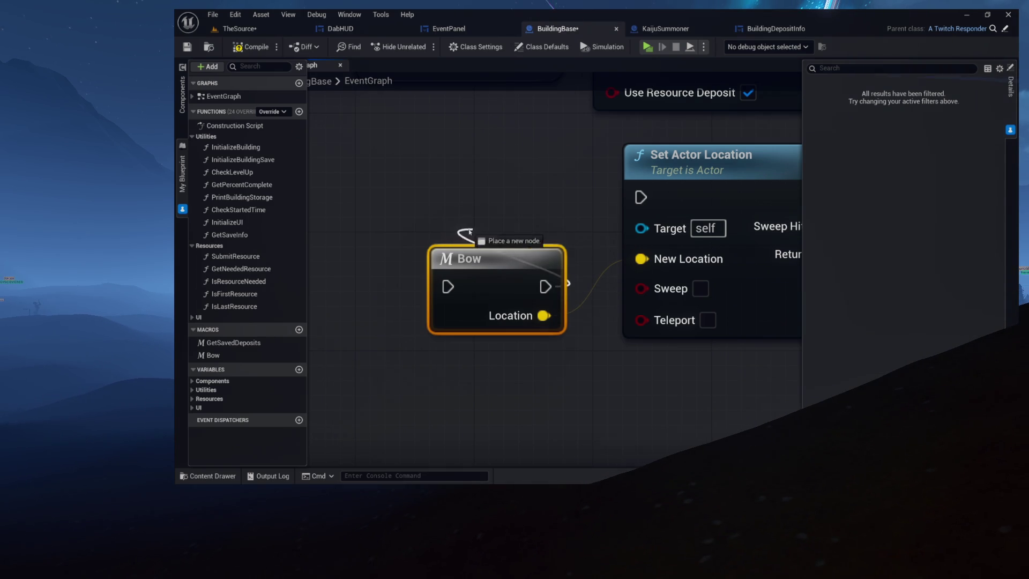
pyautogui.moveTo(477, 198); pyautogui.dragTo(453, 220)
pyautogui.moveTo(477, 263)
pyautogui.mouseDown()
pyautogui.moveTo(462, 188)
pyautogui.moveTo(476, 233)
pyautogui.moveTo(440, 195)
pyautogui.moveTo(492, 218)
pyautogui.moveTo(430, 276)
pyautogui.moveTo(622, 291)
pyautogui.moveTo(581, 290)
pyautogui.moveTo(563, 273)
pyautogui.mouseUp()
# Route the leaderboard node's execution through Bow and on into the SET node
pyautogui.moveTo(433, 160)
pyautogui.mouseDown()
pyautogui.moveTo(505, 345)
pyautogui.moveTo(525, 310)
pyautogui.mouseUp()
pyautogui.moveTo(623, 310); pyautogui.dragTo(557, 162)
pyautogui.moveTo(588, 294)
pyautogui.mouseDown()
pyautogui.moveTo(543, 279)
pyautogui.moveTo(506, 250)
pyautogui.mouseUp()
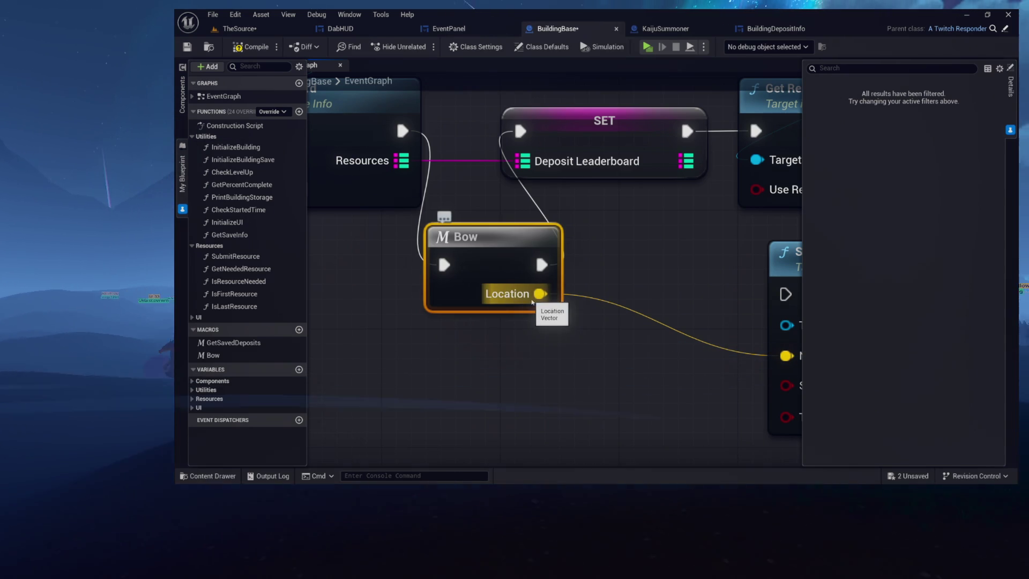
pyautogui.moveTo(476, 237)
pyautogui.mouseDown()
pyautogui.moveTo(491, 251)
pyautogui.moveTo(506, 236)
pyautogui.mouseUp()
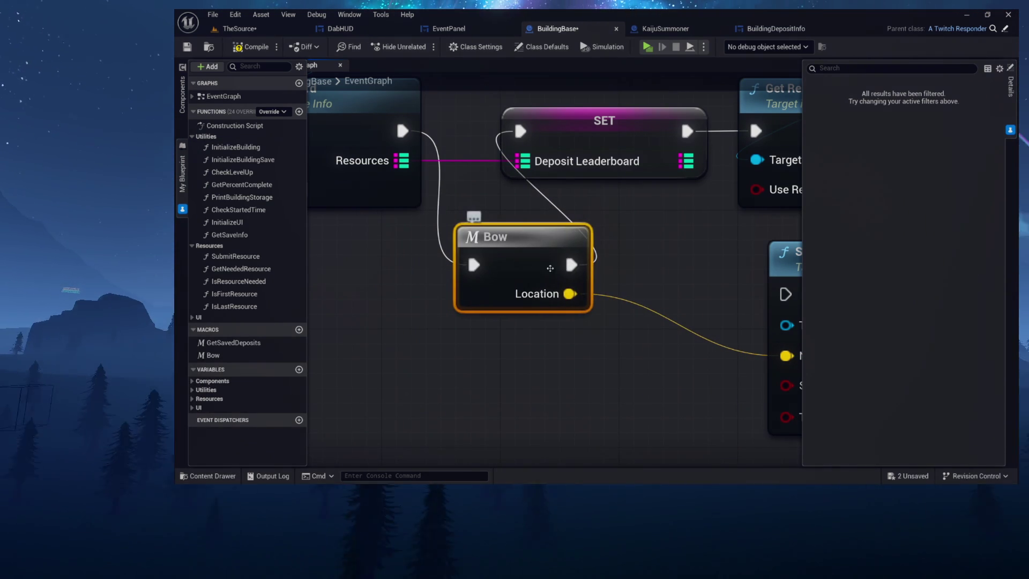
pyautogui.moveTo(546, 268)
pyautogui.mouseDown()
pyautogui.moveTo(516, 270)
pyautogui.moveTo(537, 286)
pyautogui.moveTo(523, 287)
pyautogui.moveTo(486, 267)
pyautogui.mouseUp()
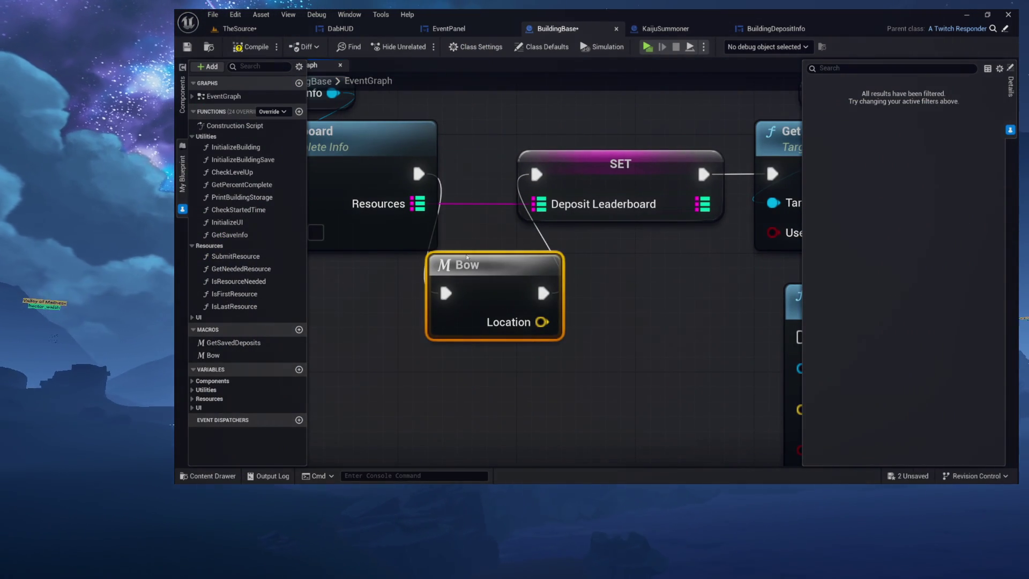
# Move Bow next to Set Timer by Event so it follows it in the execution flow
pyautogui.moveTo(486, 272)
pyautogui.mouseDown()
pyautogui.moveTo(478, 122)
pyautogui.moveTo(531, 59)
pyautogui.mouseUp()
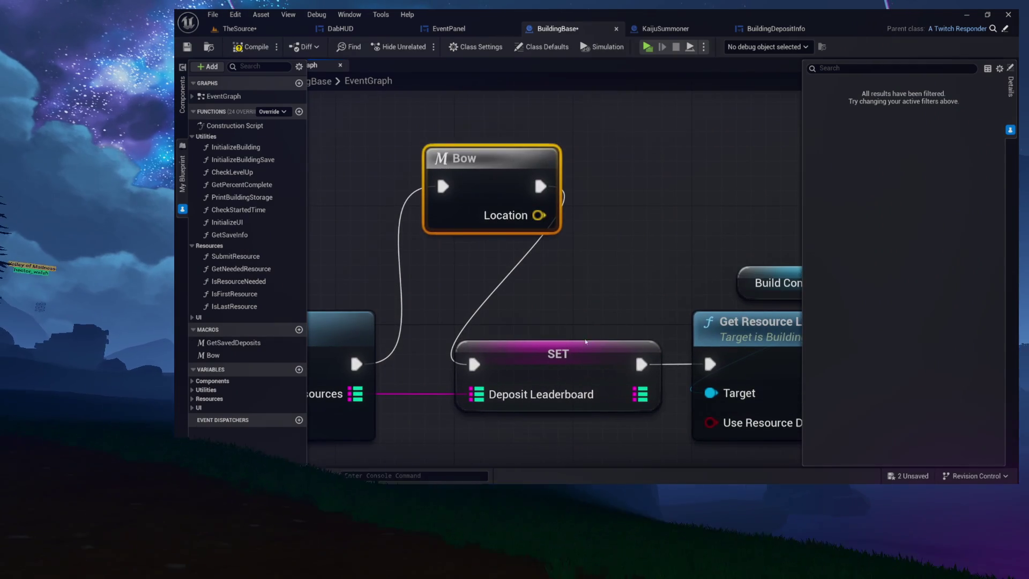
pyautogui.moveTo(442, 186); pyautogui.dragTo(486, 200)
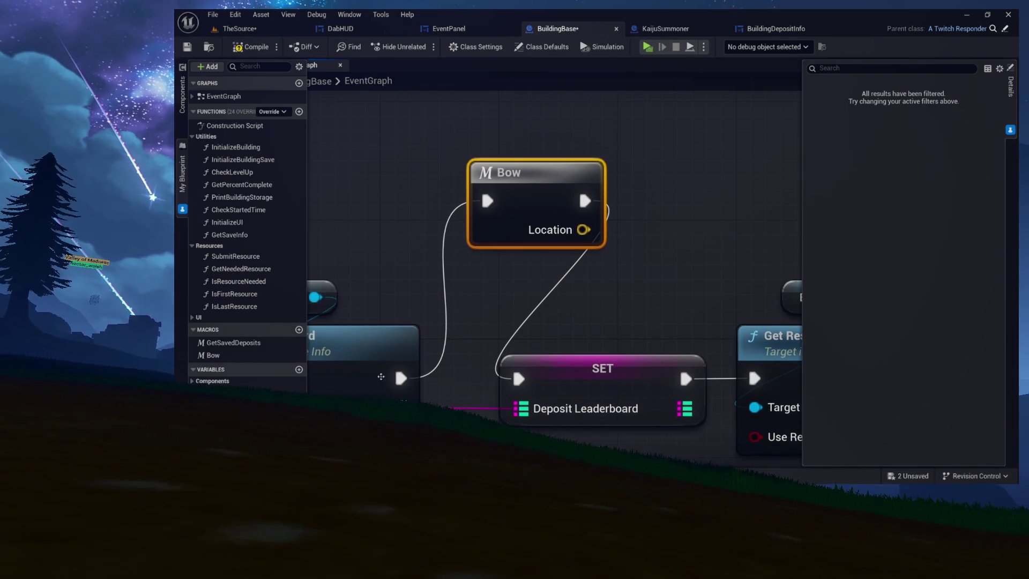
pyautogui.moveTo(536, 172)
pyautogui.mouseDown()
pyautogui.moveTo(884, 241)
pyautogui.moveTo(946, 303)
pyautogui.moveTo(861, 341)
pyautogui.moveTo(814, 380)
pyautogui.moveTo(808, 357)
pyautogui.moveTo(669, 357)
pyautogui.mouseUp()
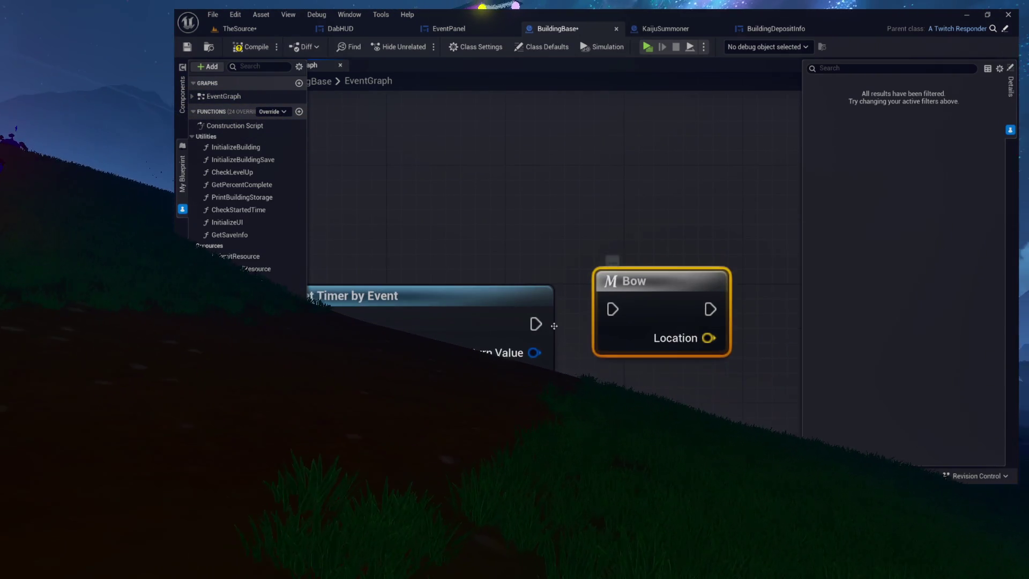
pyautogui.moveTo(635, 300)
pyautogui.mouseDown()
pyautogui.moveTo(647, 329)
pyautogui.moveTo(574, 280)
pyautogui.moveTo(588, 263)
pyautogui.moveTo(635, 279)
pyautogui.mouseUp()
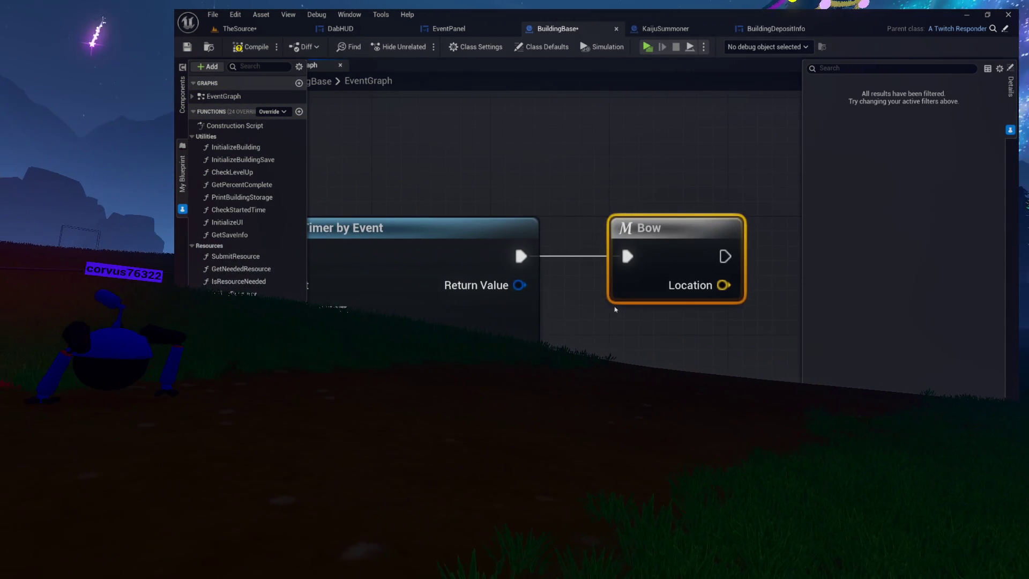
pyautogui.moveTo(621, 243); pyautogui.dragTo(648, 234)
pyautogui.doubleClick(673, 245)
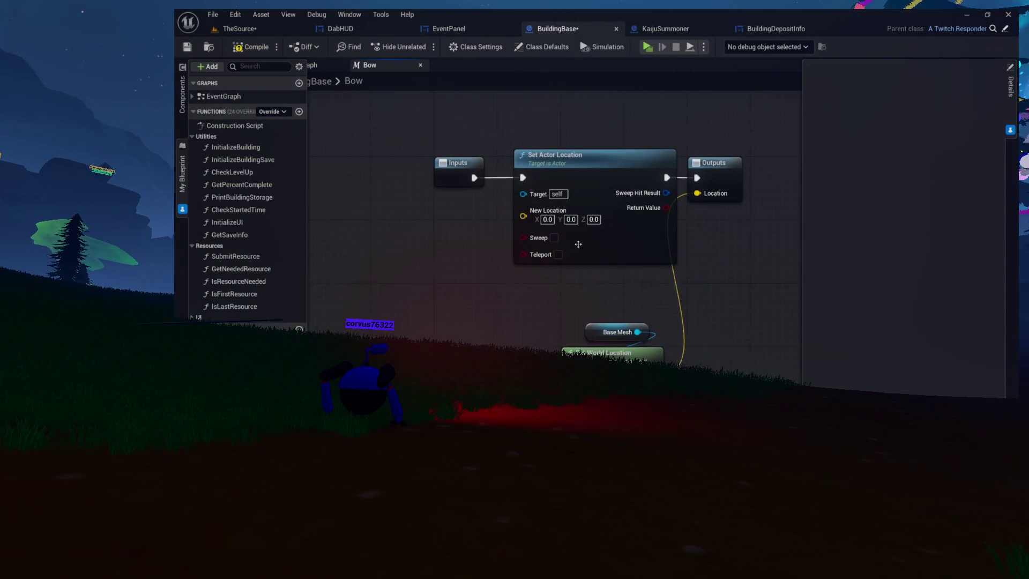
# Delete Set Actor Location from the Bow macro and compile the blueprint
pyautogui.press('Delete')
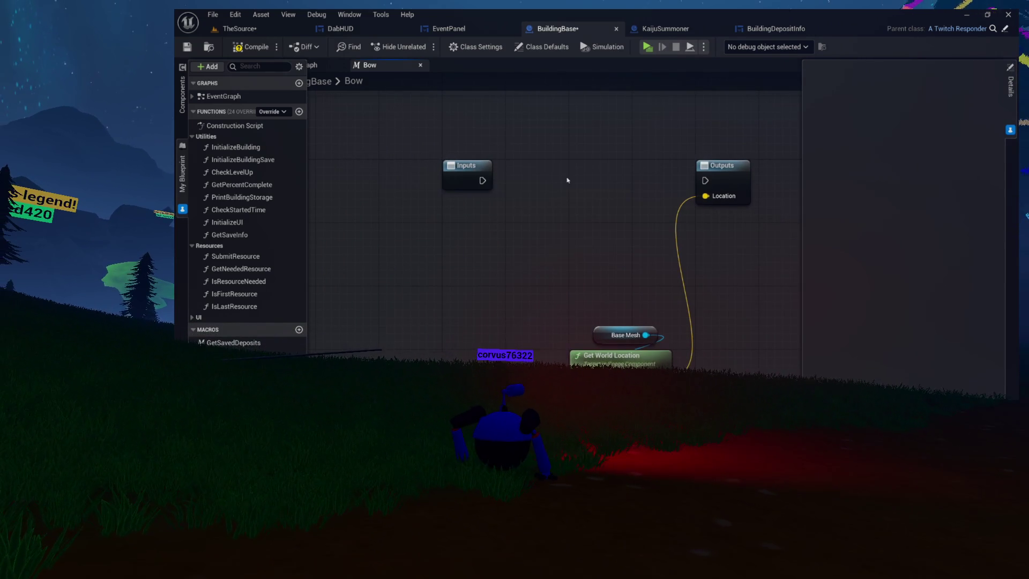
pyautogui.click(481, 175)
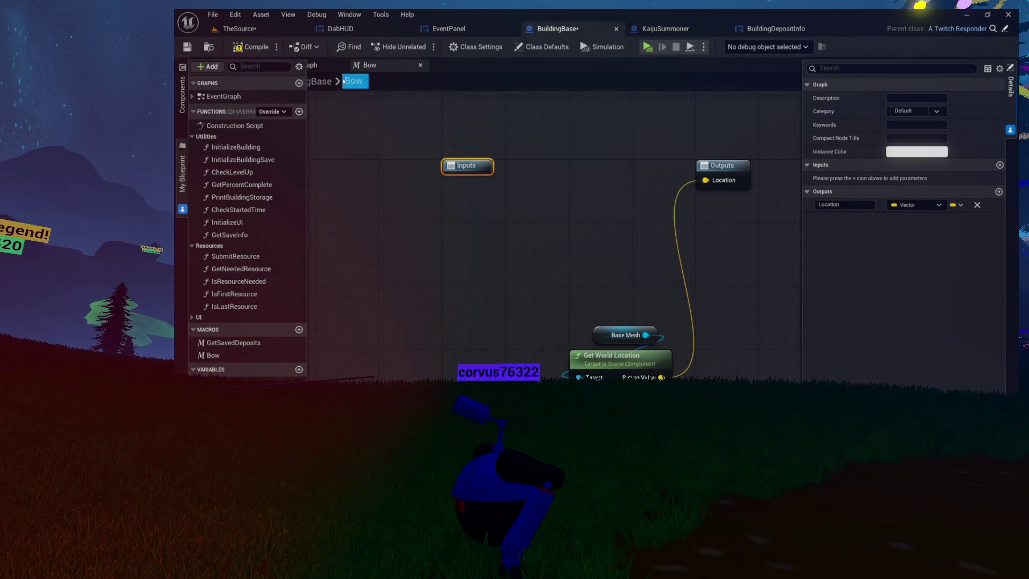
pyautogui.click(236, 48)
pyautogui.click(320, 66)
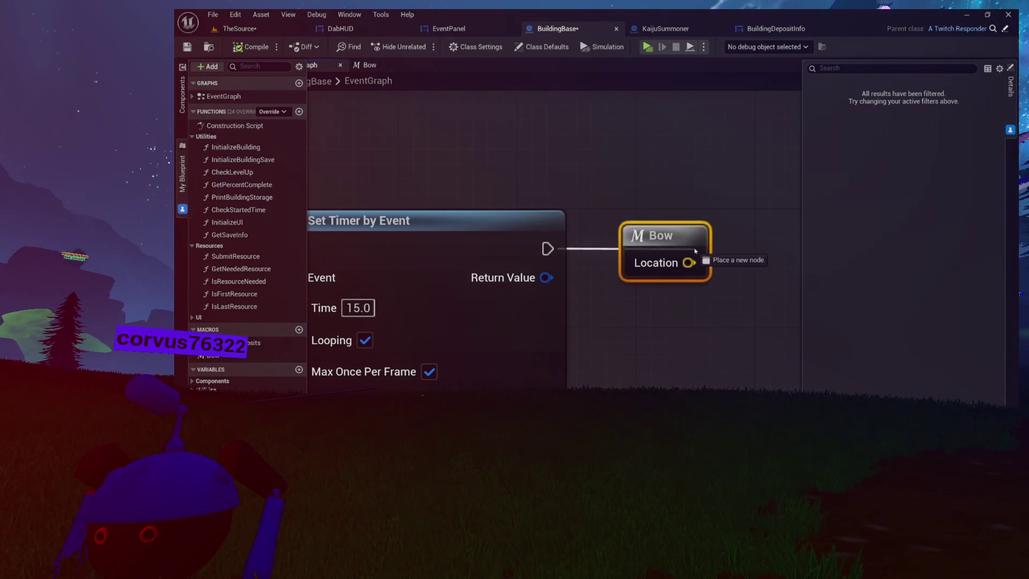
# Replace the old Bow node in the event graph and feed its Location into New Location
pyautogui.moveTo(658, 251); pyautogui.dragTo(649, 224)
pyautogui.click(634, 215)
pyautogui.scroll(-2, 647, 227)
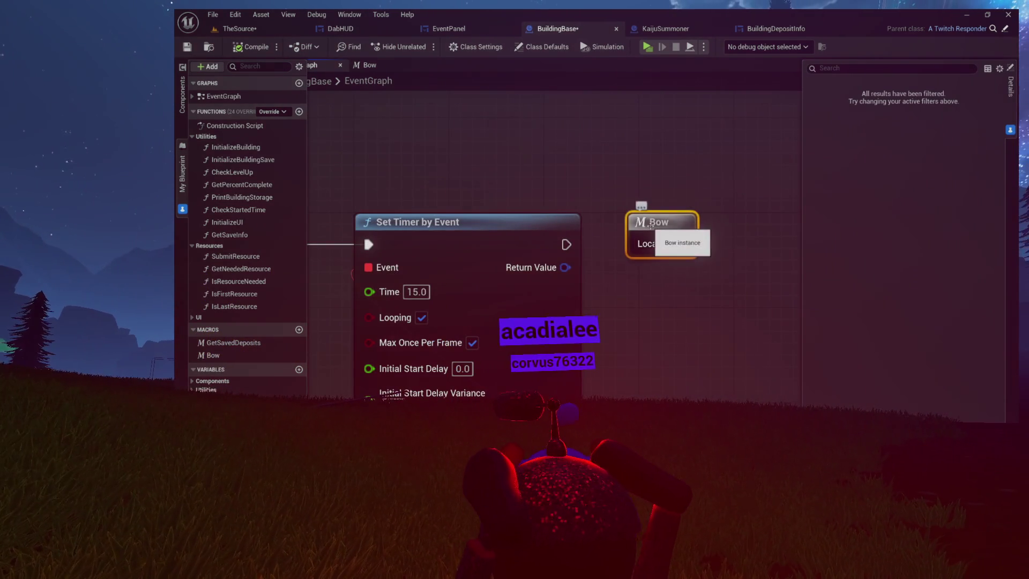
pyautogui.press('Delete')
pyautogui.moveTo(497, 329); pyautogui.dragTo(646, 221)
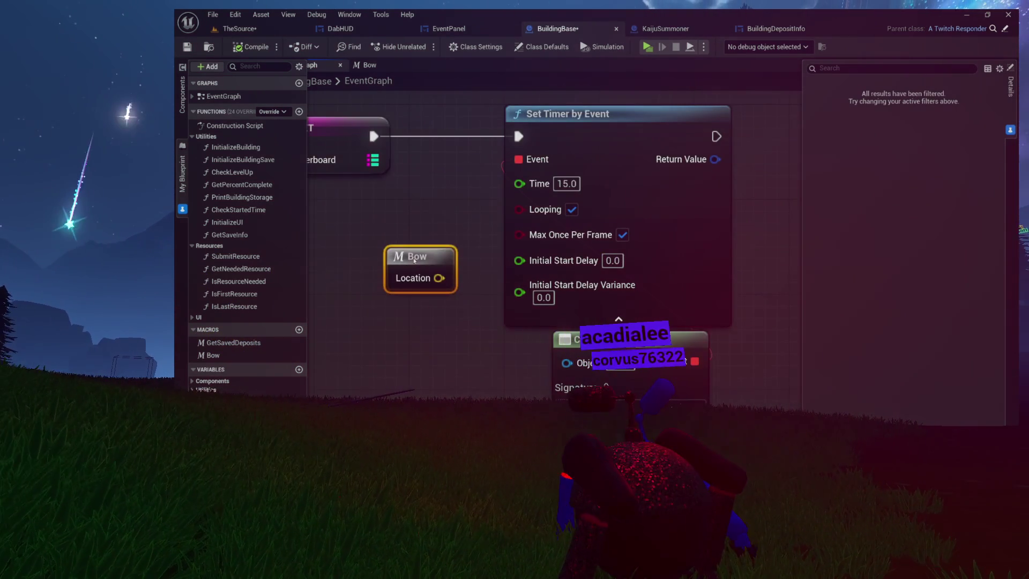
pyautogui.scroll(-2, 414, 260)
pyautogui.moveTo(436, 256); pyautogui.dragTo(735, 203)
pyautogui.scroll(-2, 526, 246)
pyautogui.moveTo(529, 223)
pyautogui.mouseDown()
pyautogui.moveTo(444, 236)
pyautogui.moveTo(491, 244)
pyautogui.moveTo(503, 228)
pyautogui.mouseUp()
pyautogui.scroll(4, 480, 235)
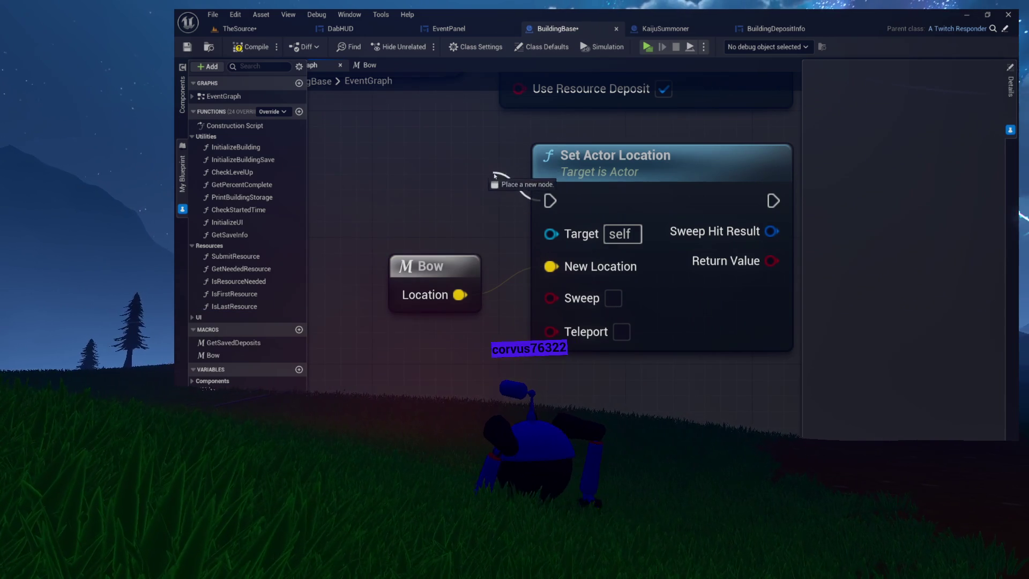
# Shuffle Set Actor Location and the Bow node closer together, keeping Bow's Location wired to New Location
pyautogui.moveTo(544, 176)
pyautogui.mouseDown()
pyautogui.moveTo(591, 162)
pyautogui.moveTo(621, 161)
pyautogui.moveTo(620, 174)
pyautogui.mouseUp()
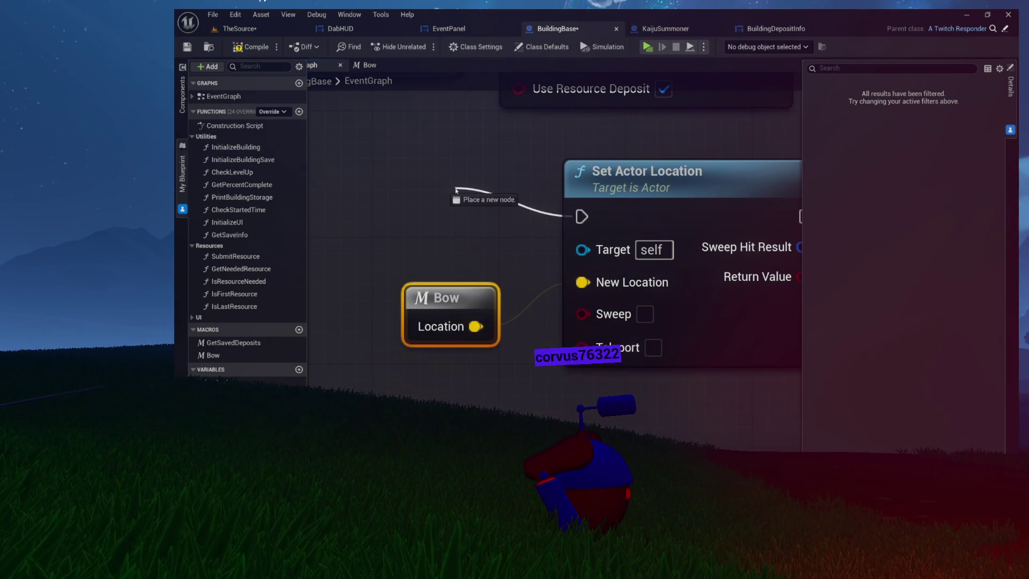
pyautogui.moveTo(456, 189); pyautogui.dragTo(455, 189)
pyautogui.click(589, 179)
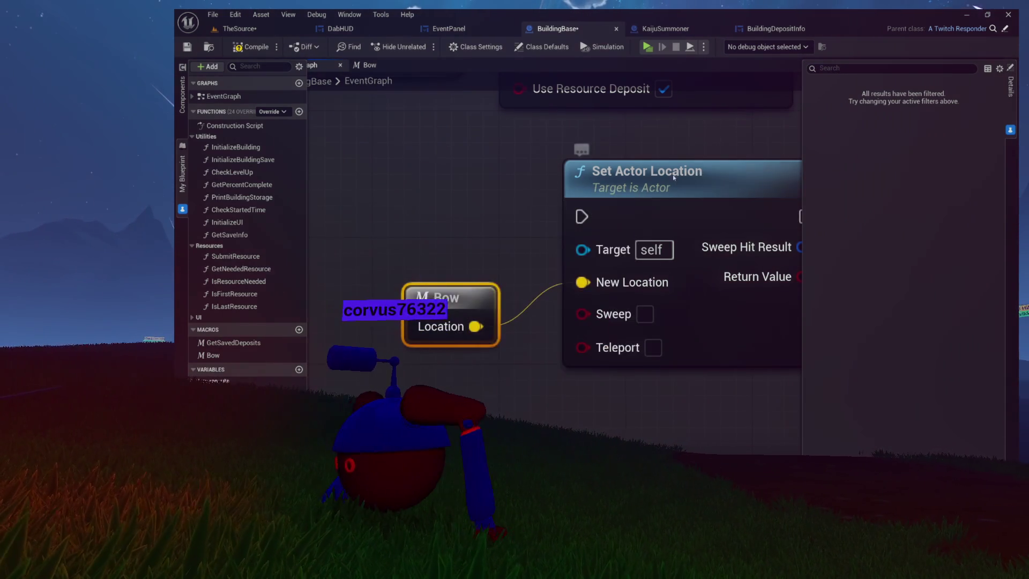
pyautogui.moveTo(570, 239)
pyautogui.mouseDown()
pyautogui.moveTo(524, 238)
pyautogui.moveTo(555, 238)
pyautogui.mouseUp()
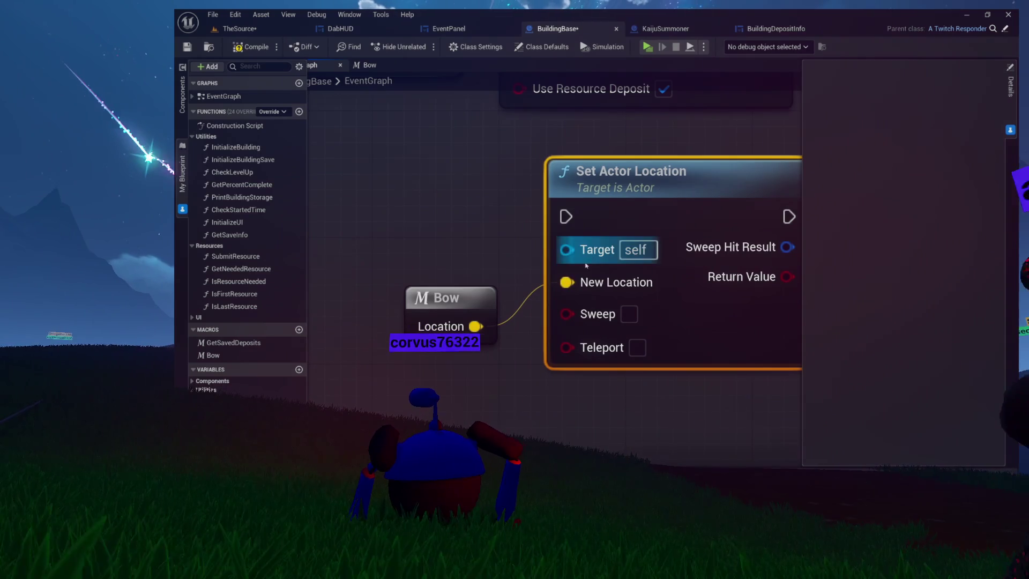
pyautogui.moveTo(452, 297)
pyautogui.mouseDown()
pyautogui.moveTo(452, 278)
pyautogui.moveTo(385, 327)
pyautogui.moveTo(449, 298)
pyautogui.moveTo(452, 313)
pyautogui.mouseUp()
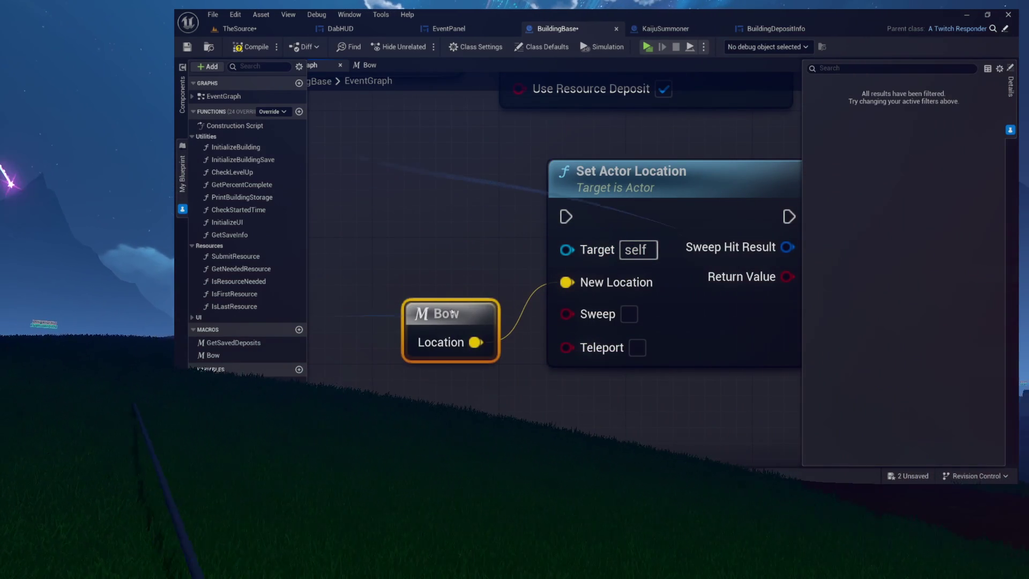
pyautogui.moveTo(607, 196)
pyautogui.mouseDown()
pyautogui.moveTo(541, 192)
pyautogui.moveTo(636, 192)
pyautogui.moveTo(603, 162)
pyautogui.mouseUp()
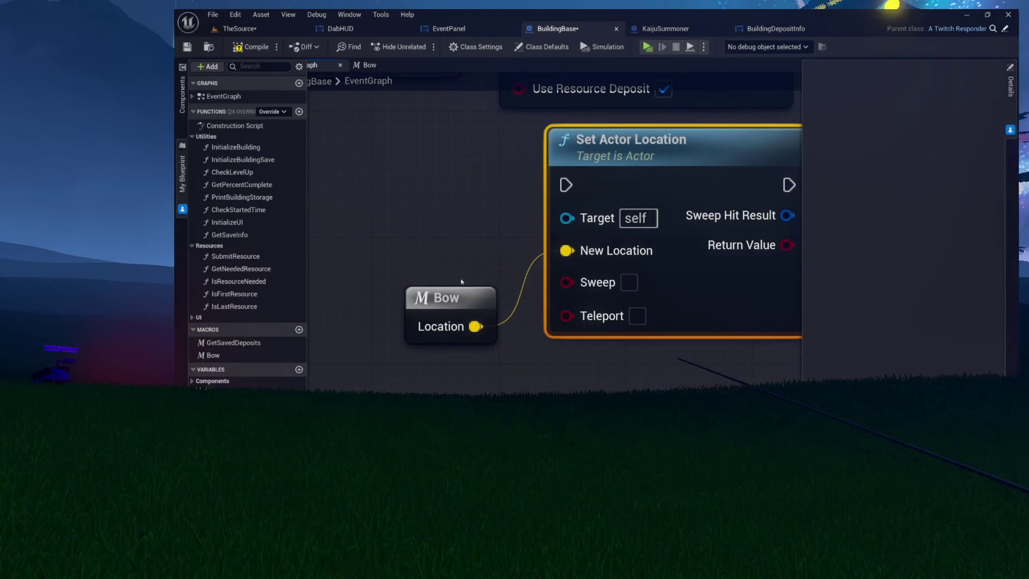
pyautogui.click(413, 292)
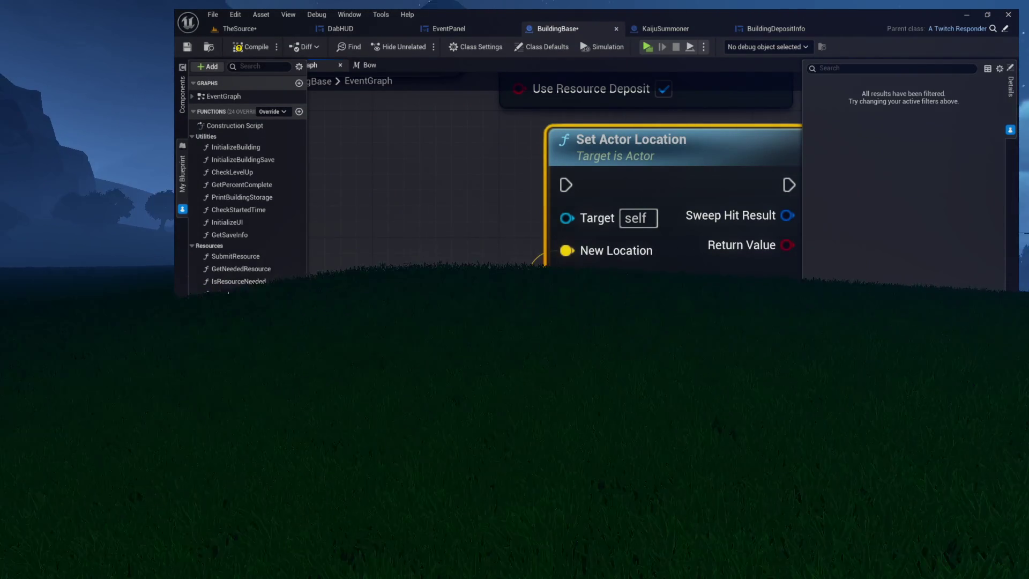
pyautogui.moveTo(464, 239)
pyautogui.mouseDown()
pyautogui.moveTo(450, 238)
pyautogui.moveTo(450, 156)
pyautogui.mouseUp()
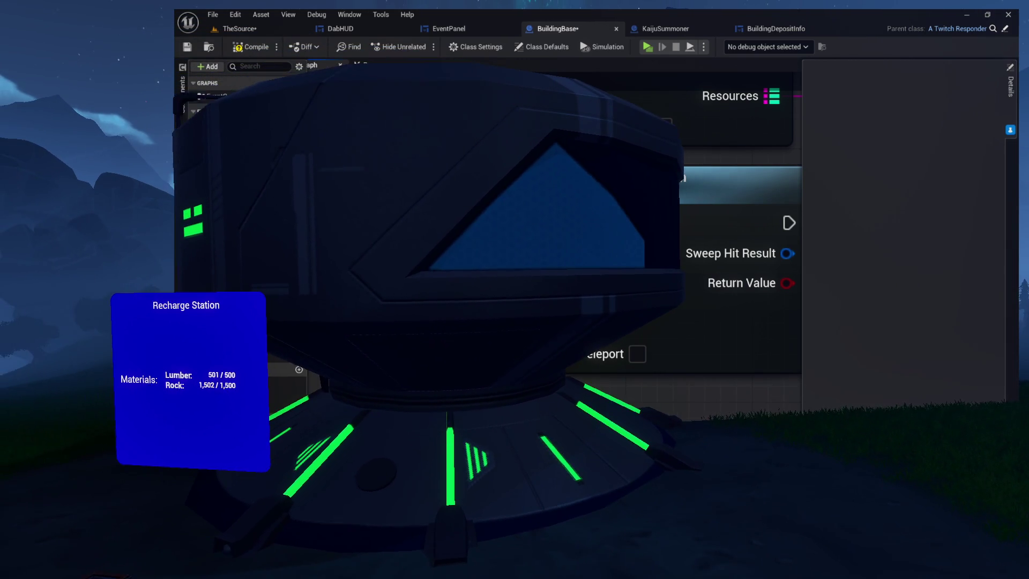
pyautogui.click(433, 236)
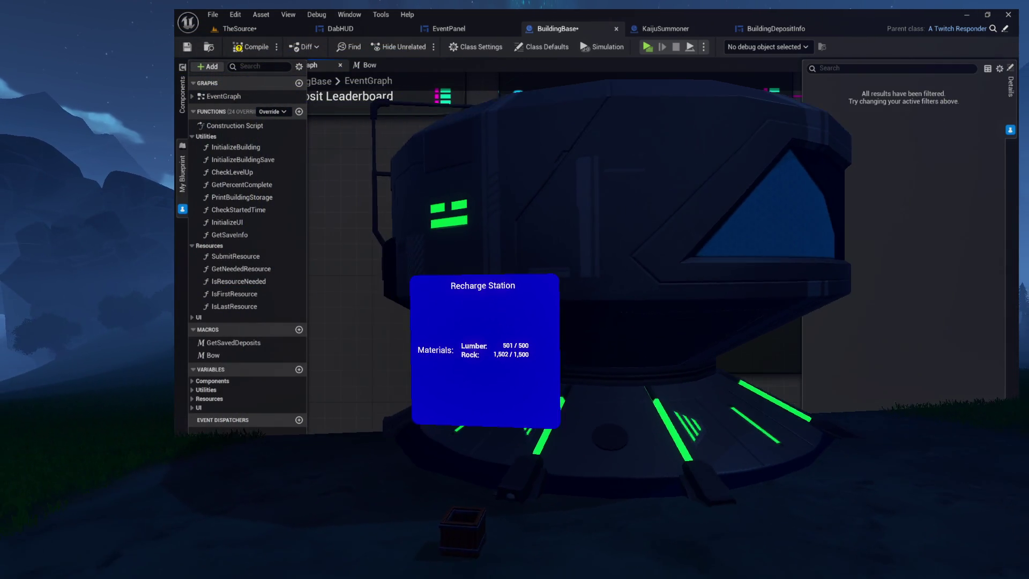
pyautogui.moveTo(433, 236)
pyautogui.mouseDown()
pyautogui.moveTo(498, 237)
pyautogui.moveTo(437, 224)
pyautogui.moveTo(438, 251)
pyautogui.moveTo(475, 317)
pyautogui.mouseUp()
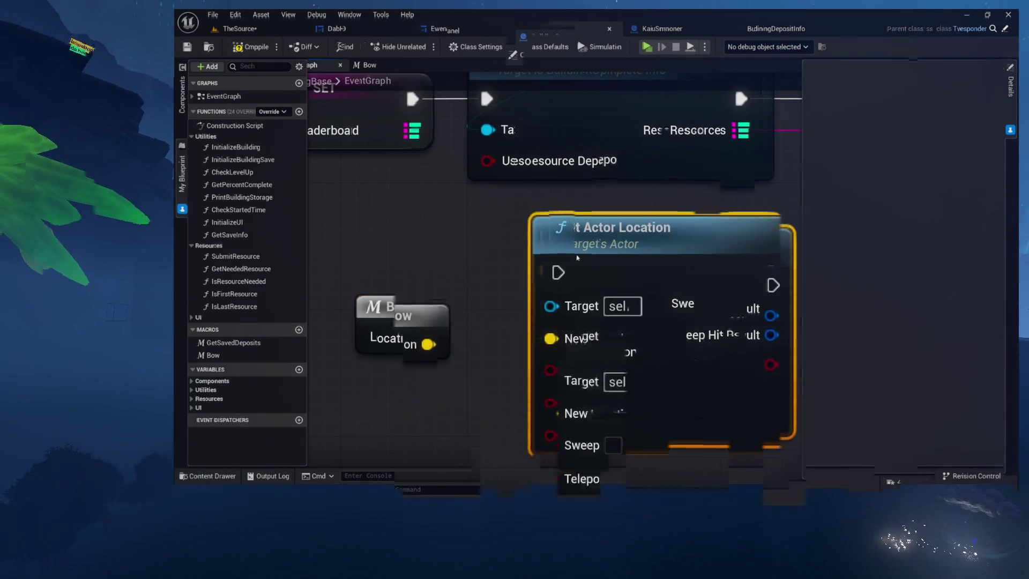
# Create a BowFunction, compile, and place its call node above the Bow node in the event graph
pyautogui.click(299, 112)
pyautogui.click(250, 47)
pyautogui.write('BowFunction')
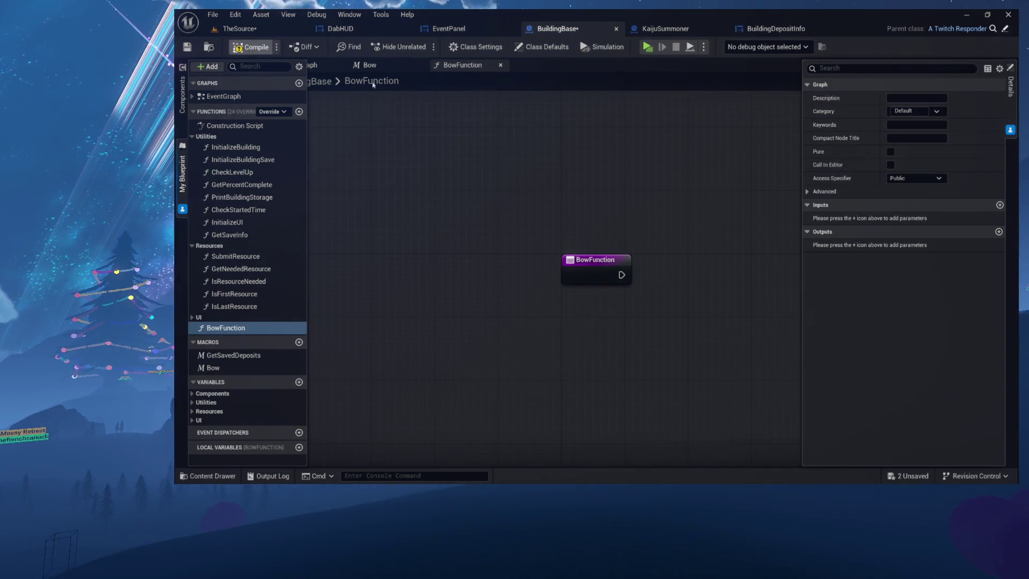
pyautogui.click(317, 65)
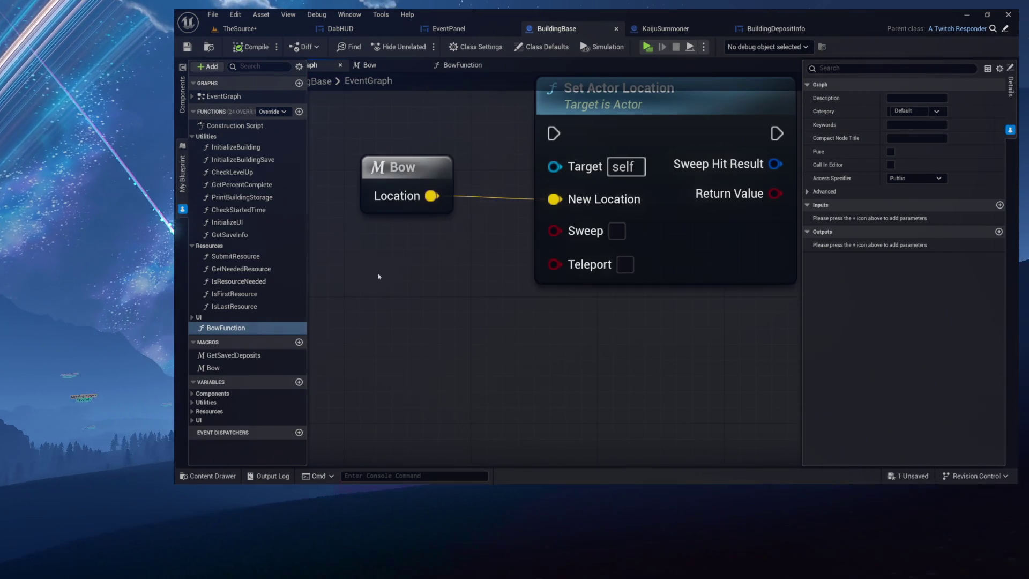
pyautogui.moveTo(261, 331)
pyautogui.mouseDown()
pyautogui.moveTo(482, 278)
pyautogui.moveTo(602, 284)
pyautogui.mouseUp()
pyautogui.moveTo(679, 315)
pyautogui.mouseDown()
pyautogui.moveTo(545, 294)
pyautogui.moveTo(536, 278)
pyautogui.mouseUp()
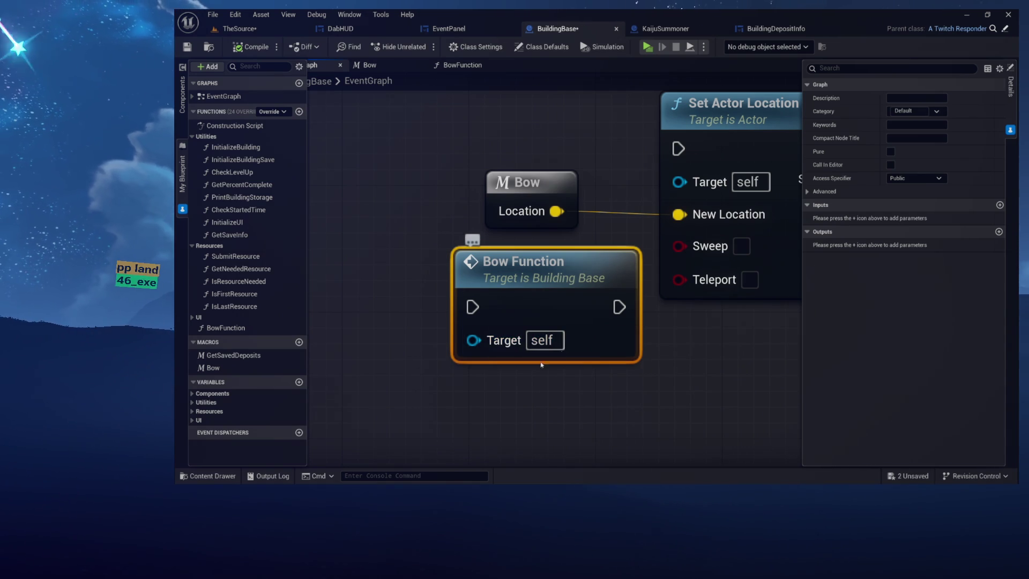
pyautogui.moveTo(504, 280)
pyautogui.mouseDown()
pyautogui.moveTo(493, 134)
pyautogui.moveTo(497, 298)
pyautogui.moveTo(436, 237)
pyautogui.moveTo(500, 250)
pyautogui.moveTo(478, 199)
pyautogui.mouseUp()
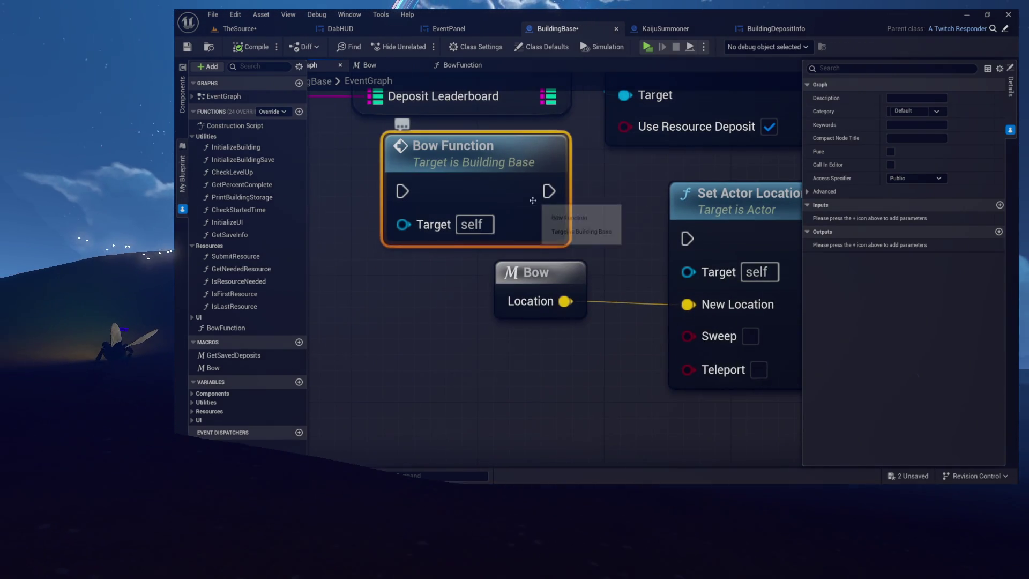
# Give BowFunction a Return Node with a Location output and compile
pyautogui.doubleClick(448, 160)
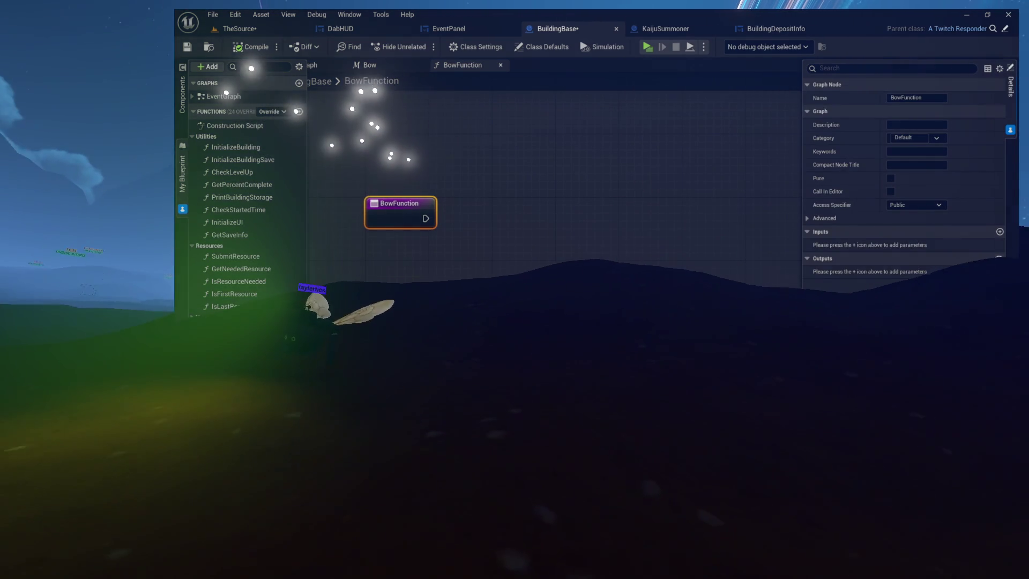
pyautogui.click(991, 259)
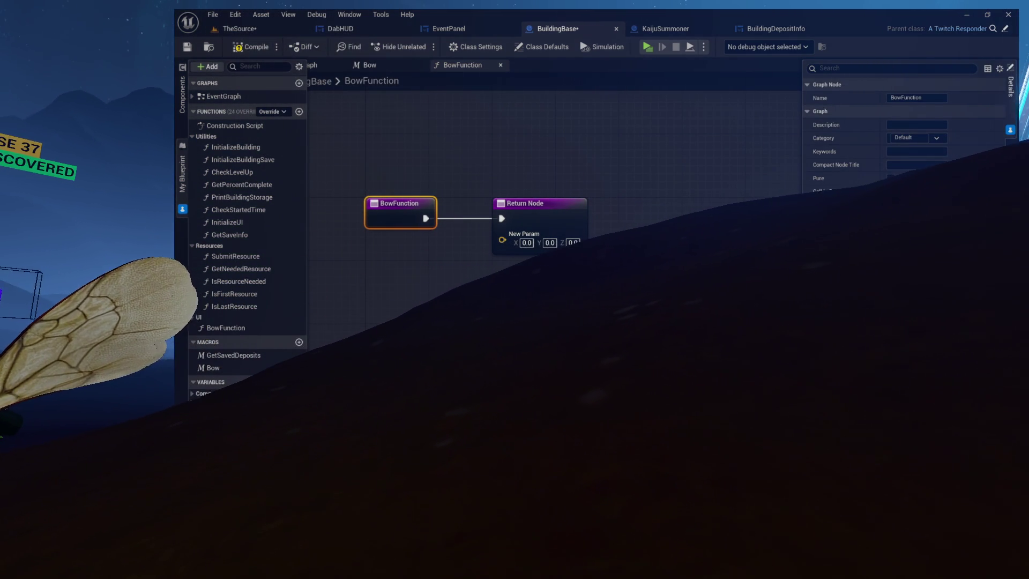
pyautogui.click(256, 47)
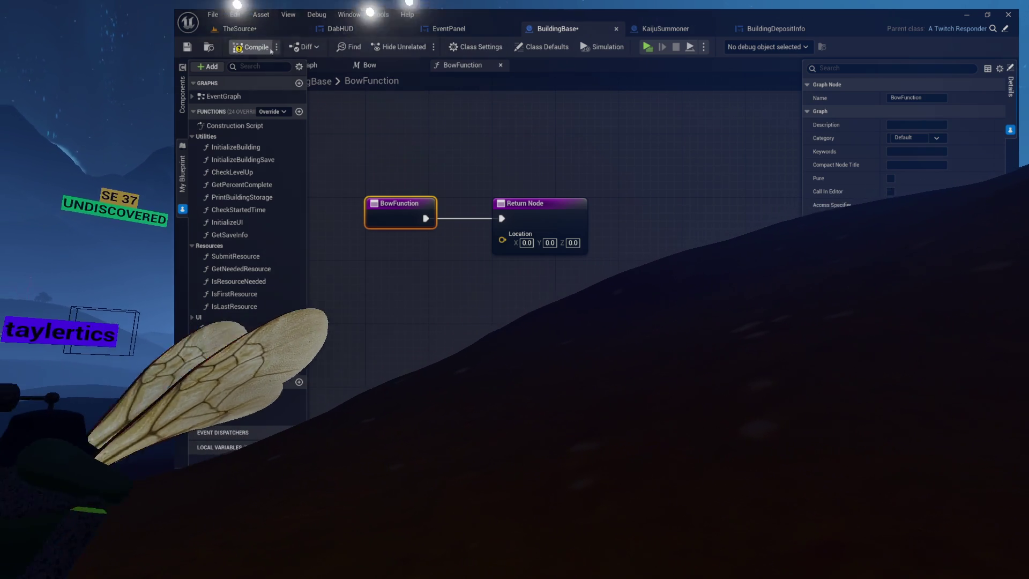
pyautogui.click(311, 65)
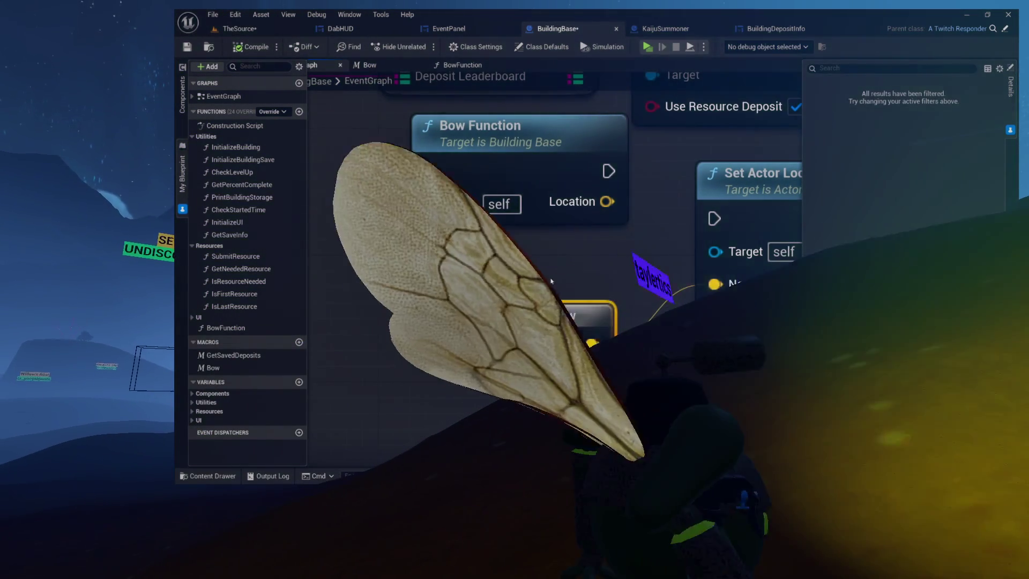
# Arrange the Bow and Bow Function nodes and wire Bow Function's Location into New Location
pyautogui.moveTo(510, 135)
pyautogui.mouseDown()
pyautogui.moveTo(522, 185)
pyautogui.moveTo(589, 148)
pyautogui.moveTo(588, 135)
pyautogui.mouseUp()
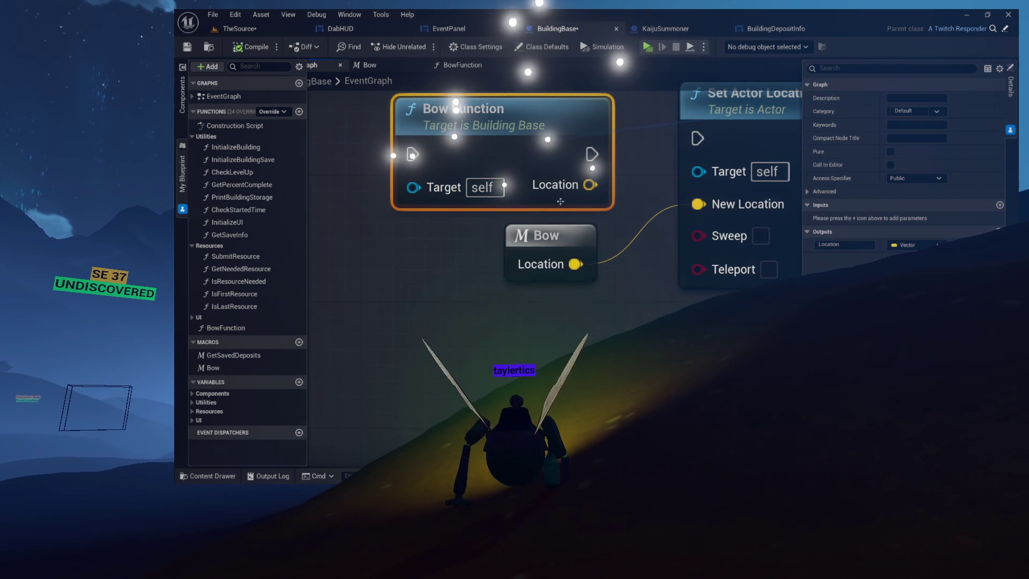
pyautogui.moveTo(539, 229); pyautogui.dragTo(536, 220)
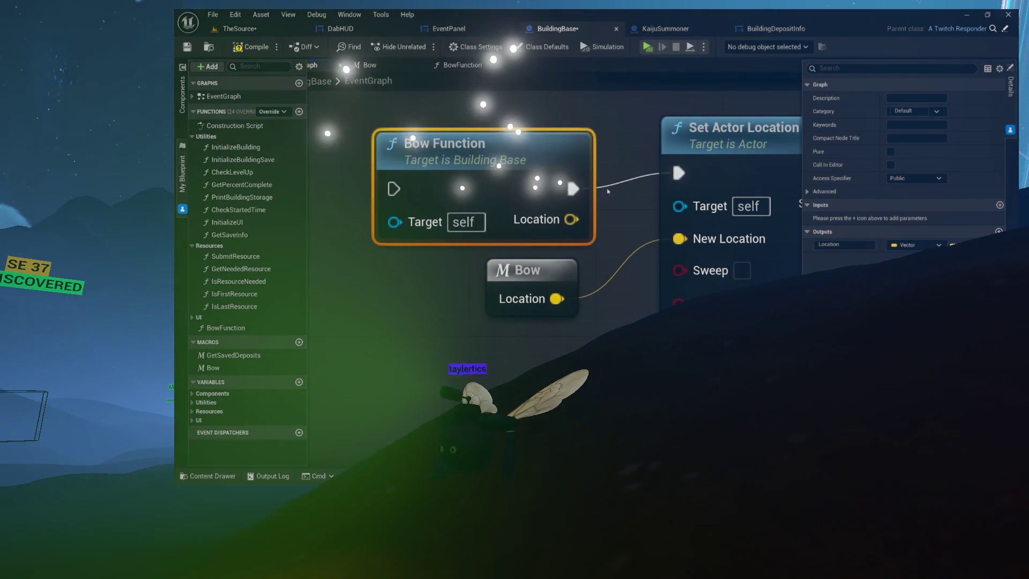
pyautogui.click(540, 269)
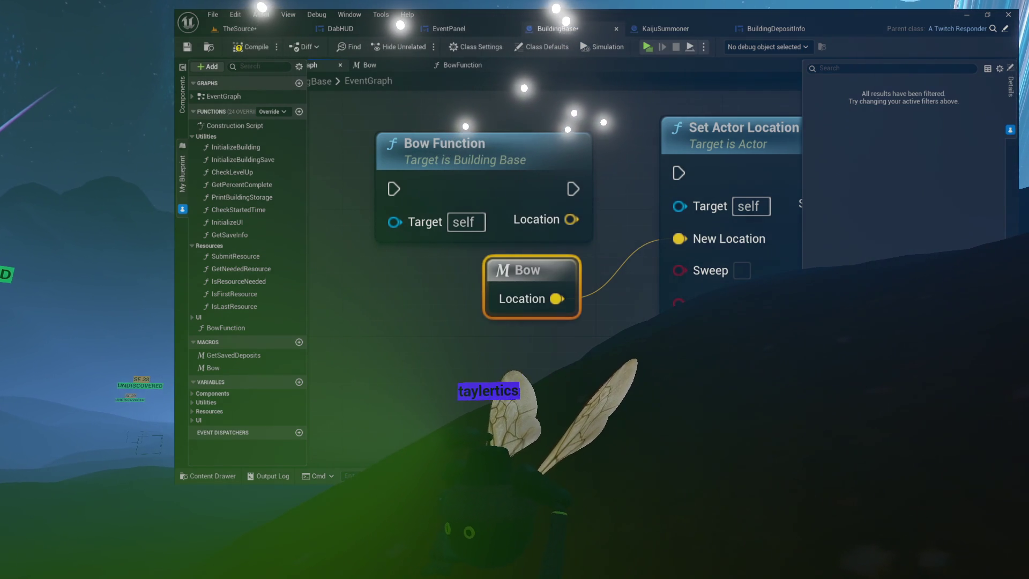
pyautogui.moveTo(537, 308); pyautogui.dragTo(552, 340)
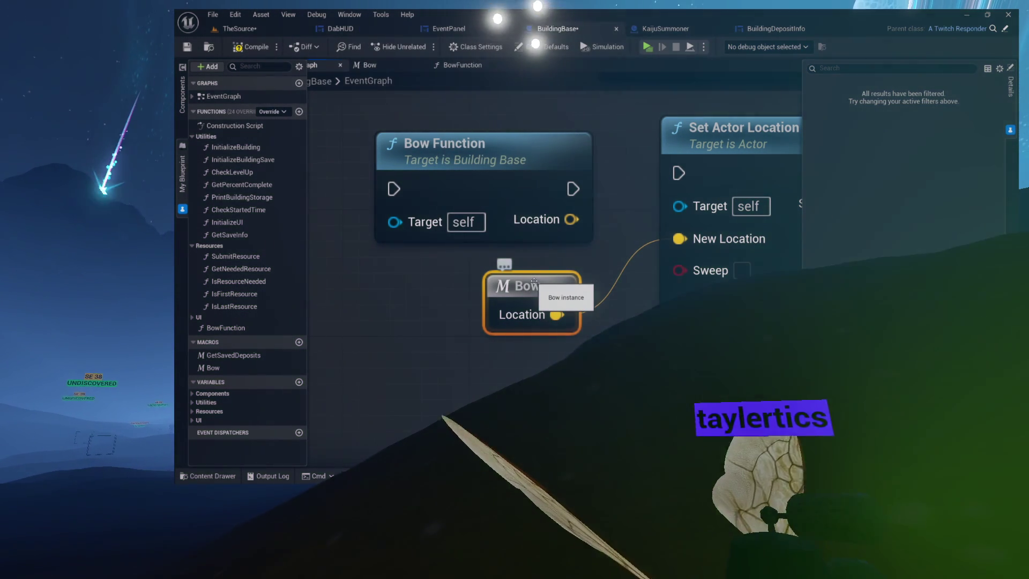
pyautogui.moveTo(534, 281)
pyautogui.mouseDown()
pyautogui.moveTo(518, 265)
pyautogui.moveTo(550, 280)
pyautogui.moveTo(549, 295)
pyautogui.mouseUp()
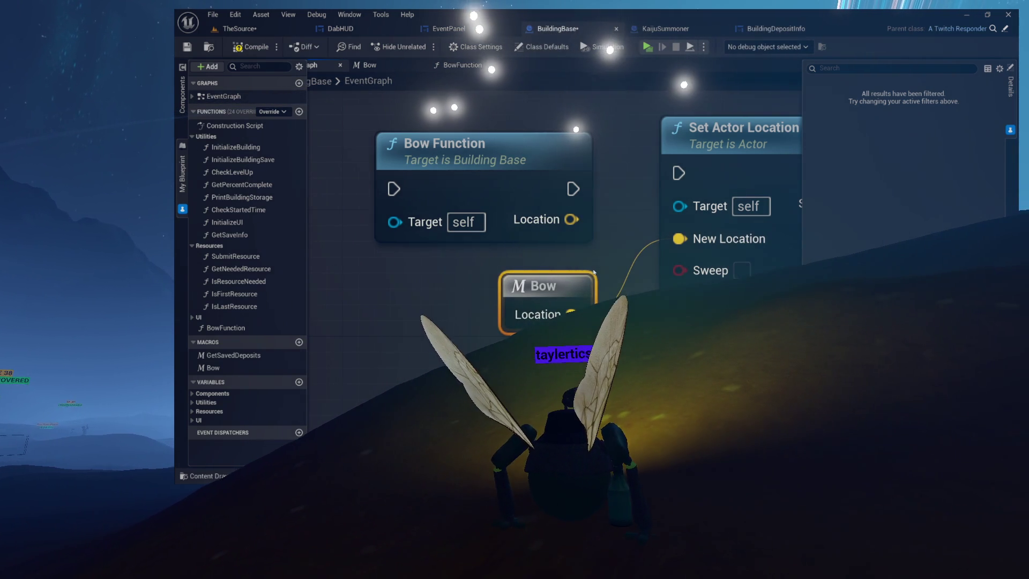
pyautogui.moveTo(515, 157)
pyautogui.mouseDown()
pyautogui.moveTo(577, 155)
pyautogui.moveTo(515, 168)
pyautogui.moveTo(529, 170)
pyautogui.mouseUp()
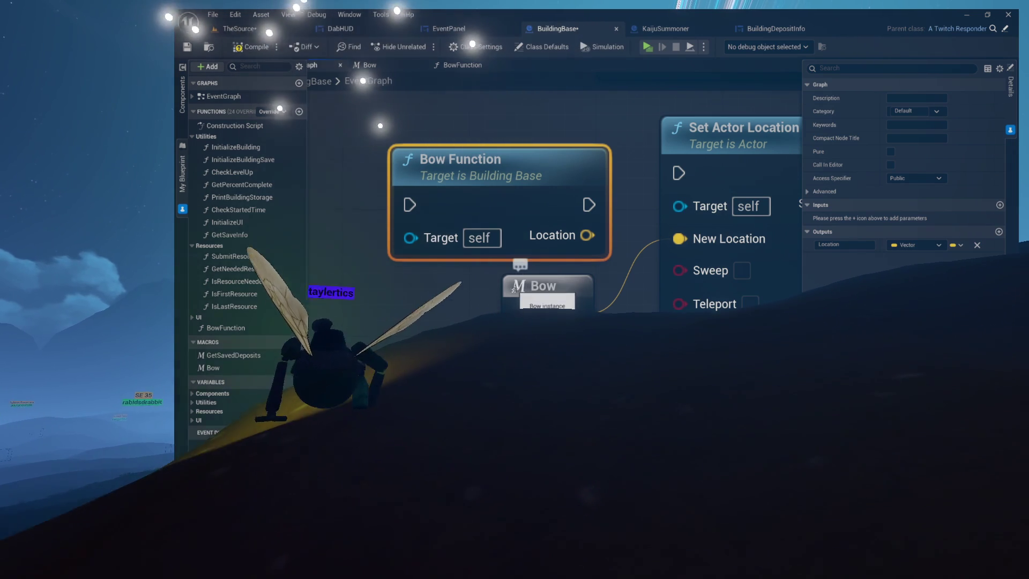
pyautogui.click(535, 285)
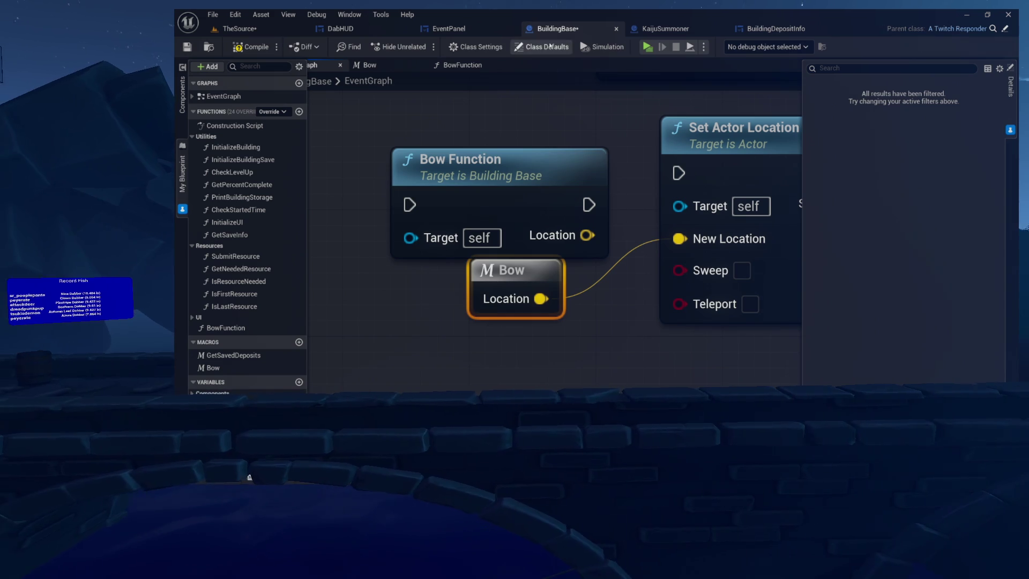
pyautogui.moveTo(547, 181); pyautogui.dragTo(542, 148)
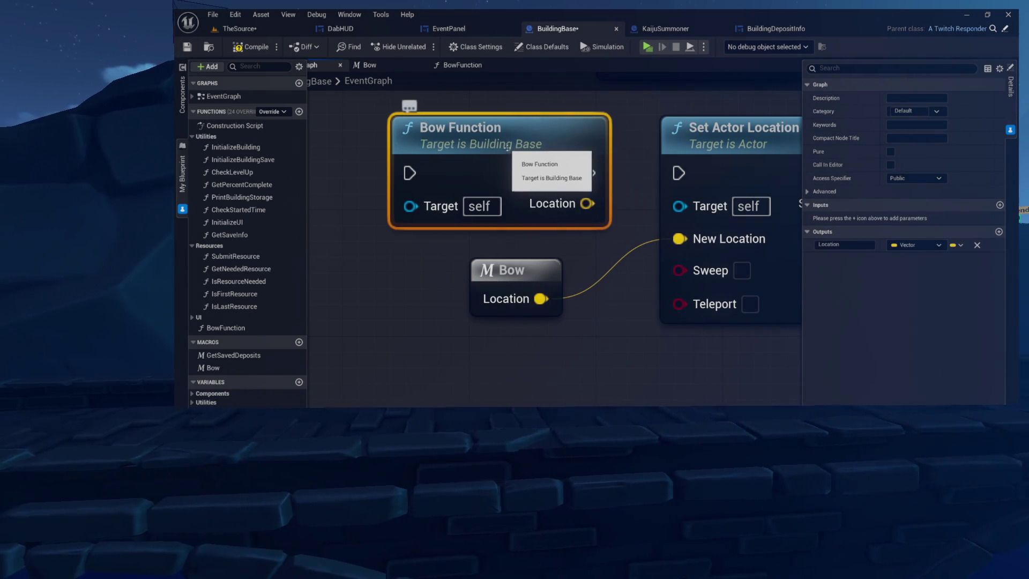
pyautogui.moveTo(508, 280); pyautogui.dragTo(520, 282)
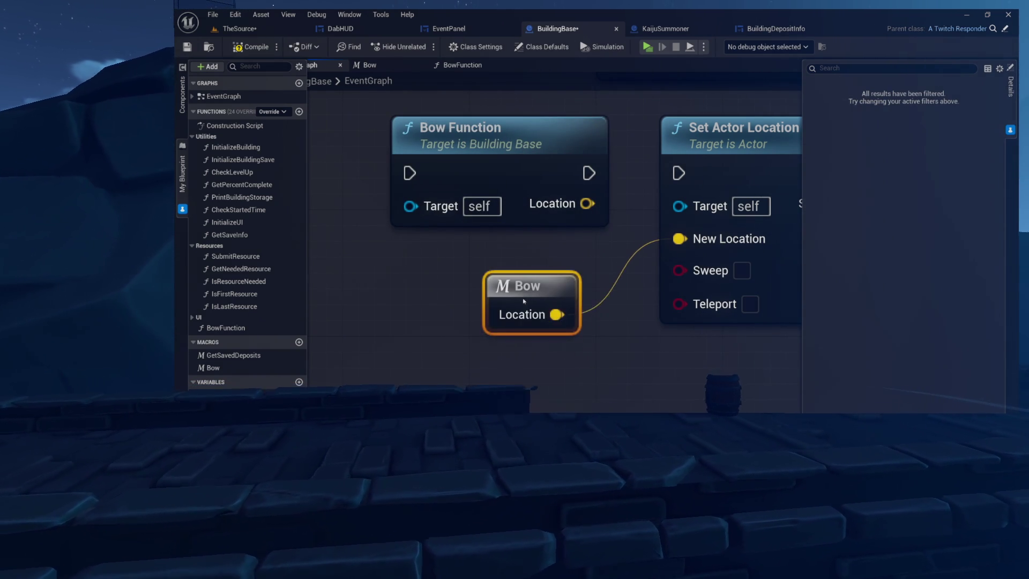
pyautogui.moveTo(588, 200)
pyautogui.mouseDown()
pyautogui.moveTo(537, 210)
pyautogui.moveTo(521, 231)
pyautogui.moveTo(679, 239)
pyautogui.mouseUp()
pyautogui.moveTo(457, 184); pyautogui.dragTo(505, 185)
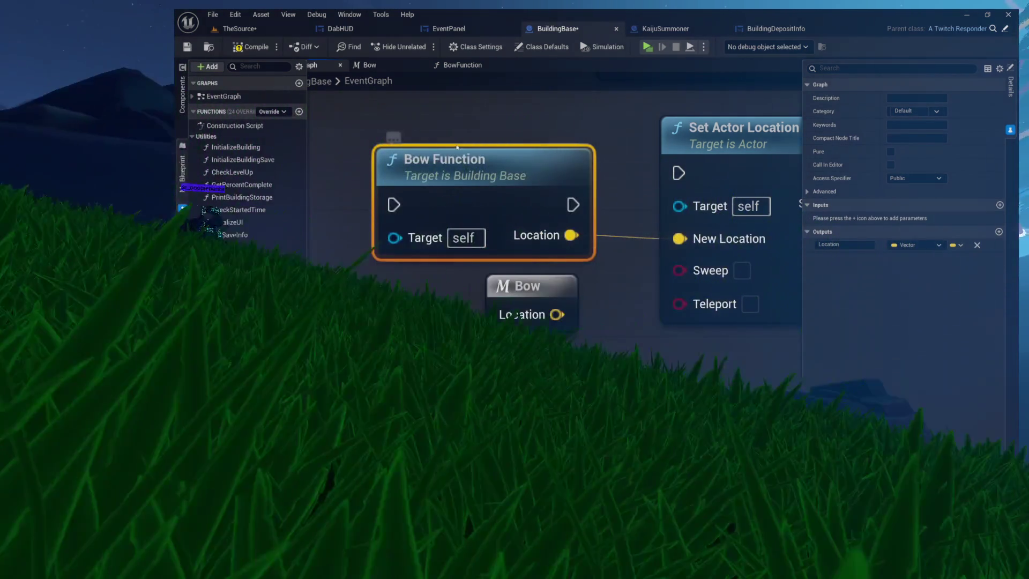
# Move the Bow macro out of the way, lower the Bow Function call, and open its graph
pyautogui.moveTo(457, 145); pyautogui.dragTo(497, 196)
pyautogui.moveTo(528, 227)
pyautogui.mouseDown()
pyautogui.moveTo(506, 203)
pyautogui.moveTo(523, 219)
pyautogui.mouseUp()
pyautogui.moveTo(514, 328); pyautogui.dragTo(514, 375)
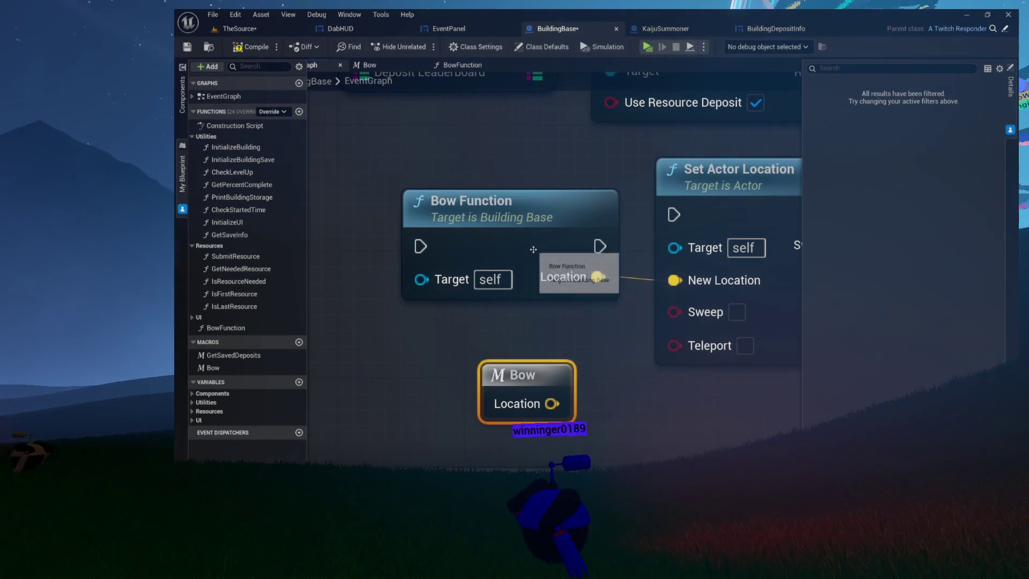
pyautogui.click(534, 249)
pyautogui.moveTo(524, 228)
pyautogui.mouseDown()
pyautogui.moveTo(512, 238)
pyautogui.moveTo(524, 244)
pyautogui.mouseUp()
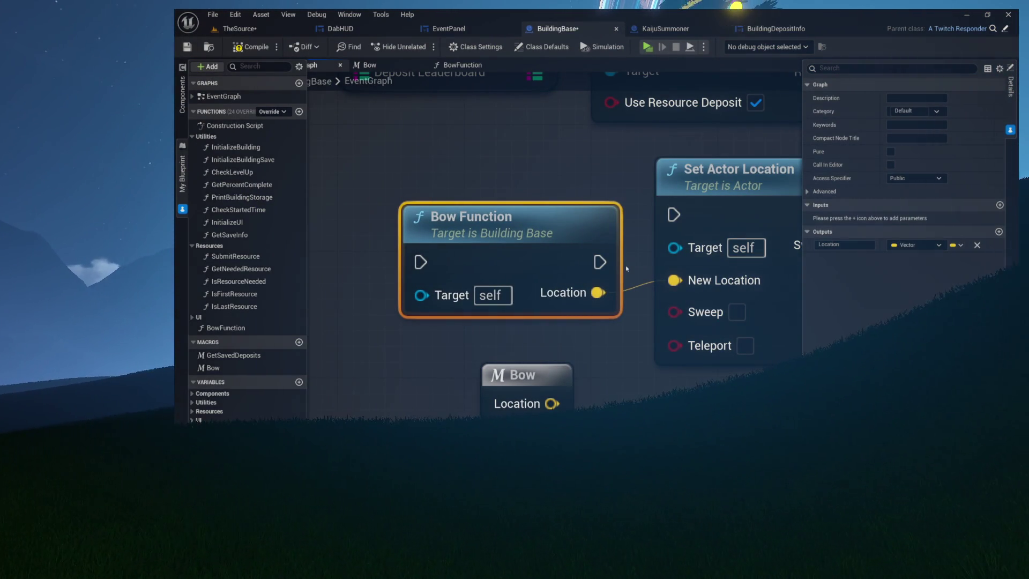
pyautogui.doubleClick(562, 245)
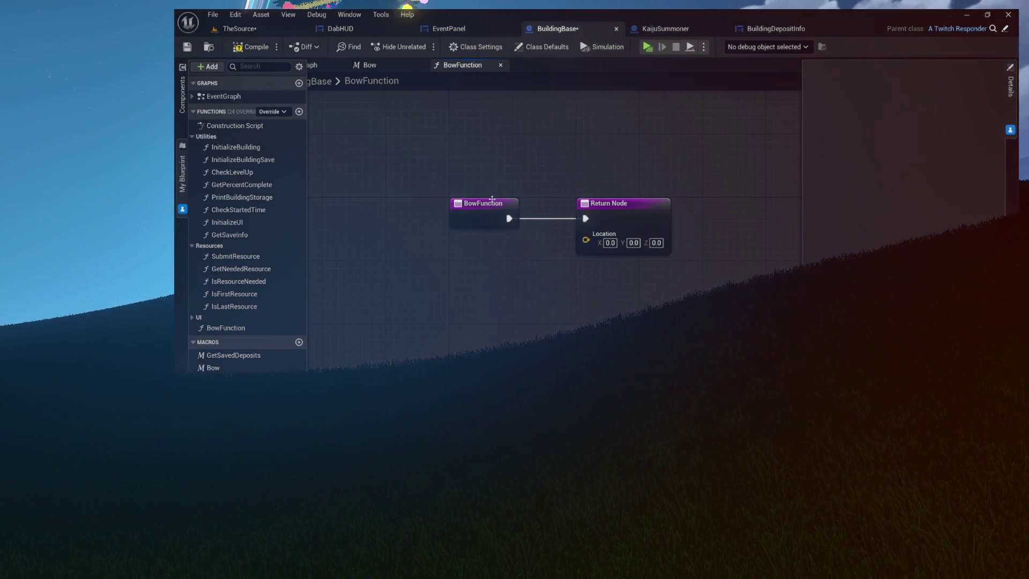
# Mark BowFunction Pure from its entry node, paste a Bow node back, and return to EventGraph
pyautogui.click(491, 209)
pyautogui.rightClick(491, 209)
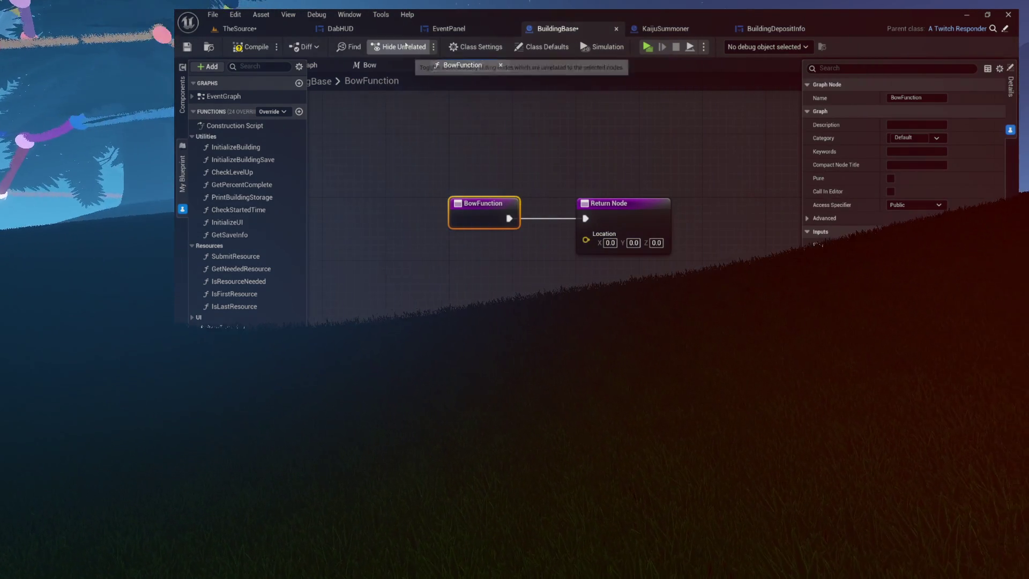
pyautogui.click(419, 65)
pyautogui.hotkey('alt', 'Left')
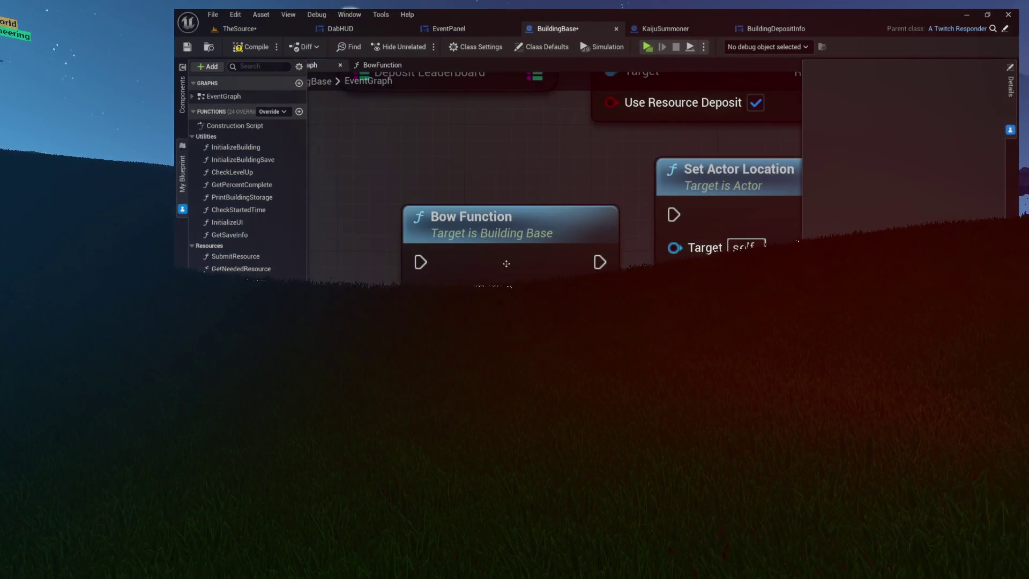
pyautogui.hotkey('ctrl', 'v')
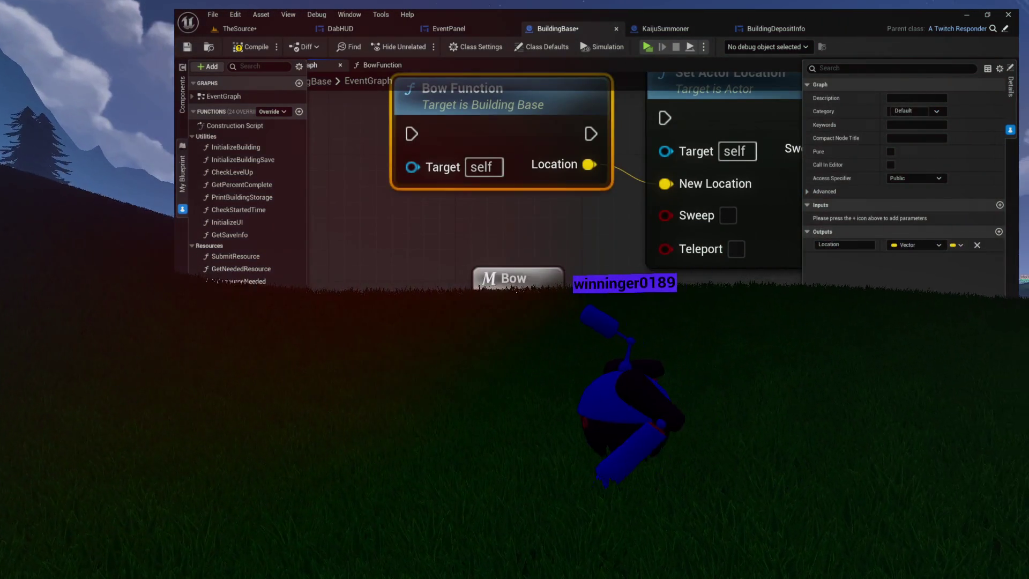
pyautogui.moveTo(517, 256); pyautogui.dragTo(524, 302)
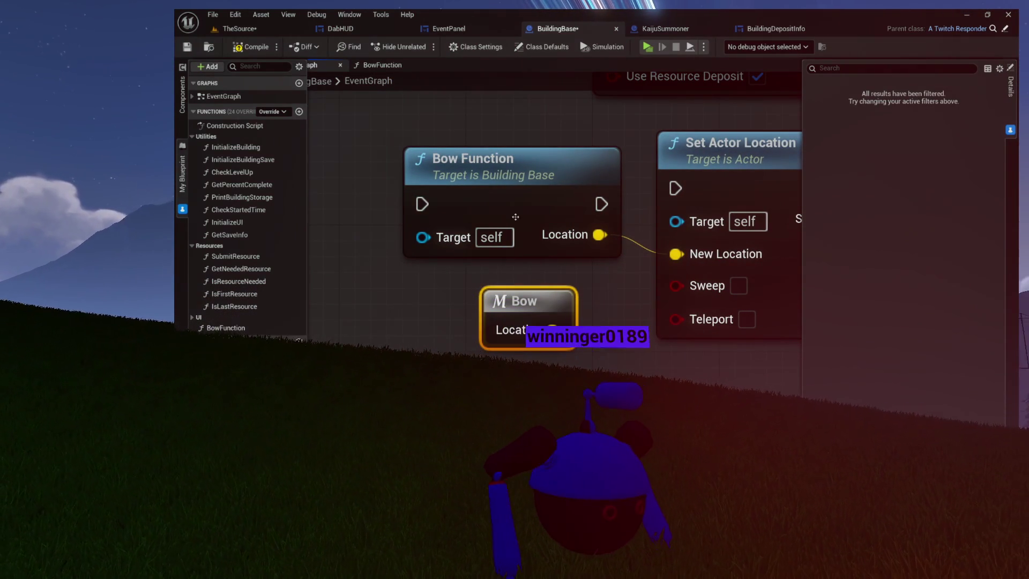
pyautogui.click(397, 70)
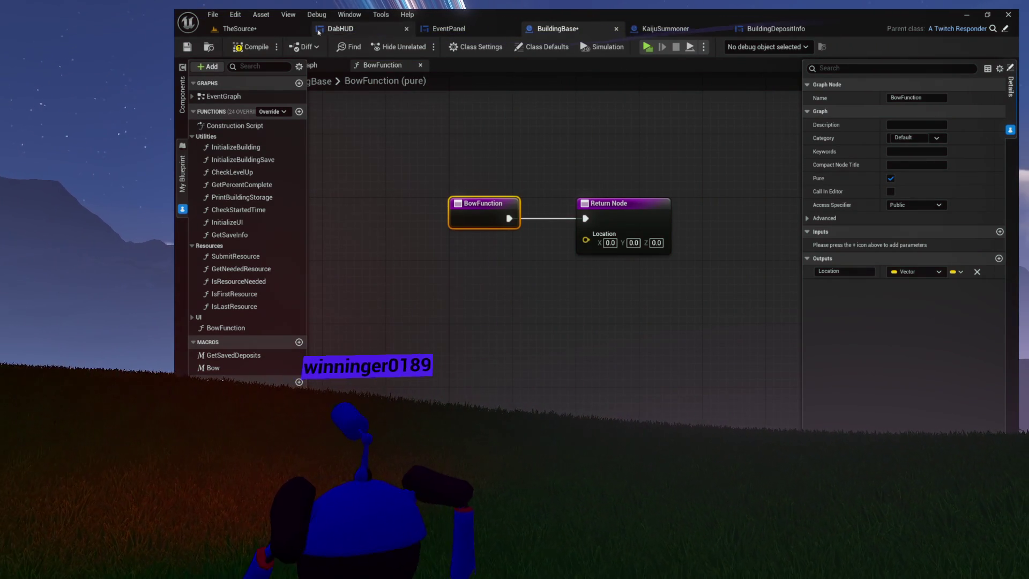
pyautogui.click(320, 65)
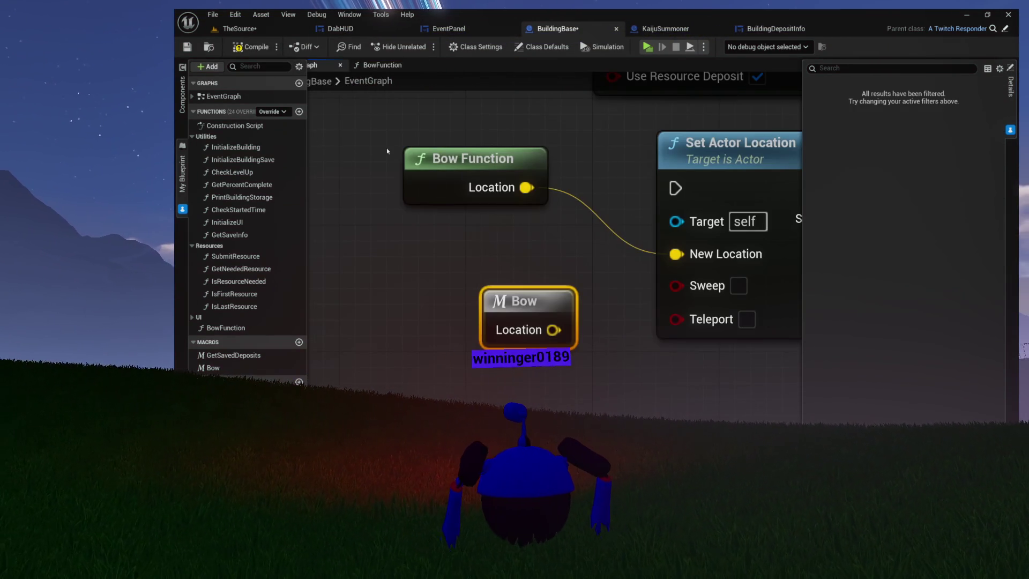
# Move the Bow Function node lower and select just the Bow macro
pyautogui.moveTo(504, 217); pyautogui.dragTo(529, 263)
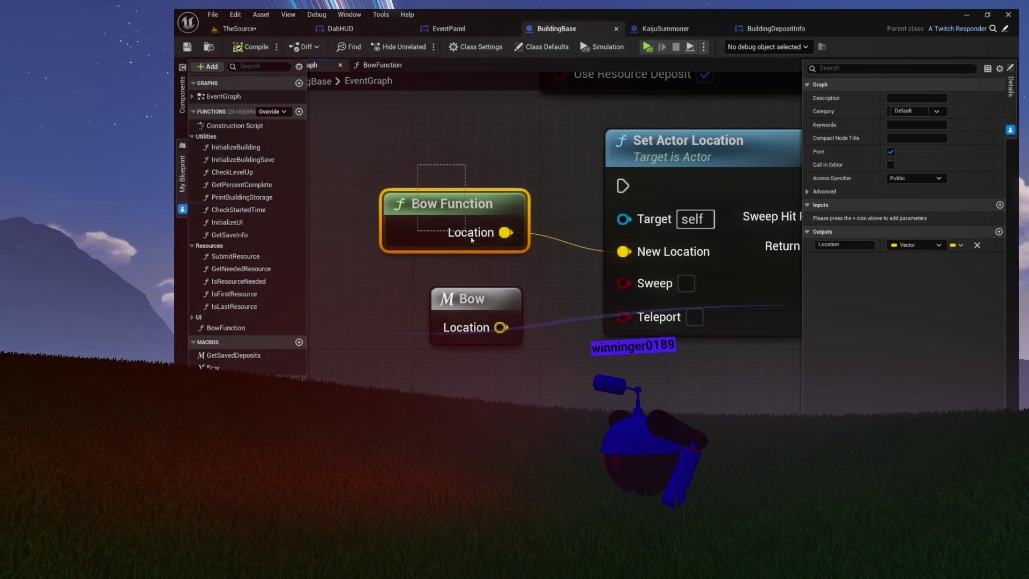
pyautogui.moveTo(518, 341); pyautogui.dragTo(519, 341)
pyautogui.click(542, 269)
pyautogui.click(471, 237)
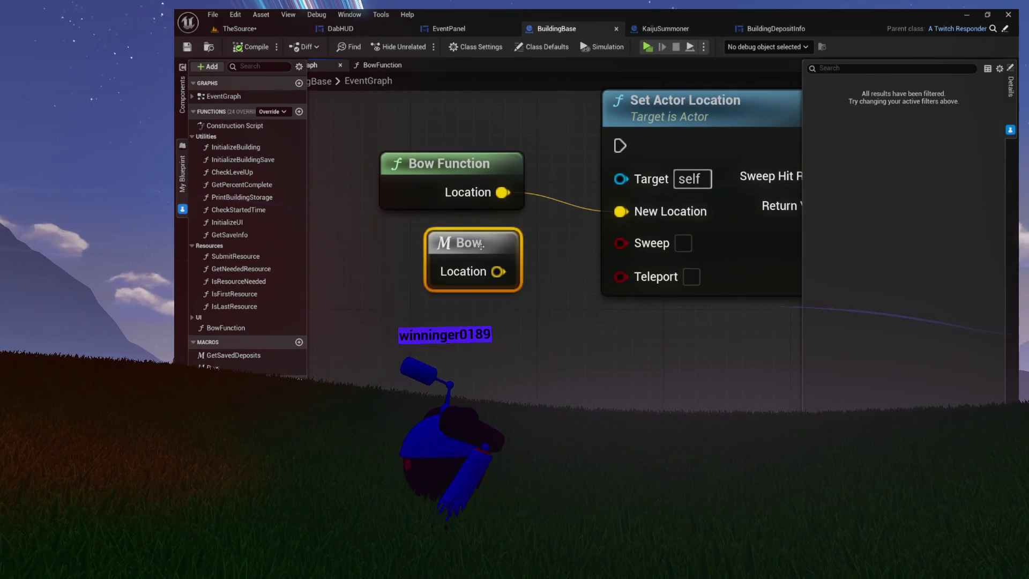
pyautogui.moveTo(544, 306); pyautogui.dragTo(597, 297)
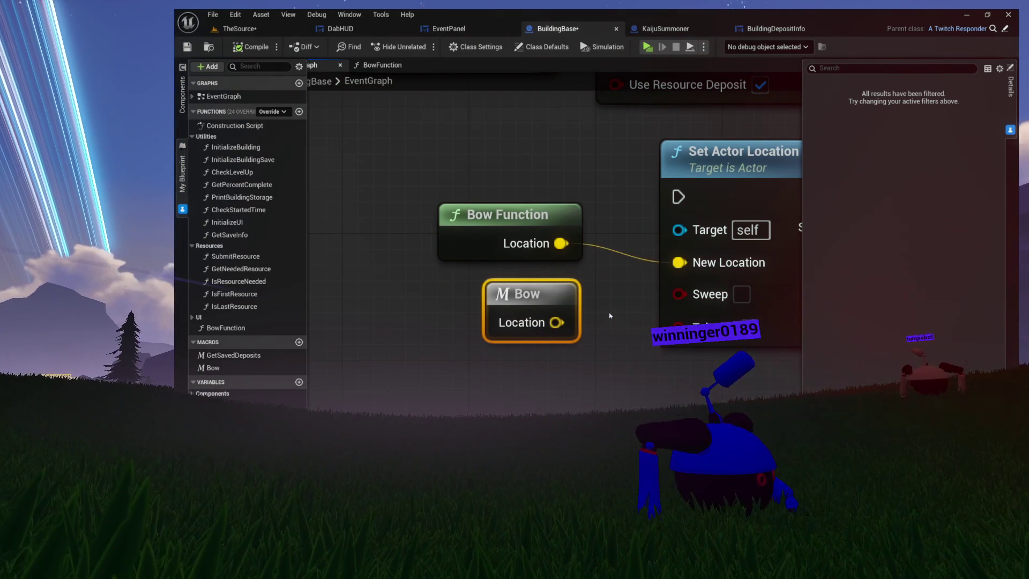
# Make Bow Function impure and move it off the Bow macro
pyautogui.click(508, 227)
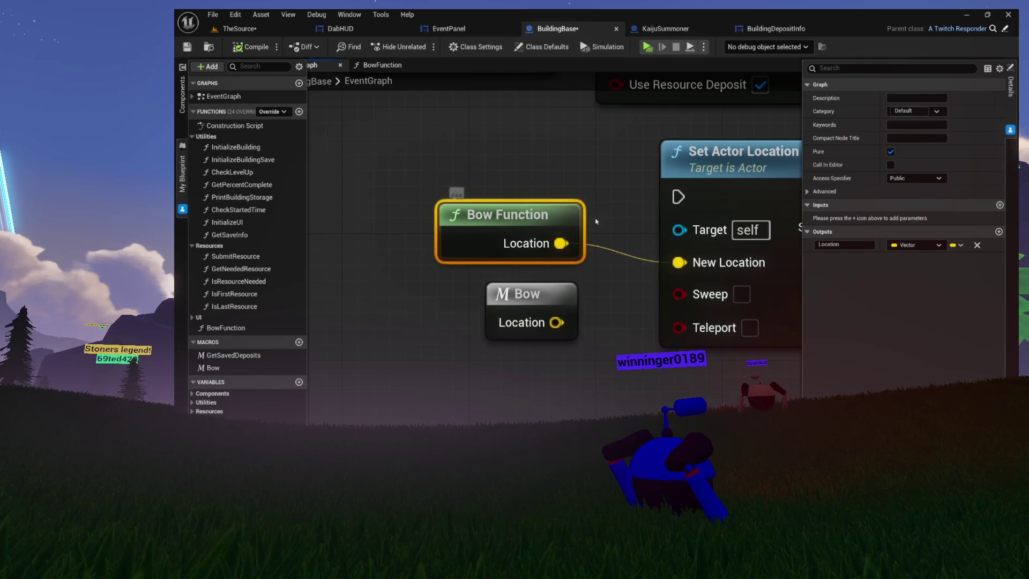
pyautogui.click(891, 153)
pyautogui.moveTo(612, 220); pyautogui.dragTo(589, 174)
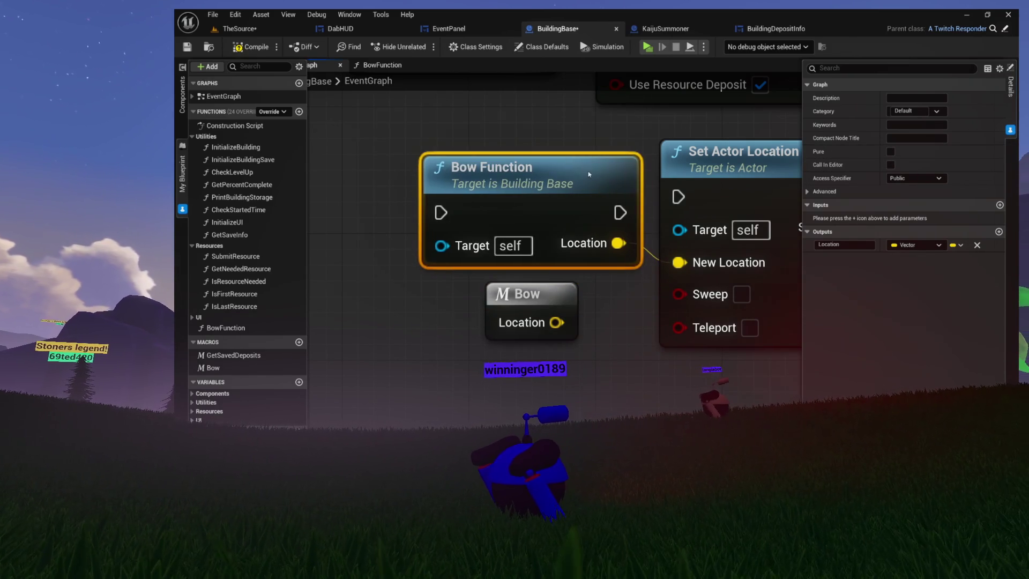
# Toggle Bow Function's Pure setting repeatedly to compare, leaving it pure
pyautogui.click(891, 152)
pyautogui.click(890, 153)
pyautogui.click(890, 153)
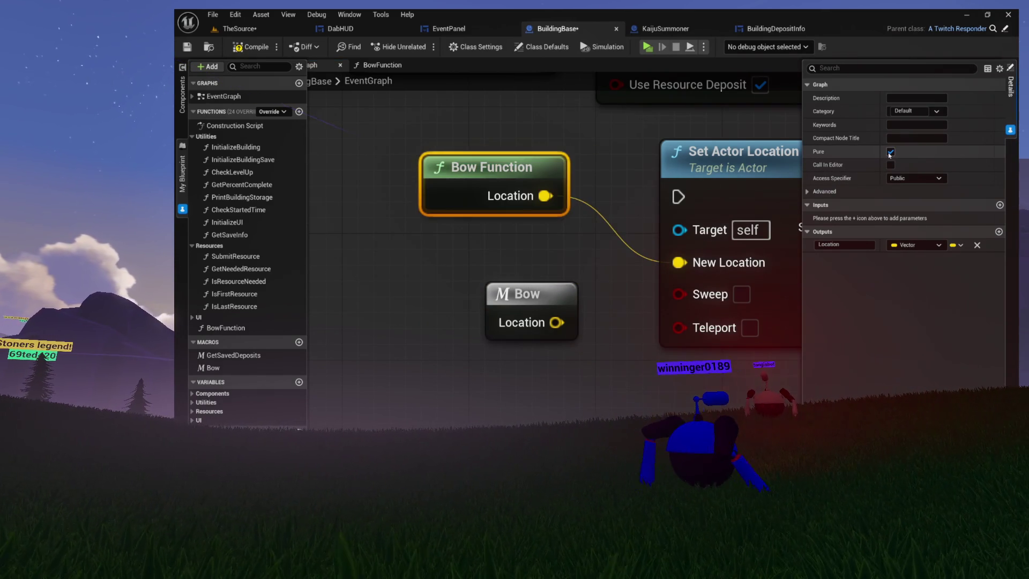
pyautogui.click(890, 153)
pyautogui.click(890, 153)
pyautogui.click(889, 153)
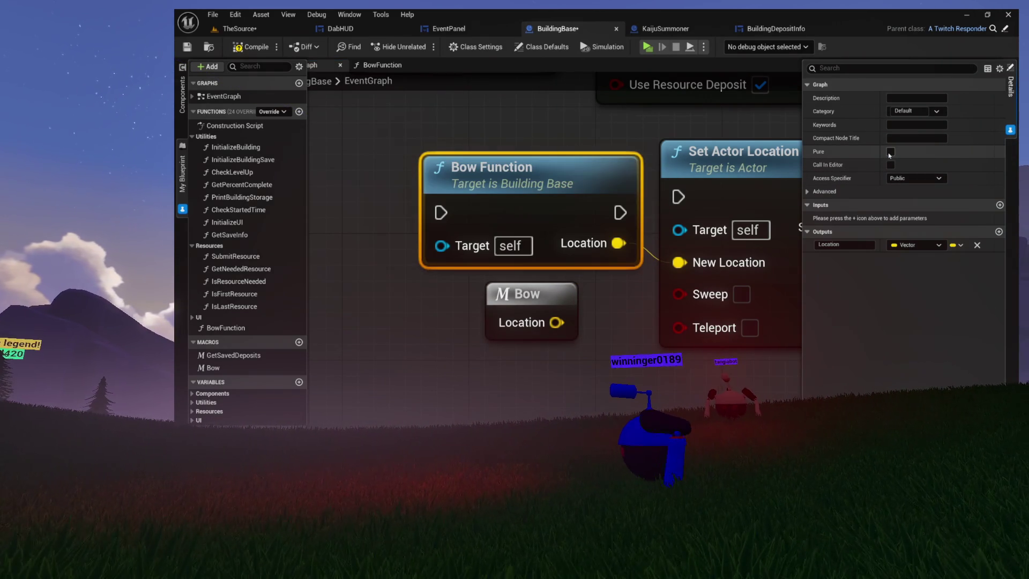
pyautogui.click(890, 153)
pyautogui.click(890, 153)
pyautogui.click(890, 153)
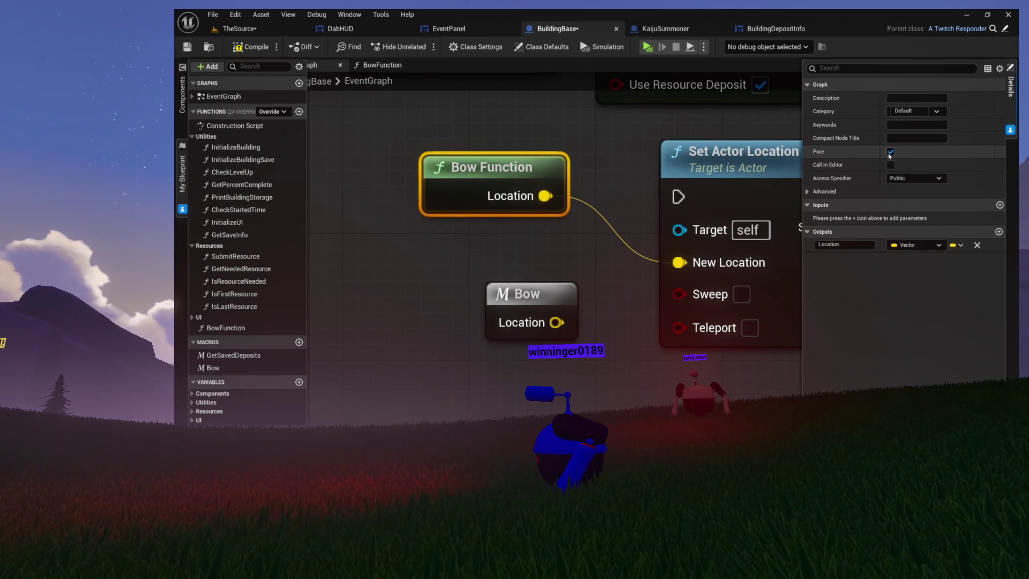
pyautogui.click(890, 153)
pyautogui.click(890, 152)
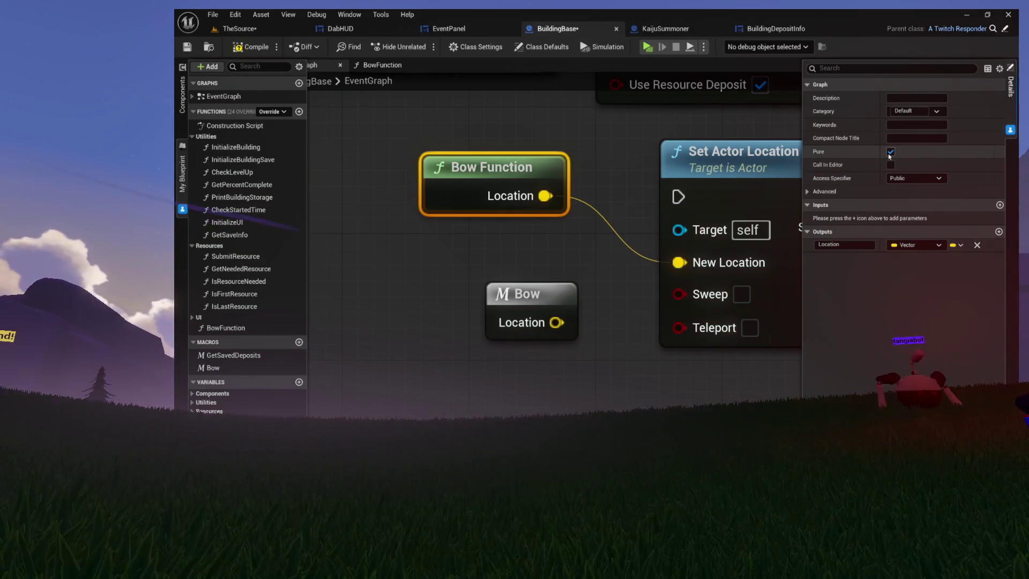
# Shift Bow Function down and right beside the Bow macro, then select the macro
pyautogui.moveTo(519, 129)
pyautogui.mouseDown()
pyautogui.moveTo(535, 165)
pyautogui.moveTo(473, 175)
pyautogui.moveTo(490, 190)
pyautogui.mouseUp()
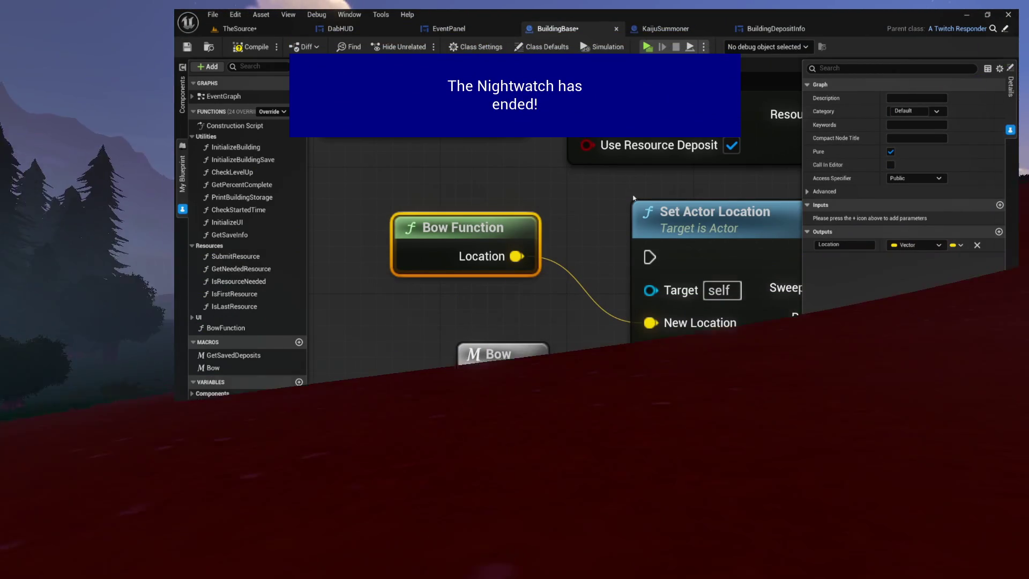
pyautogui.moveTo(449, 231); pyautogui.dragTo(464, 278)
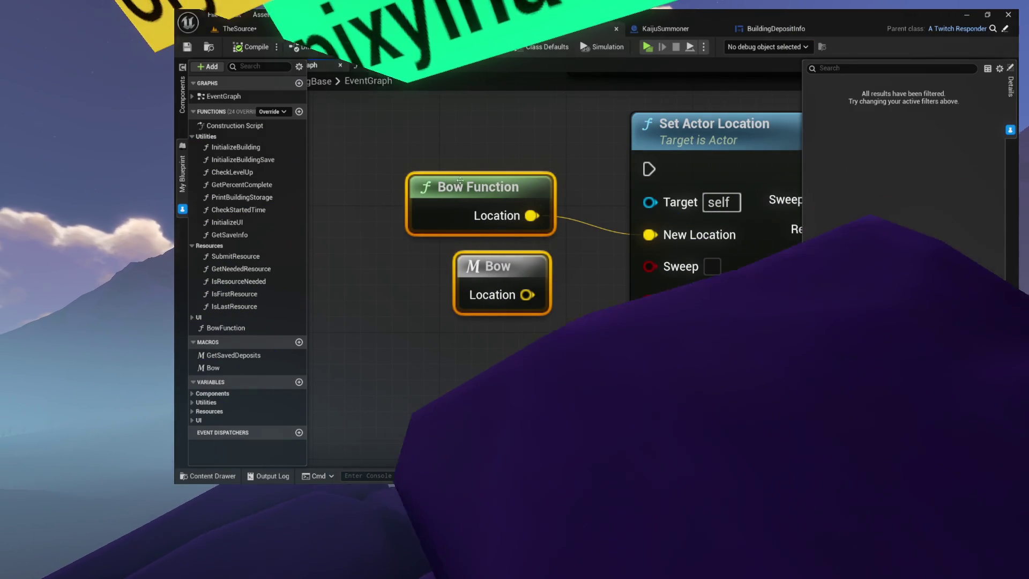
pyautogui.click(482, 228)
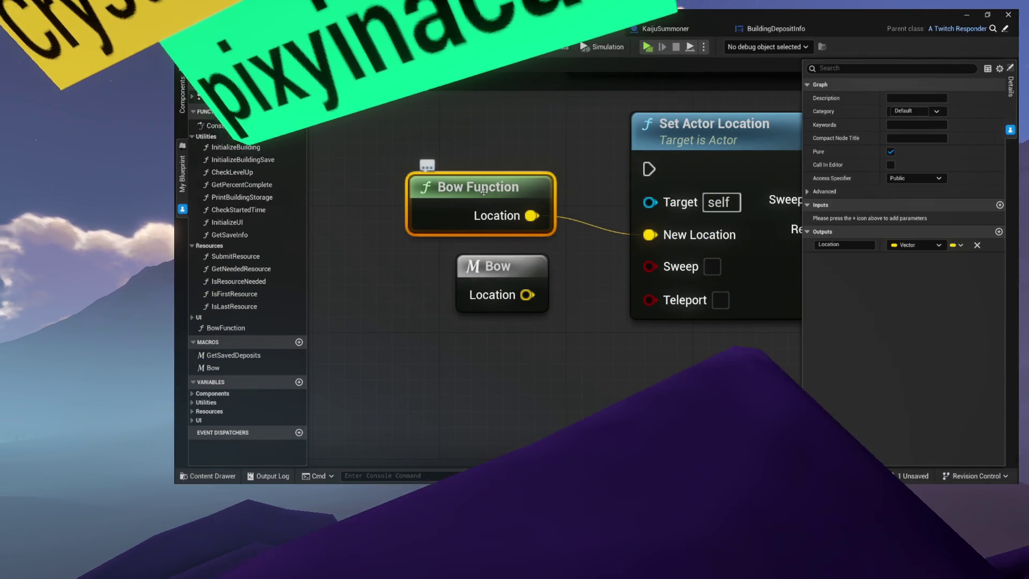
pyautogui.click(496, 271)
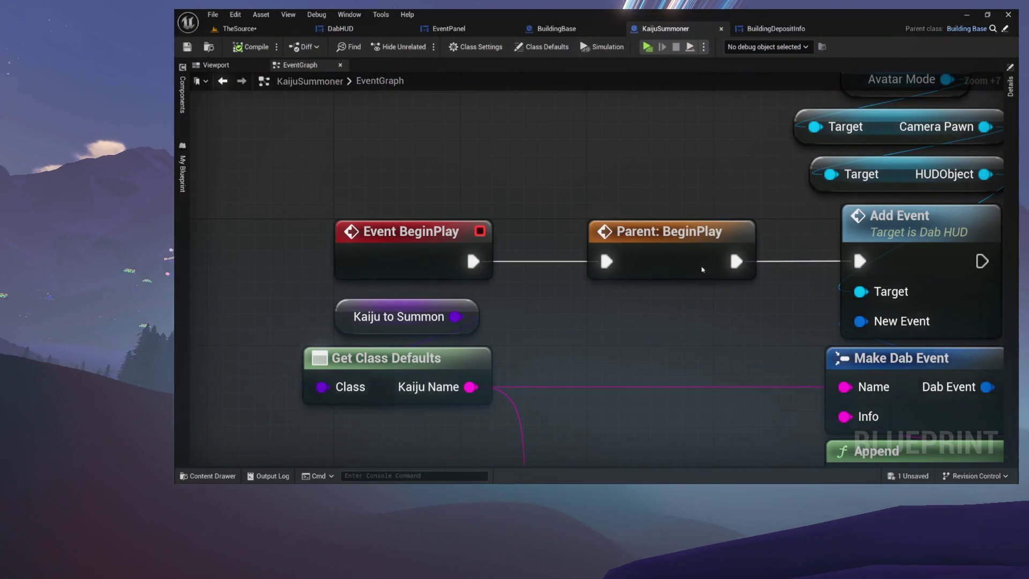
# Place a Bow Function call node found by searching 'bowfun' in KaijuSummoner's event graph
pyautogui.scroll(-9, 702, 198)
pyautogui.scroll(2, 680, 138)
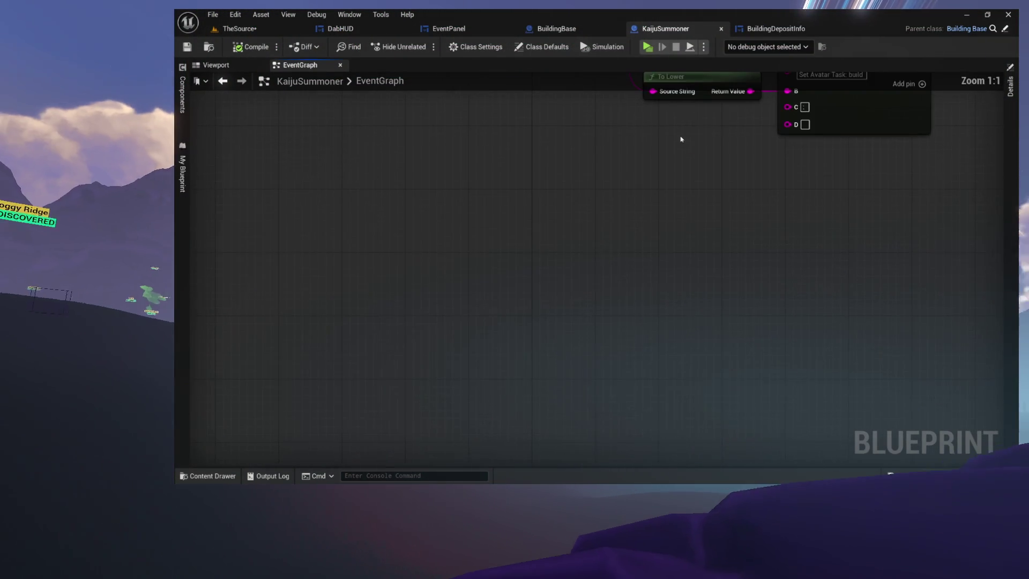
pyautogui.scroll(7, 565, 293)
pyautogui.rightClick(510, 222)
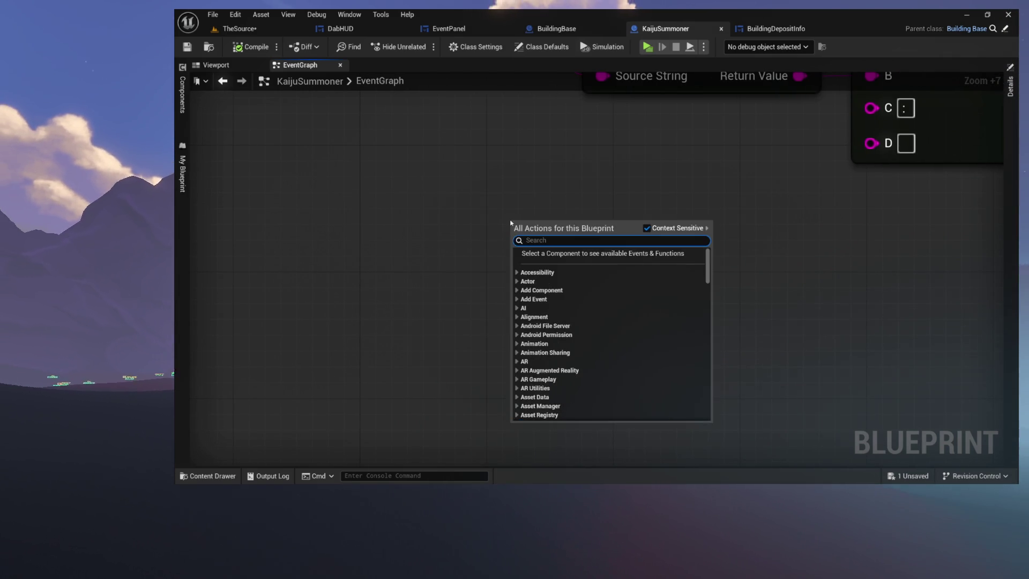
pyautogui.write('bowfun')
pyautogui.press('Return')
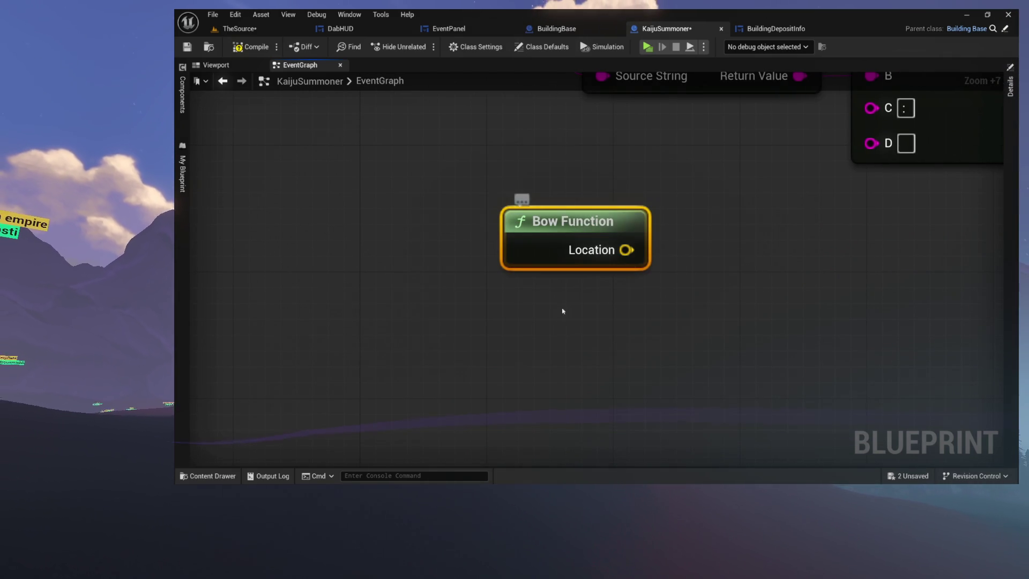
pyautogui.rightClick(533, 298)
pyautogui.write('bow')
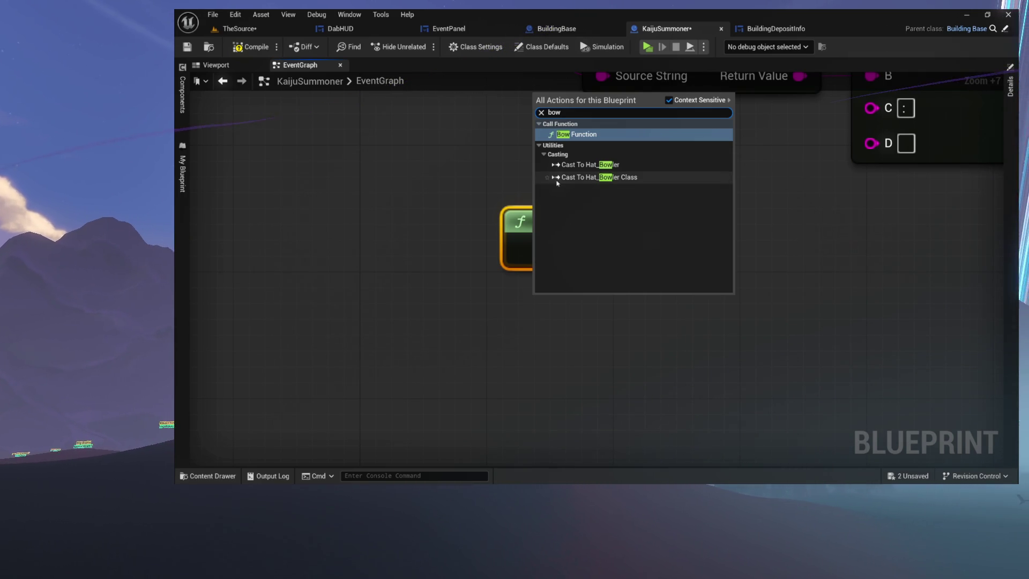
pyautogui.press('Return')
pyautogui.moveTo(559, 211); pyautogui.dragTo(543, 195)
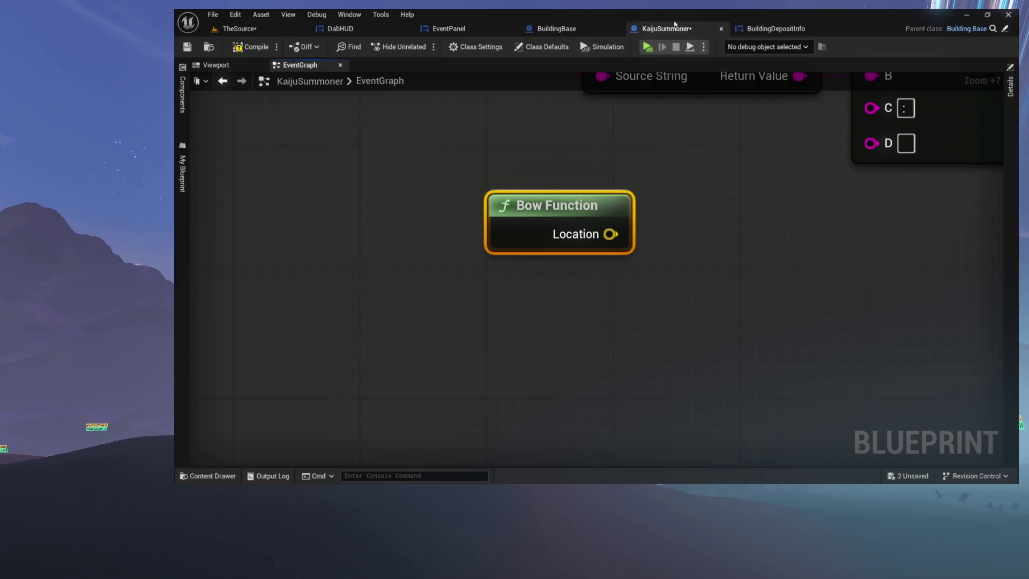
pyautogui.moveTo(591, 197)
pyautogui.mouseDown()
pyautogui.moveTo(586, 188)
pyautogui.moveTo(629, 155)
pyautogui.moveTo(584, 221)
pyautogui.moveTo(600, 202)
pyautogui.moveTo(567, 227)
pyautogui.mouseUp()
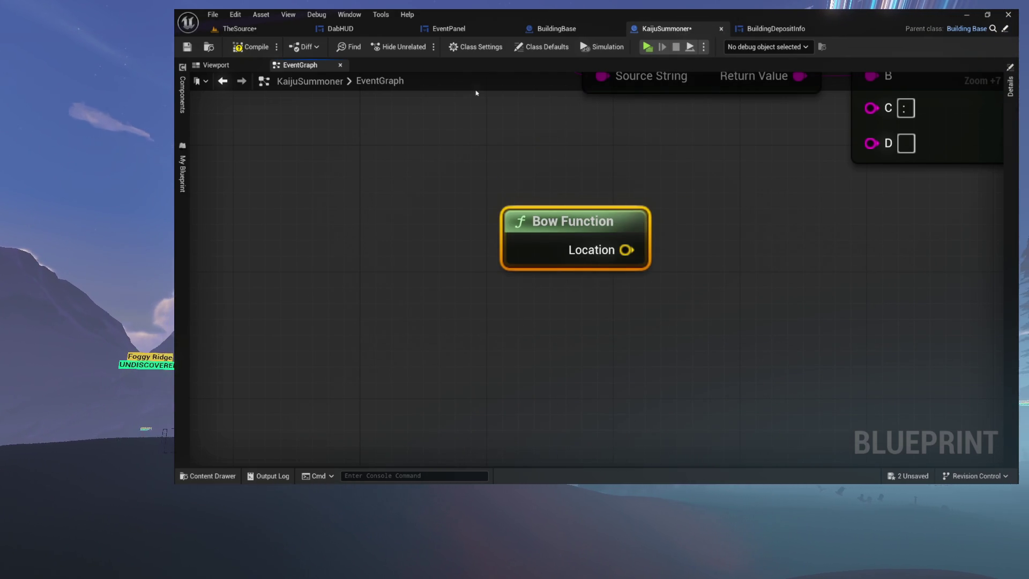
pyautogui.click(183, 209)
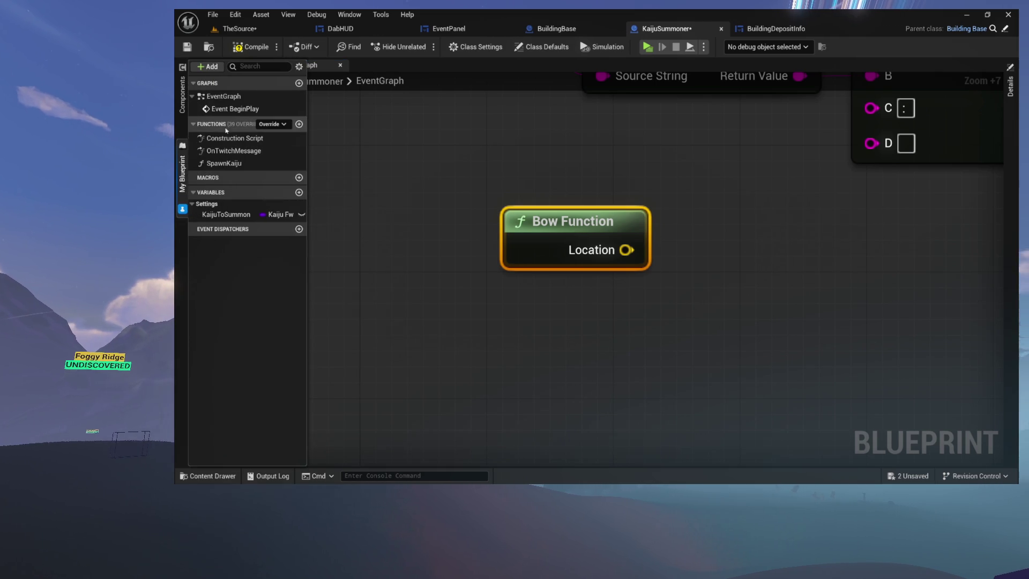
# In BuildingBase, select BowFunction and collapse the Utilities and Resources function groups
pyautogui.click(573, 29)
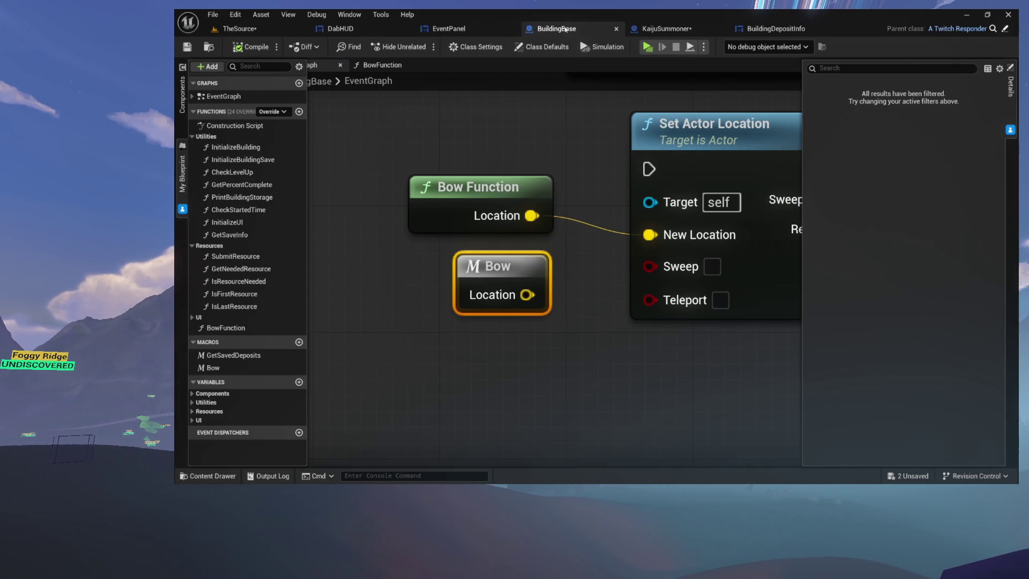
pyautogui.click(220, 328)
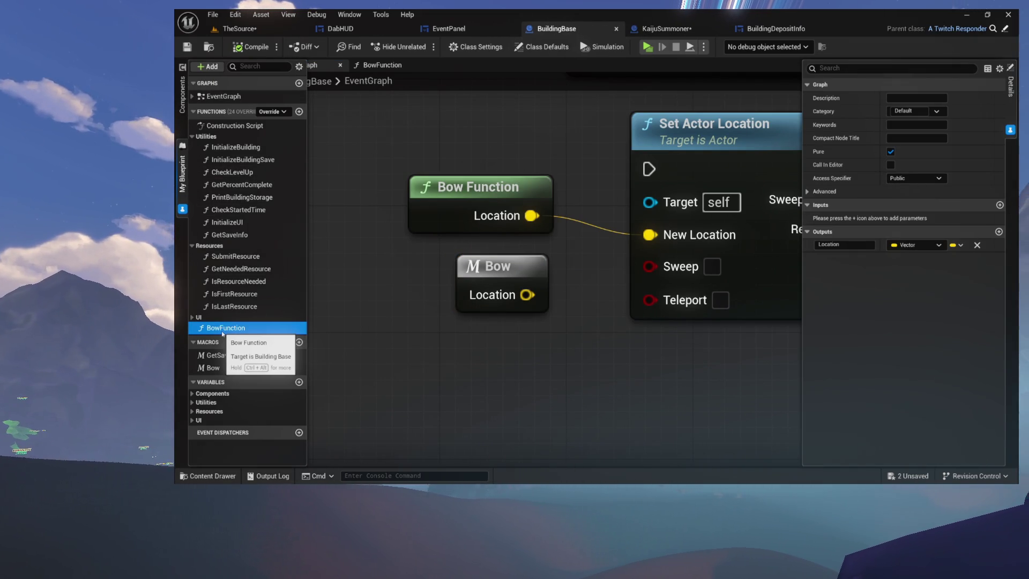
pyautogui.click(196, 137)
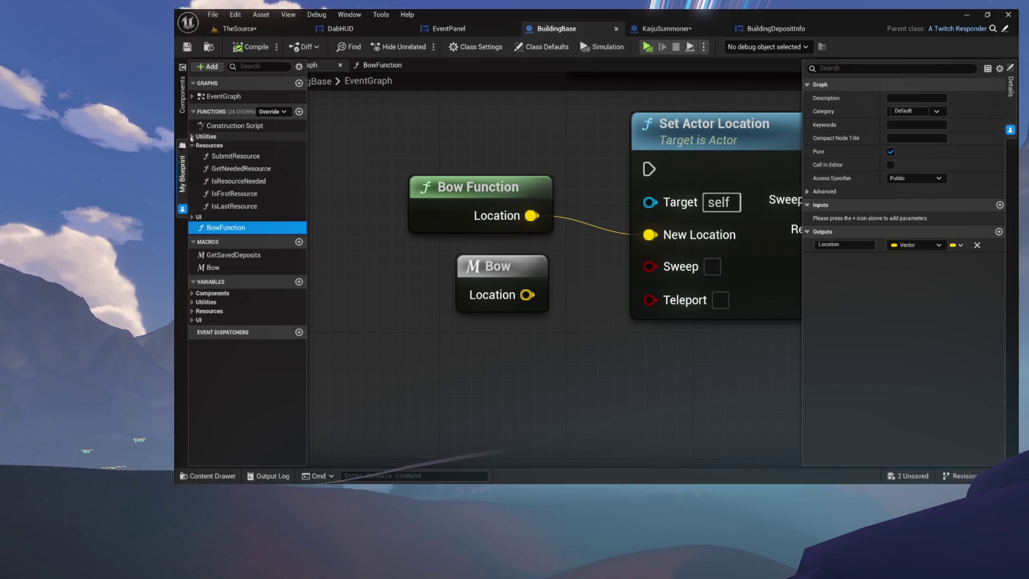
pyautogui.click(193, 146)
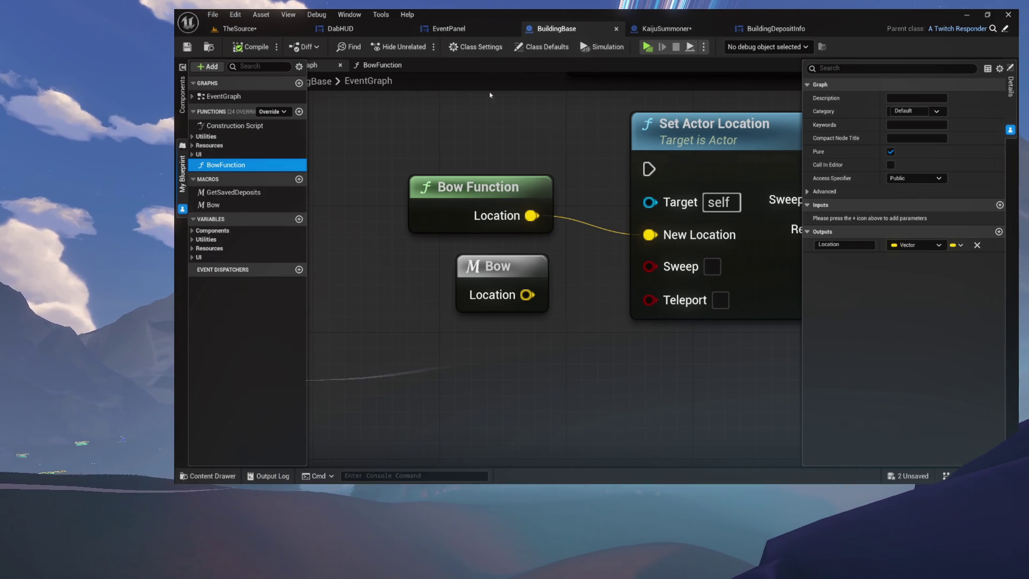
# Nudge the Bow Function node in KaijuSummoner, select BuildingBase's Bow macro, and paste in KaijuSummoner
pyautogui.click(662, 33)
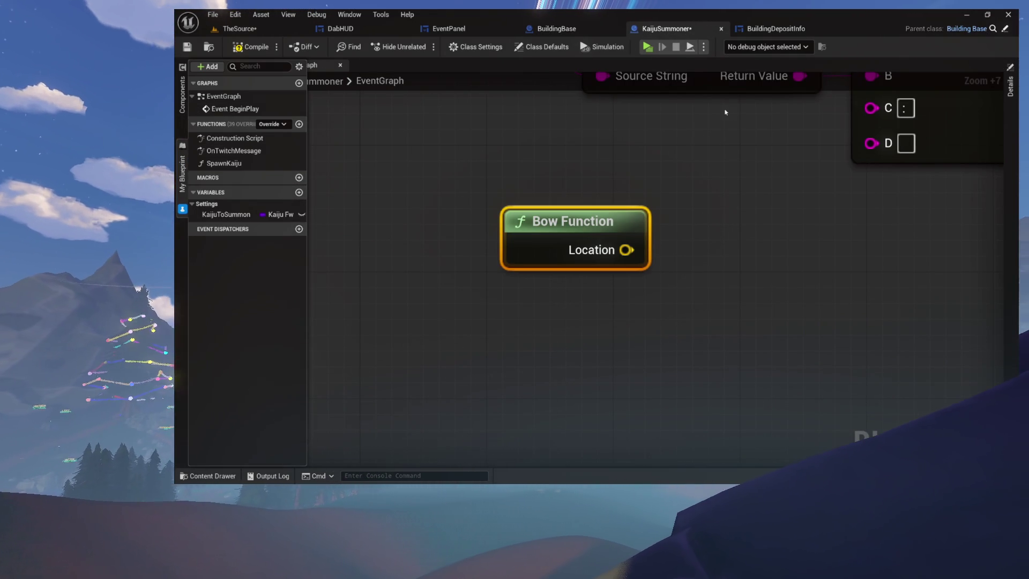
pyautogui.moveTo(566, 221)
pyautogui.mouseDown()
pyautogui.moveTo(556, 210)
pyautogui.moveTo(583, 225)
pyautogui.moveTo(582, 244)
pyautogui.mouseUp()
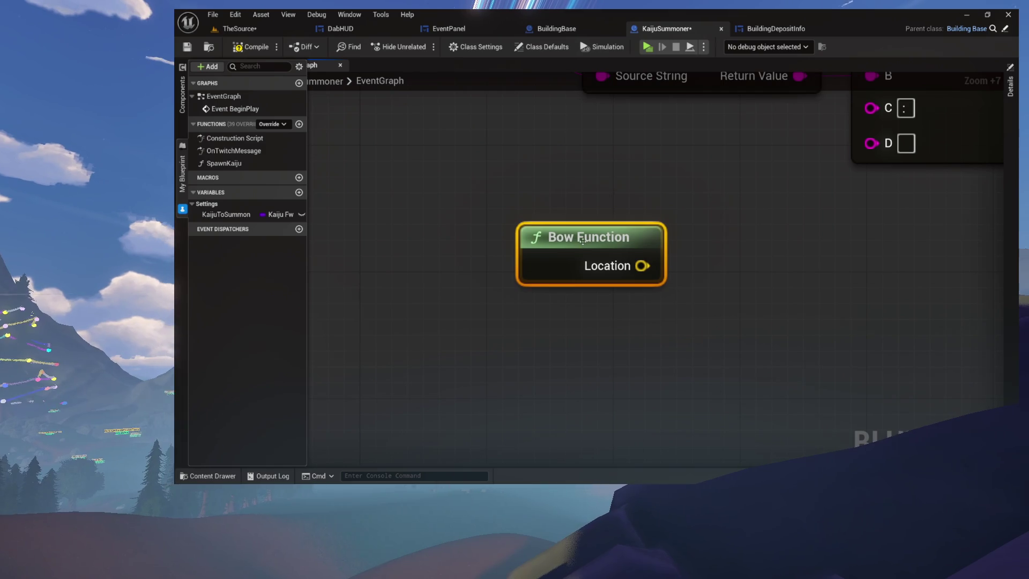
pyautogui.click(557, 30)
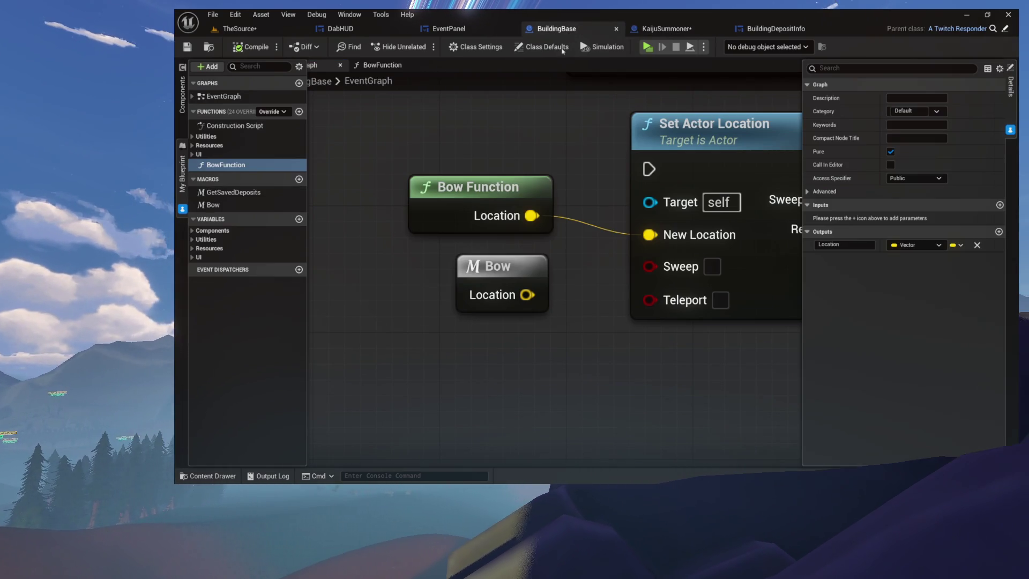
pyautogui.moveTo(512, 295); pyautogui.dragTo(513, 296)
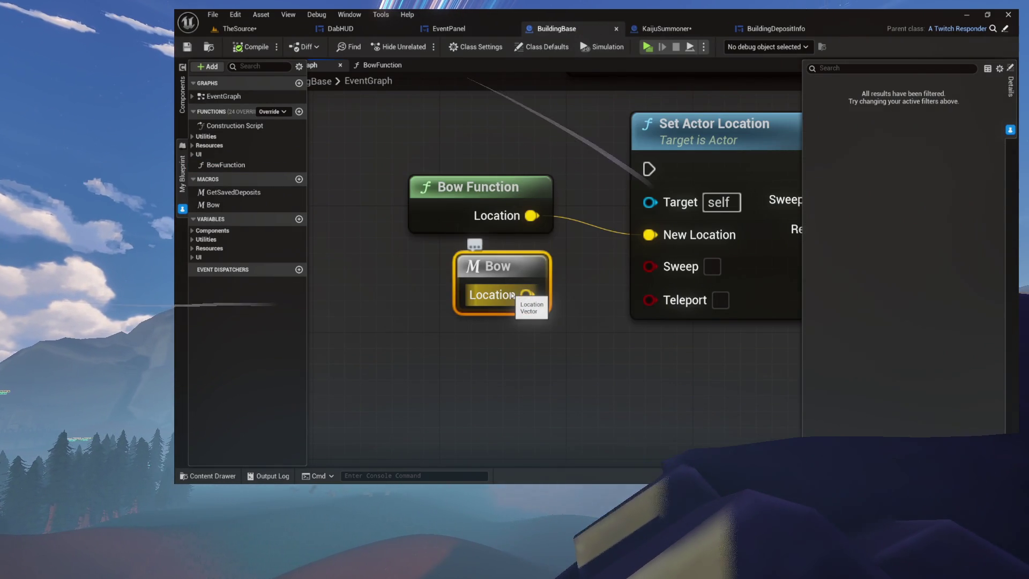
pyautogui.click(650, 25)
pyautogui.hotkey('ctrl', 'v')
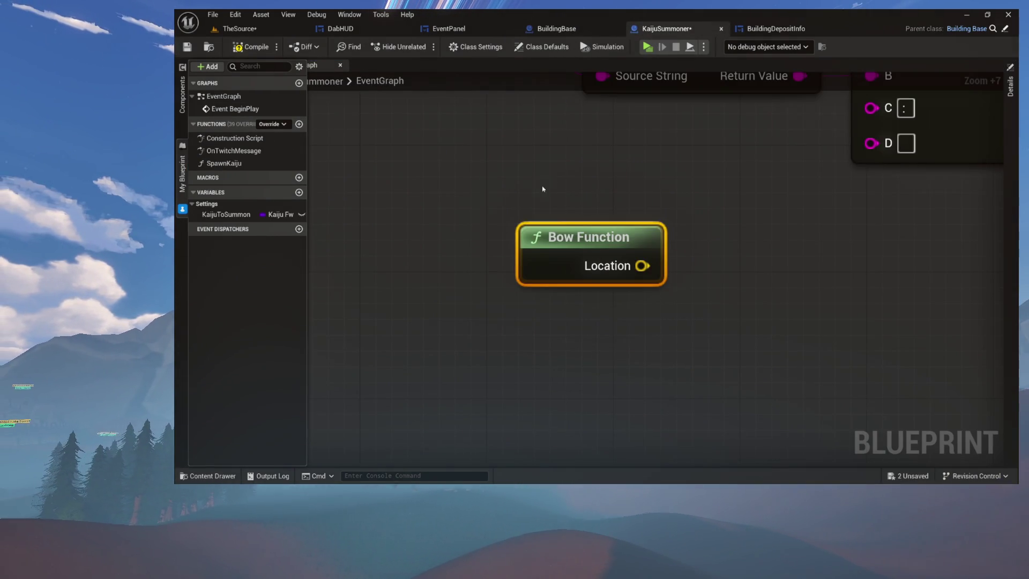
# Survey KaijuSummoner's event graph and test a wire from Append's D pin, then return to BuildingBase
pyautogui.scroll(3, 530, 153)
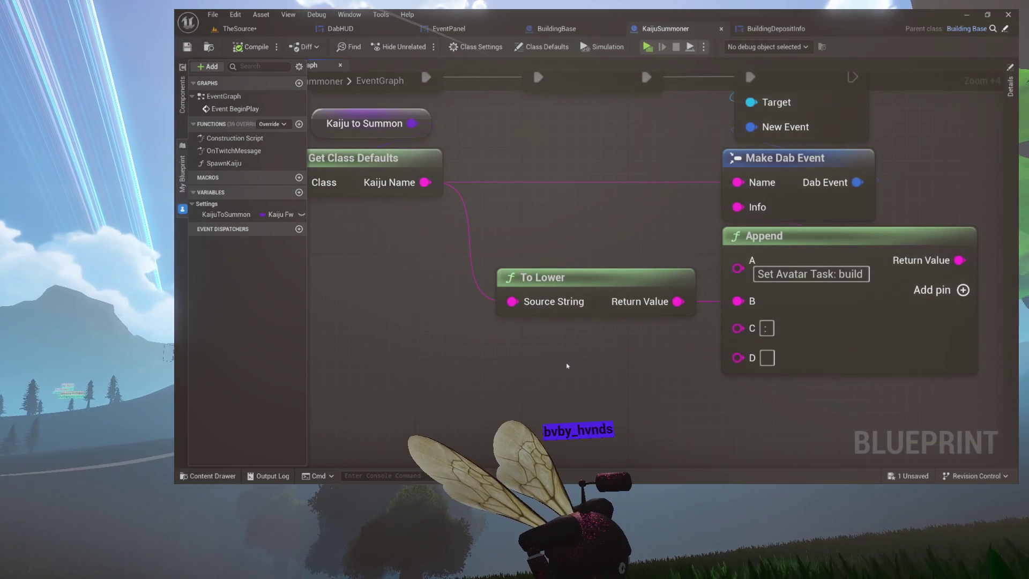
pyautogui.moveTo(566, 327)
pyautogui.mouseDown()
pyautogui.moveTo(576, 271)
pyautogui.moveTo(572, 356)
pyautogui.mouseUp()
pyautogui.moveTo(492, 239); pyautogui.dragTo(622, 233)
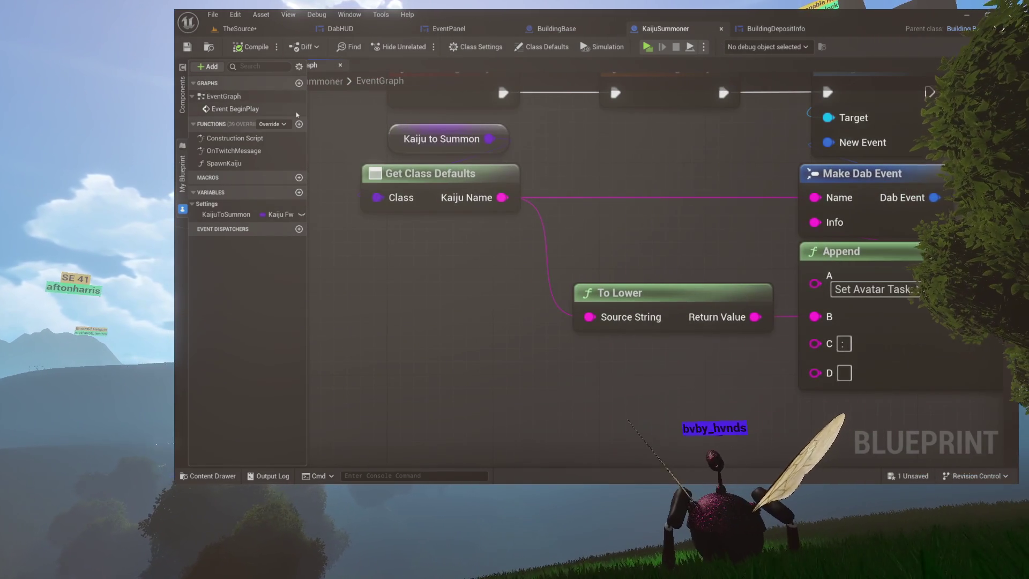
pyautogui.moveTo(351, 128)
pyautogui.mouseDown()
pyautogui.moveTo(881, 366)
pyautogui.moveTo(781, 321)
pyautogui.mouseUp()
pyautogui.moveTo(712, 321)
pyautogui.mouseDown()
pyautogui.moveTo(683, 300)
pyautogui.moveTo(586, 305)
pyautogui.moveTo(594, 295)
pyautogui.mouseUp()
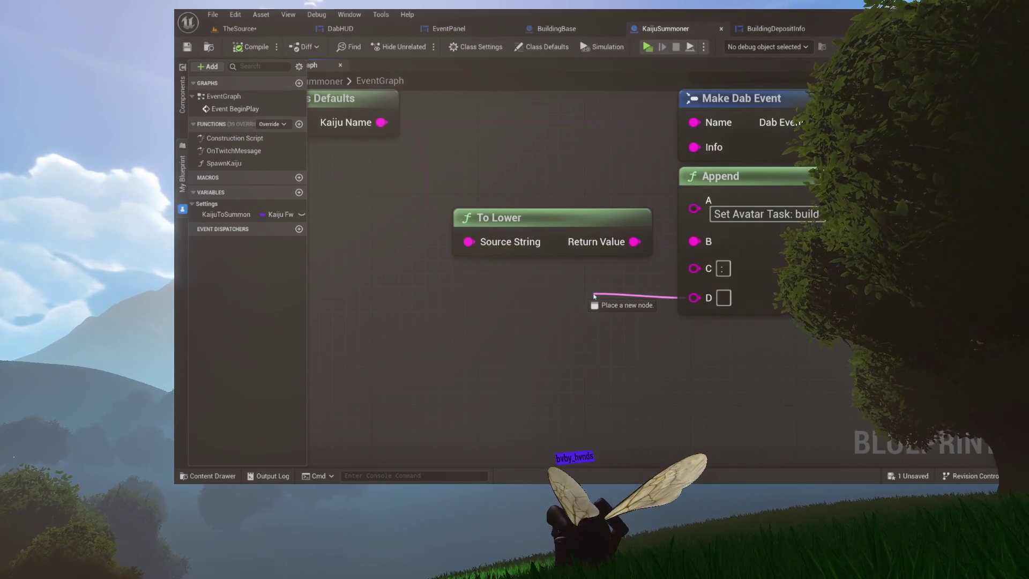
pyautogui.moveTo(593, 295)
pyautogui.mouseDown()
pyautogui.moveTo(572, 292)
pyautogui.moveTo(579, 391)
pyautogui.moveTo(576, 358)
pyautogui.moveTo(542, 305)
pyautogui.mouseUp()
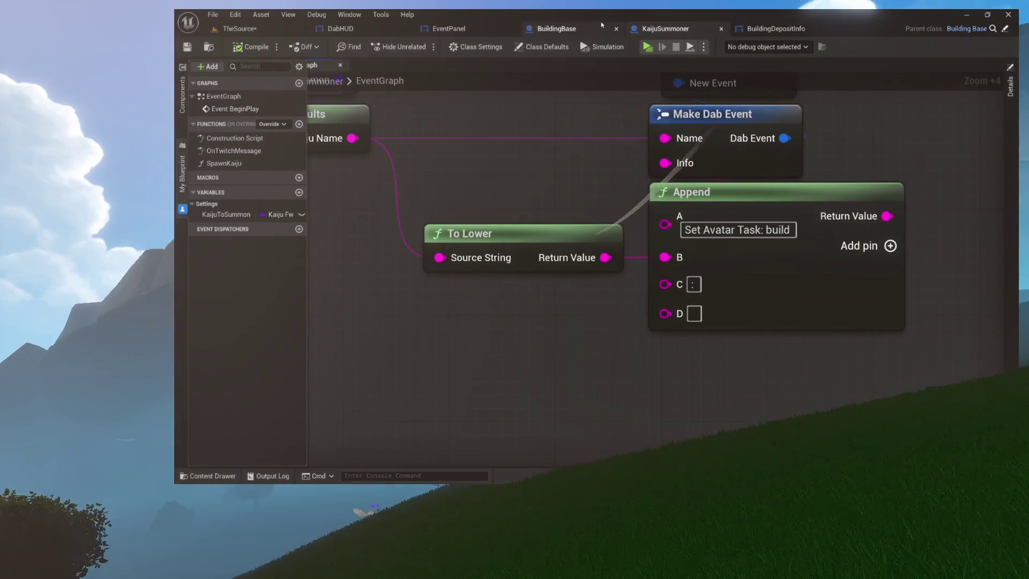
pyautogui.click(556, 28)
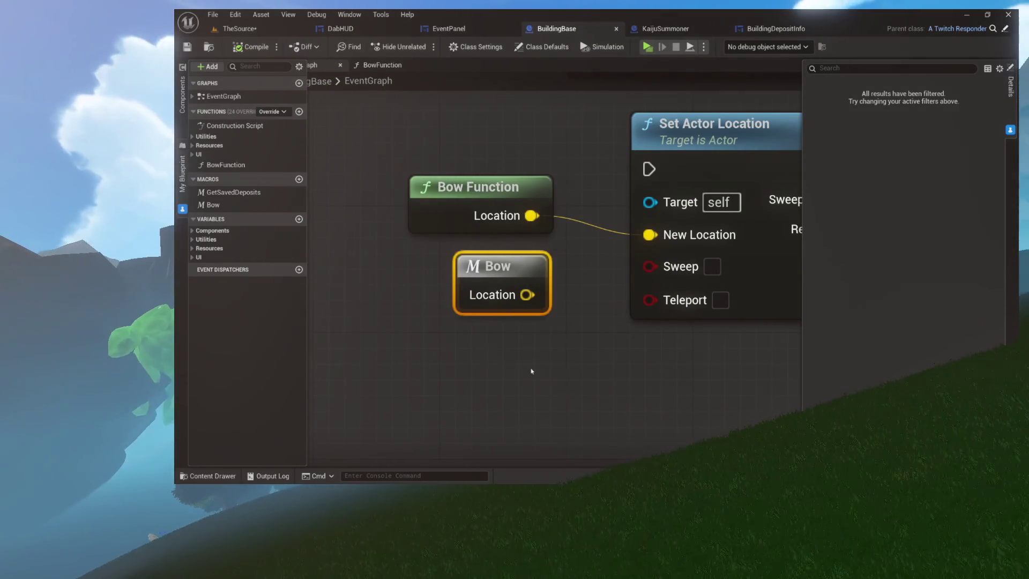
# Delete the Bow Function and Bow test nodes and save BuildingBase
pyautogui.moveTo(496, 217); pyautogui.dragTo(527, 216)
pyautogui.press('Delete')
pyautogui.hotkey('ctrl', 's')
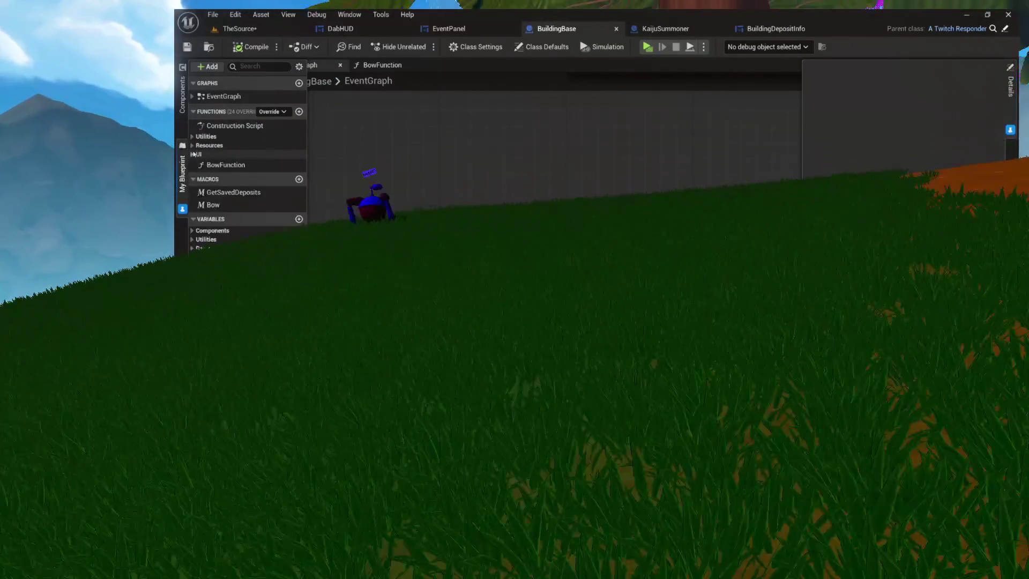
# Open GetPercentComplete from Utilities, inspect its Get Saved Deposits node, and save again
pyautogui.click(192, 136)
pyautogui.doubleClick(242, 185)
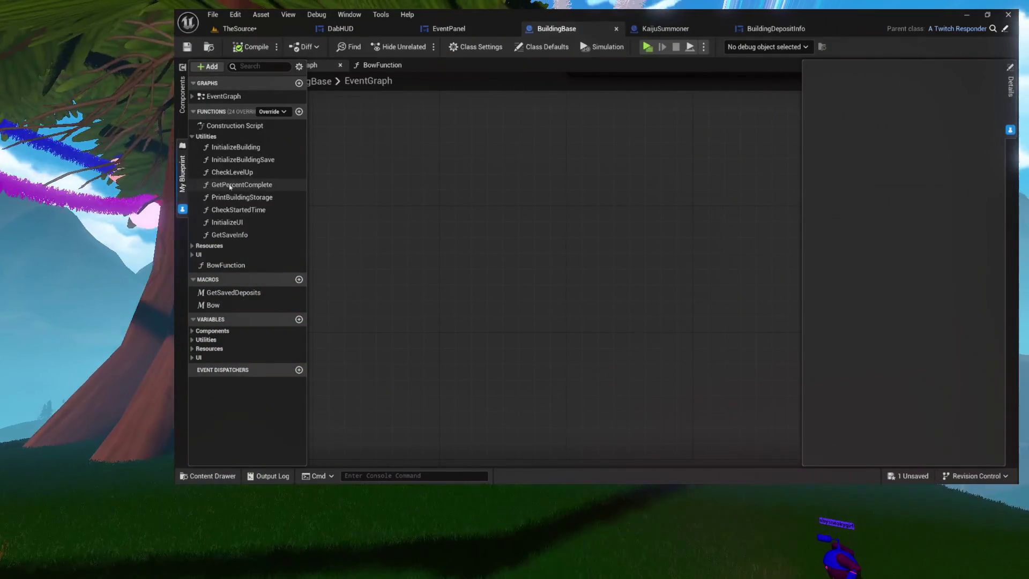
pyautogui.scroll(3, 609, 340)
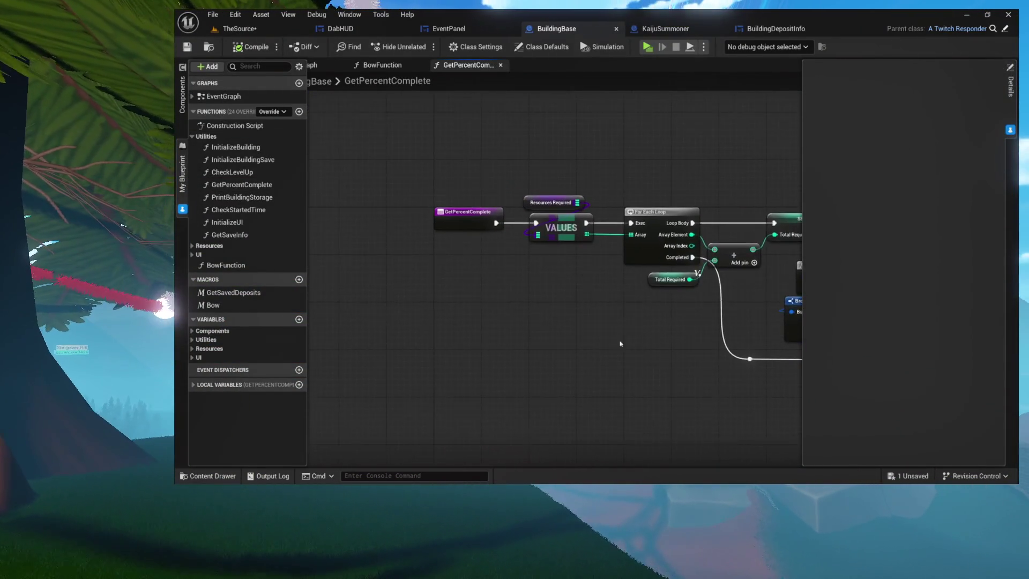
pyautogui.moveTo(464, 196); pyautogui.dragTo(565, 224)
pyautogui.moveTo(649, 262); pyautogui.dragTo(599, 242)
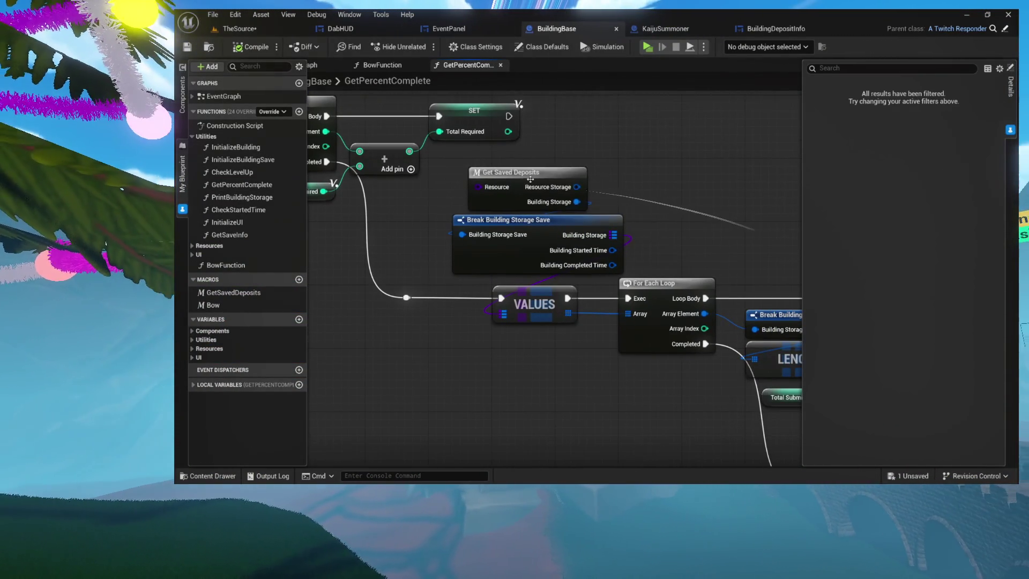
pyautogui.moveTo(545, 181); pyautogui.dragTo(528, 157)
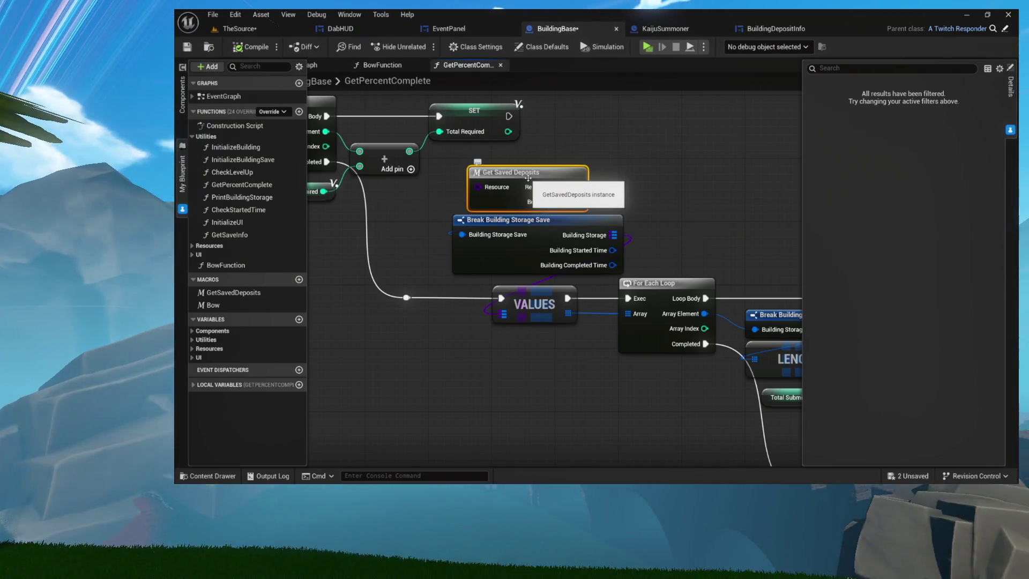
pyautogui.scroll(3, 504, 176)
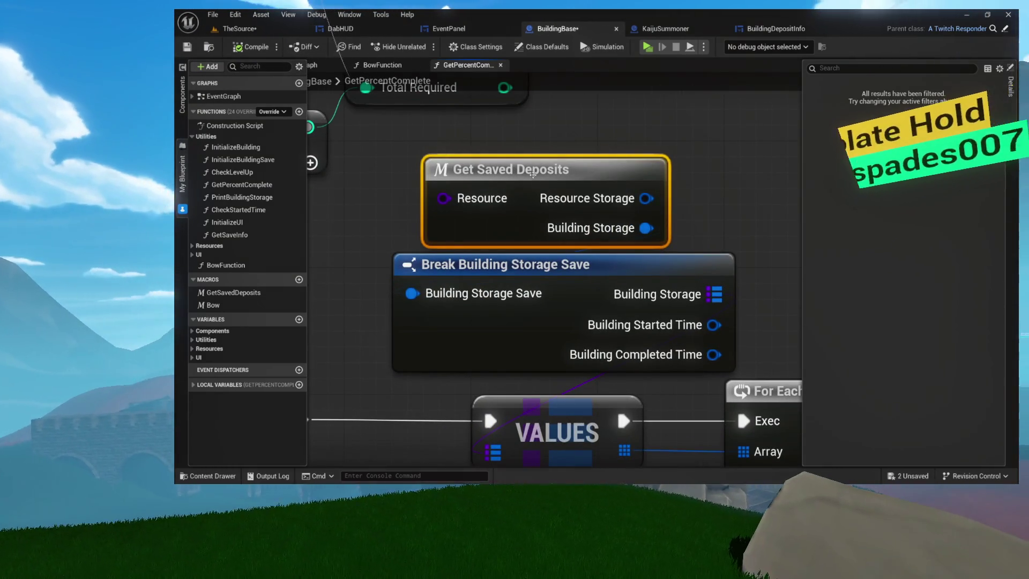
pyautogui.moveTo(576, 267); pyautogui.dragTo(506, 220)
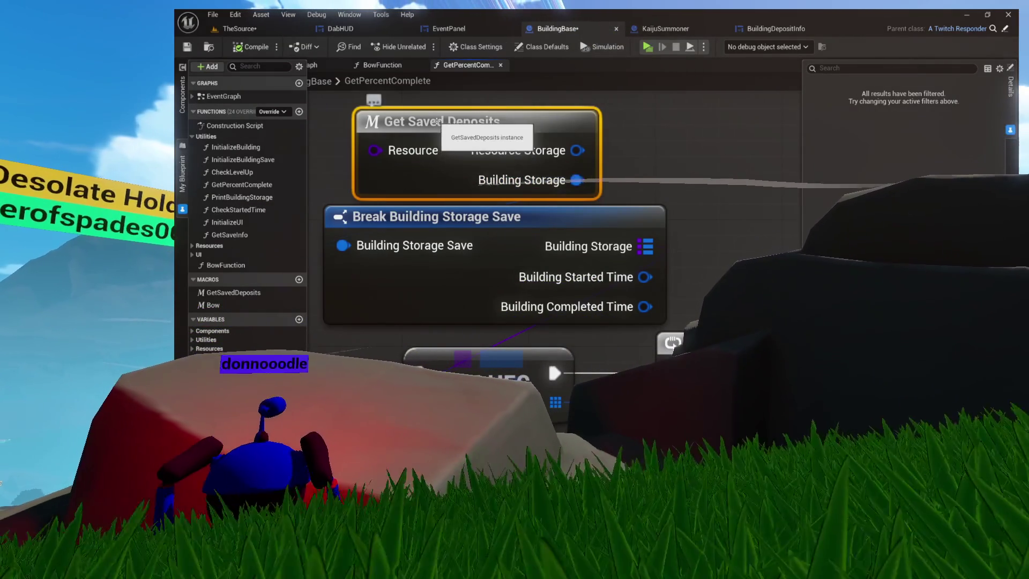
pyautogui.hotkey('ctrl', 's')
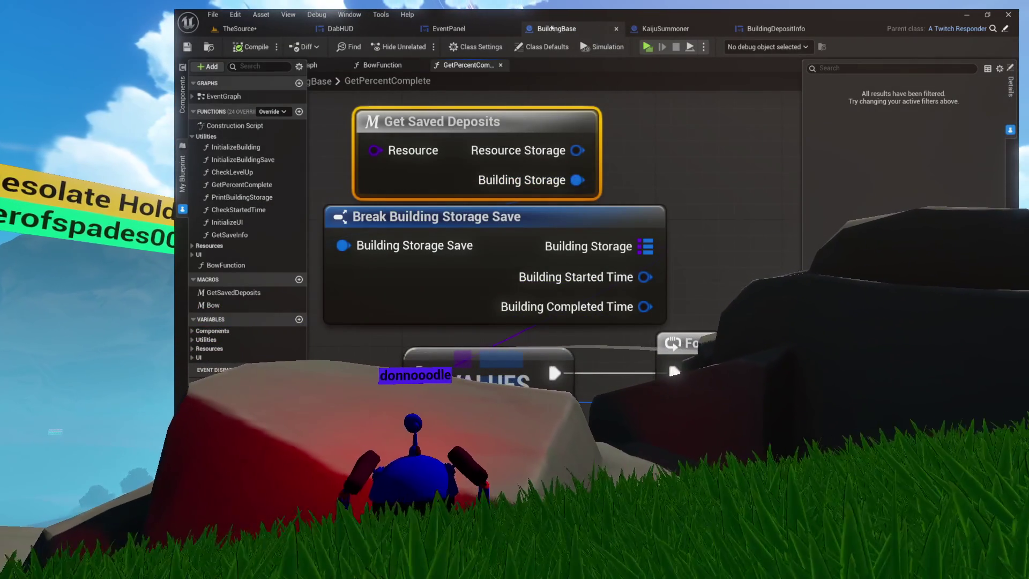
pyautogui.click(665, 28)
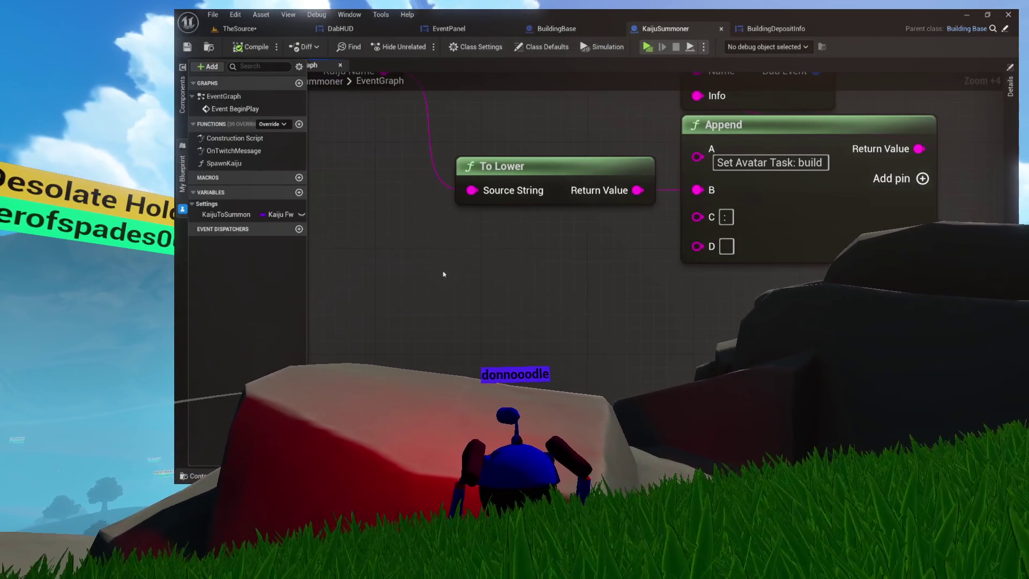
# Search KaijuSummoner's actions for 'get saved', add nothing, and go back to BuildingBase
pyautogui.rightClick(444, 274)
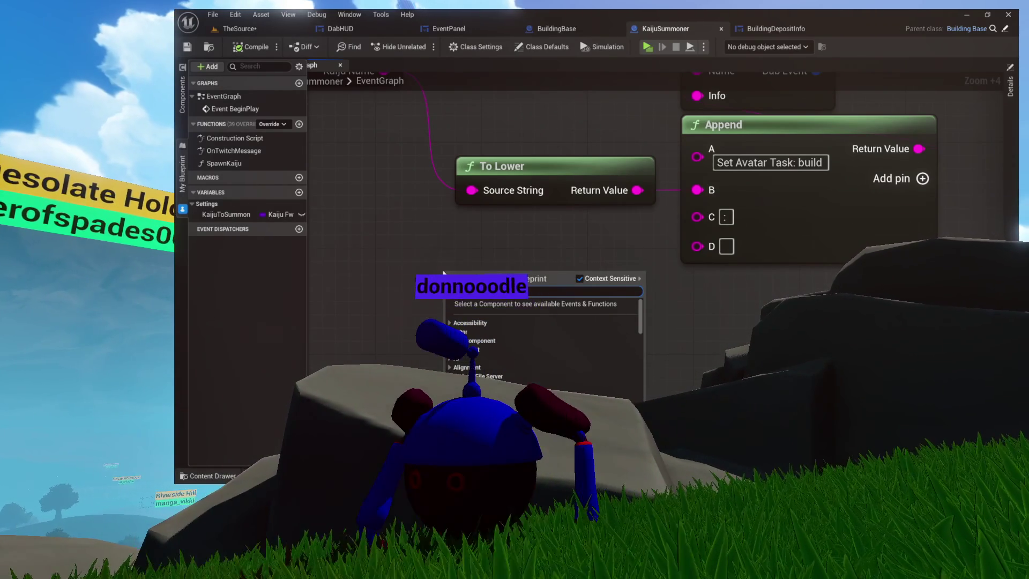
pyautogui.click(557, 29)
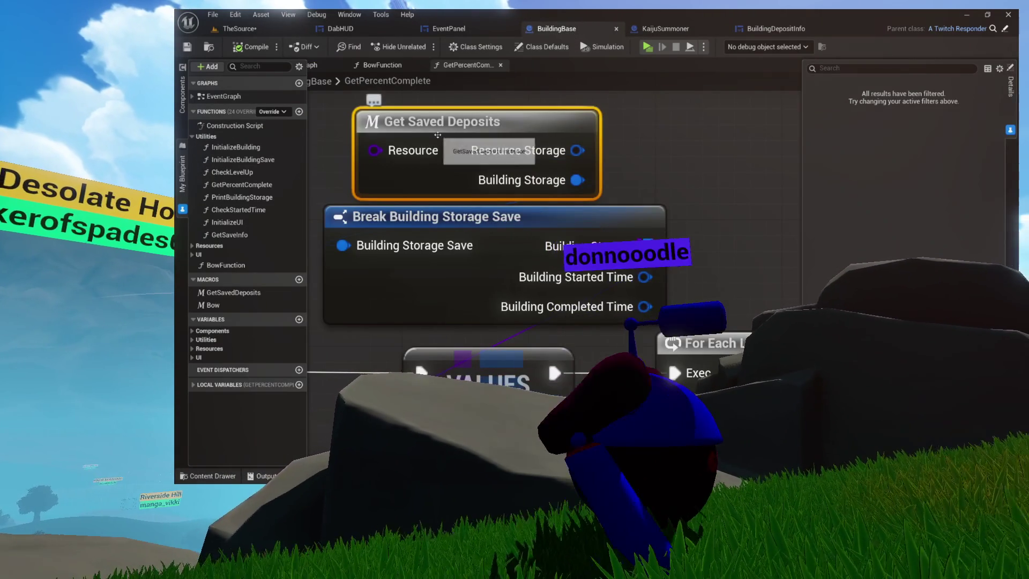
pyautogui.click(691, 33)
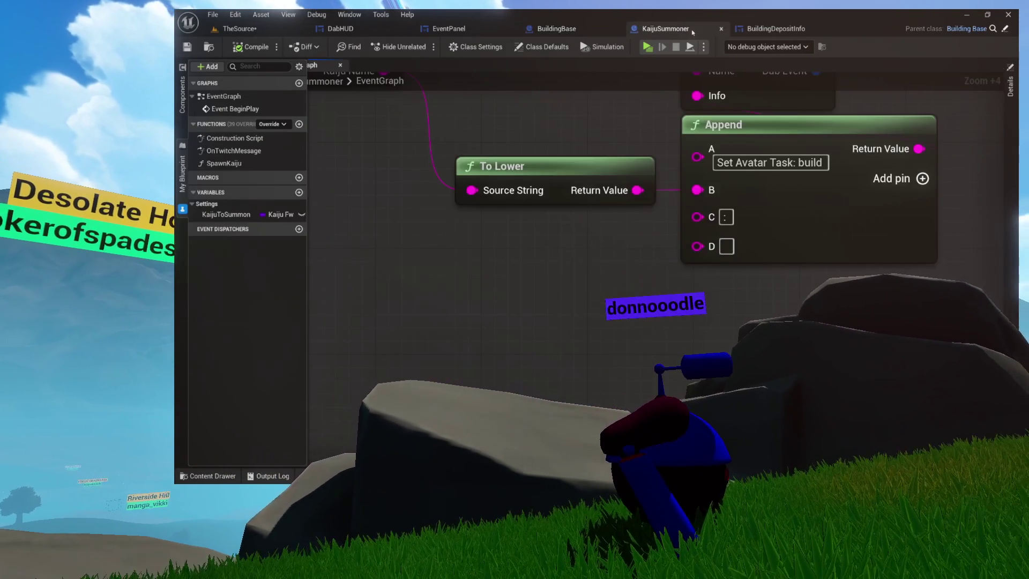
pyautogui.rightClick(542, 257)
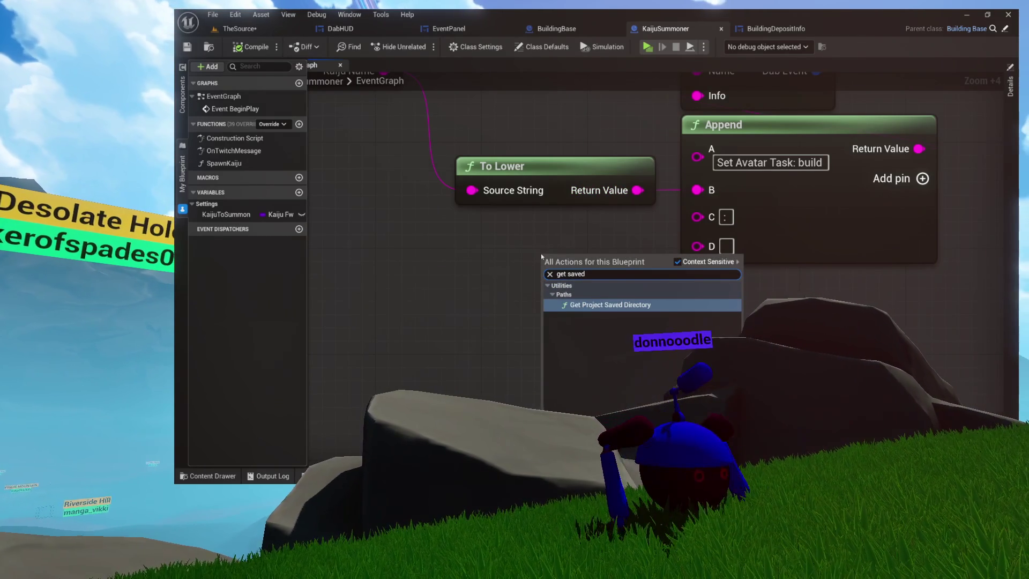
pyautogui.click(413, 179)
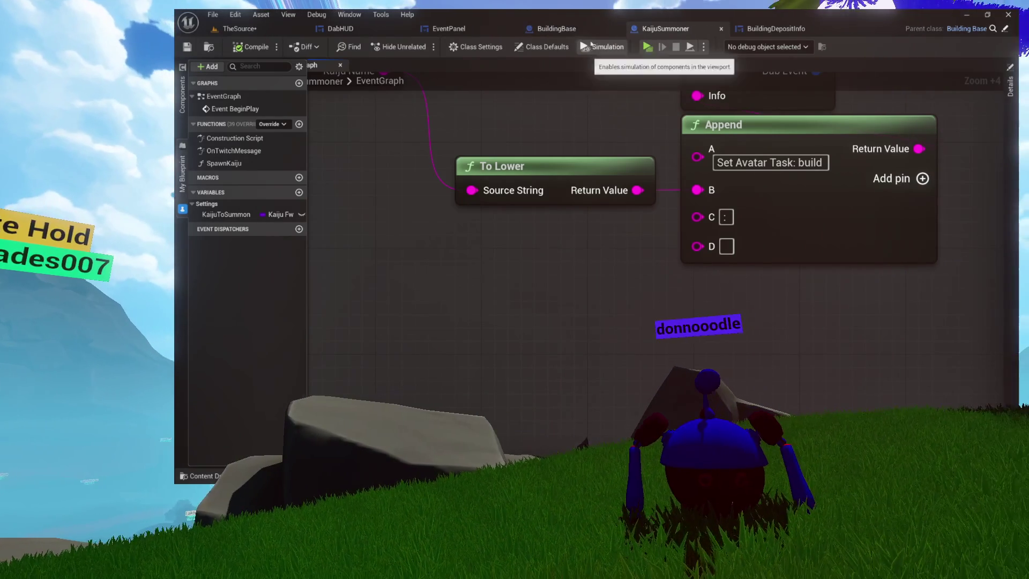
pyautogui.click(597, 33)
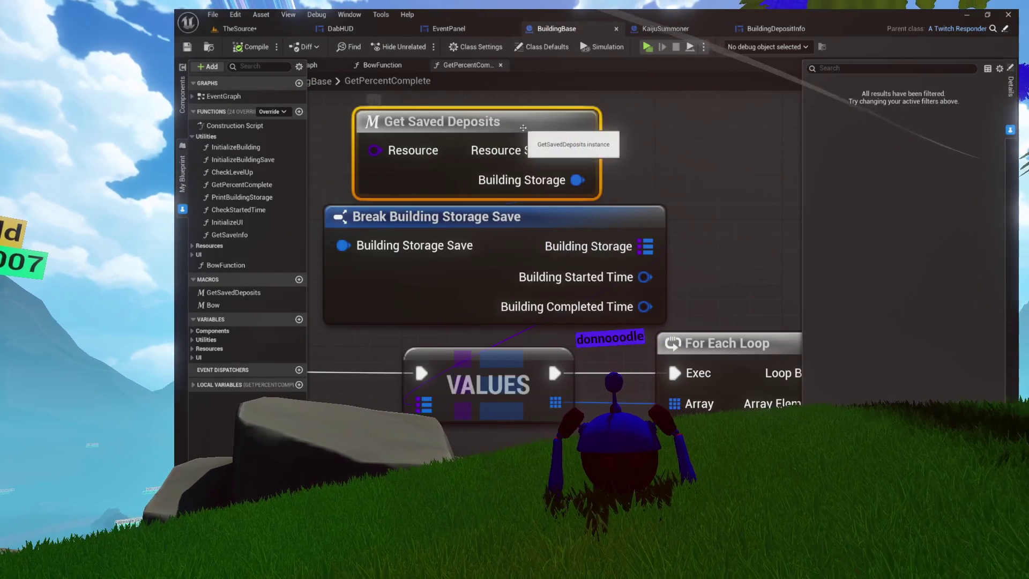
# Select GetSavedDeposits' Avatar Mode, World Save Object, Buildings, FIND and Building ID nodes, excluding Break Building Storage Save
pyautogui.scroll(-3, 536, 139)
pyautogui.scroll(-2, 539, 213)
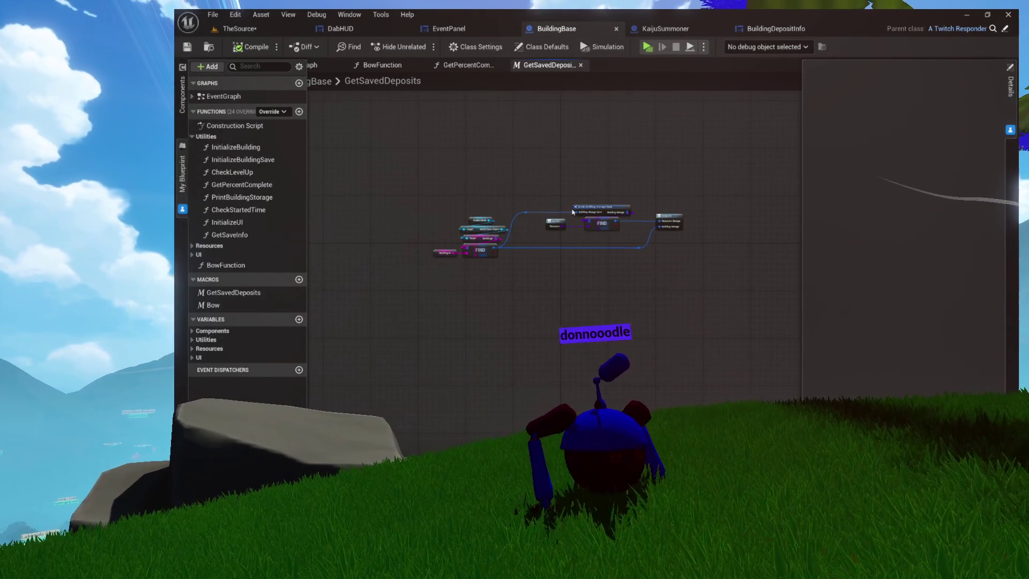
pyautogui.moveTo(579, 255); pyautogui.dragTo(615, 268)
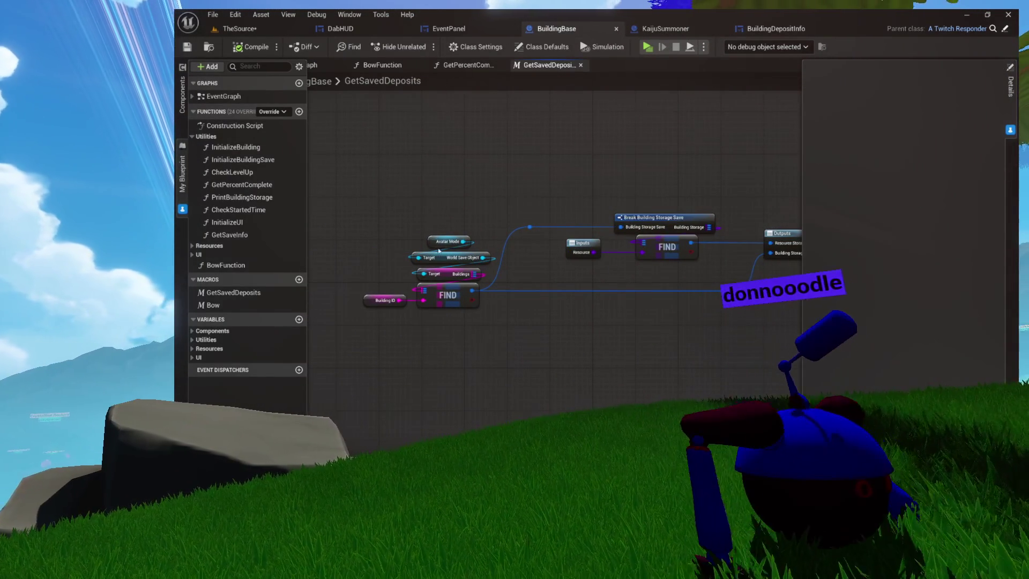
pyautogui.moveTo(438, 250); pyautogui.dragTo(365, 310)
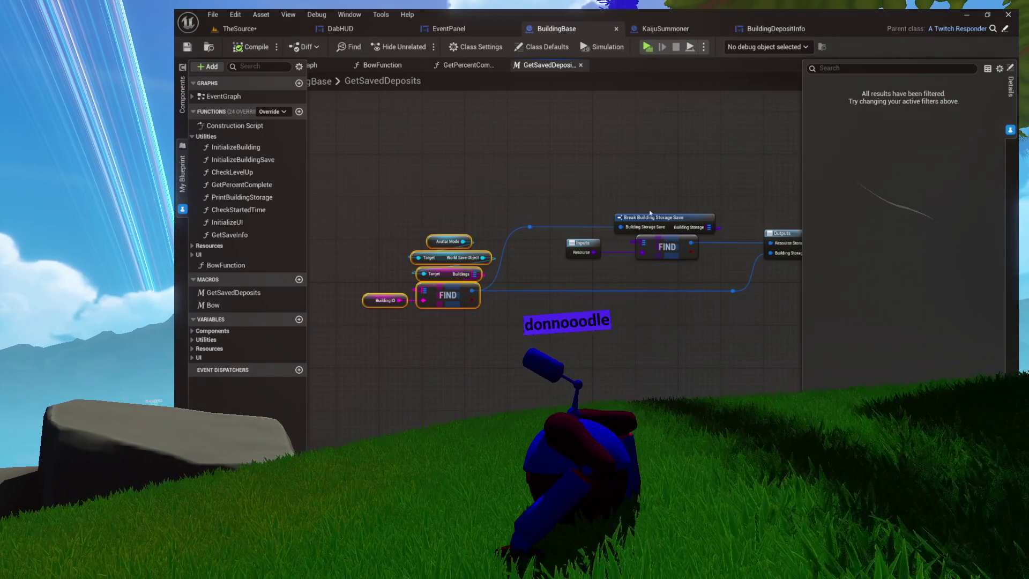
pyautogui.keyDown('ctrl'); pyautogui.click(655, 218); pyautogui.keyUp('ctrl')
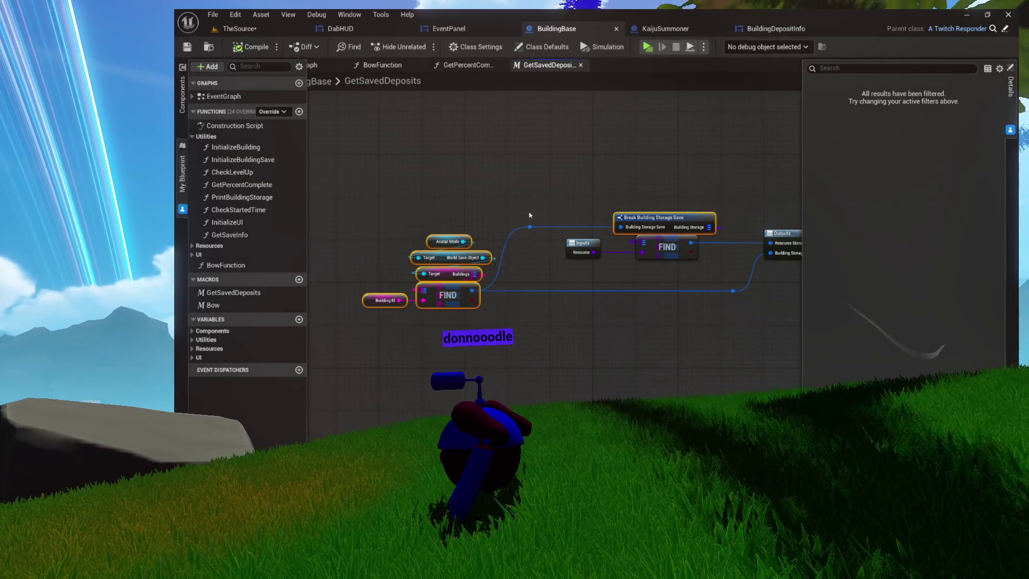
pyautogui.moveTo(455, 219); pyautogui.dragTo(363, 328)
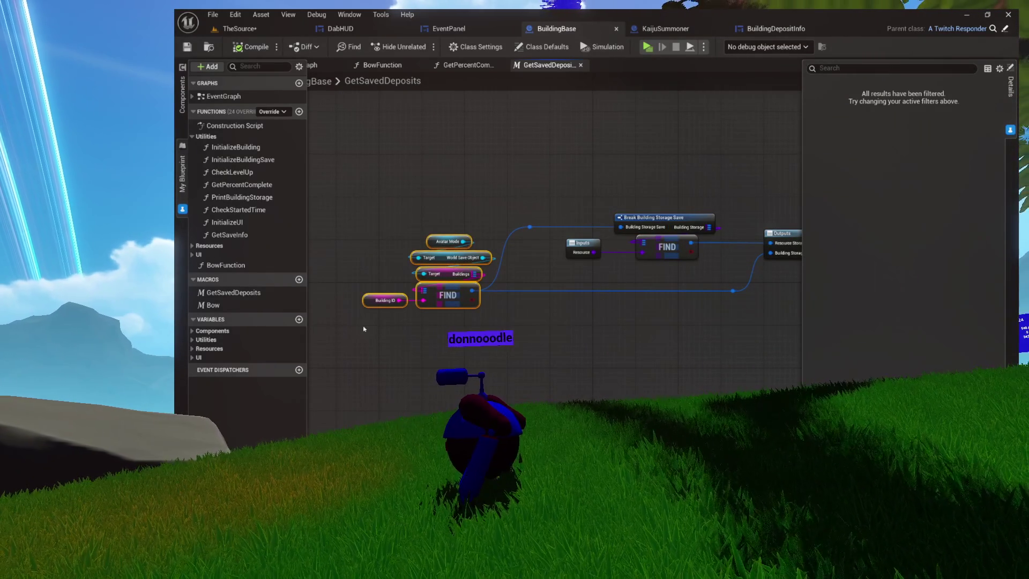
pyautogui.click(465, 65)
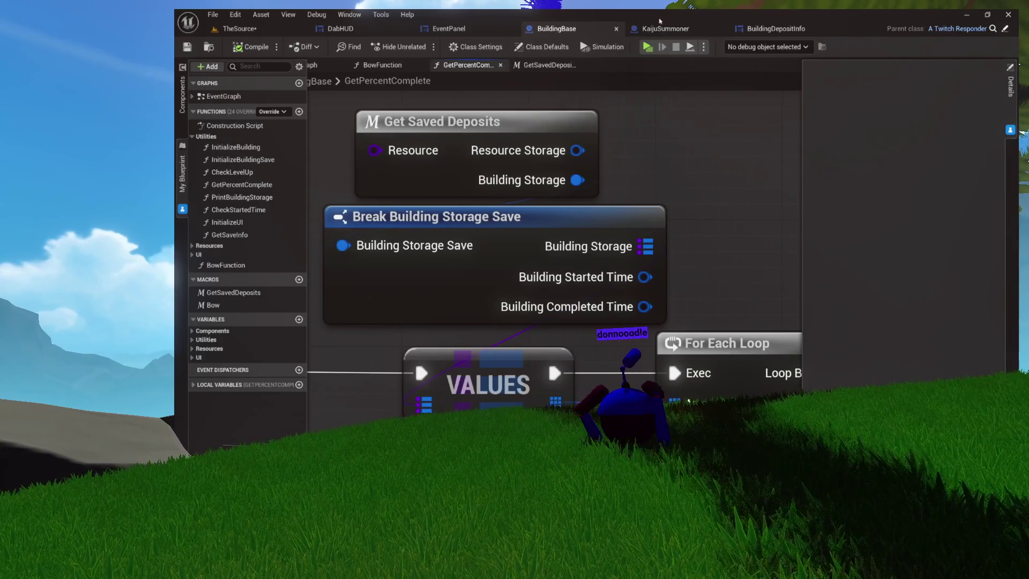
pyautogui.click(654, 24)
pyautogui.scroll(-2, 602, 234)
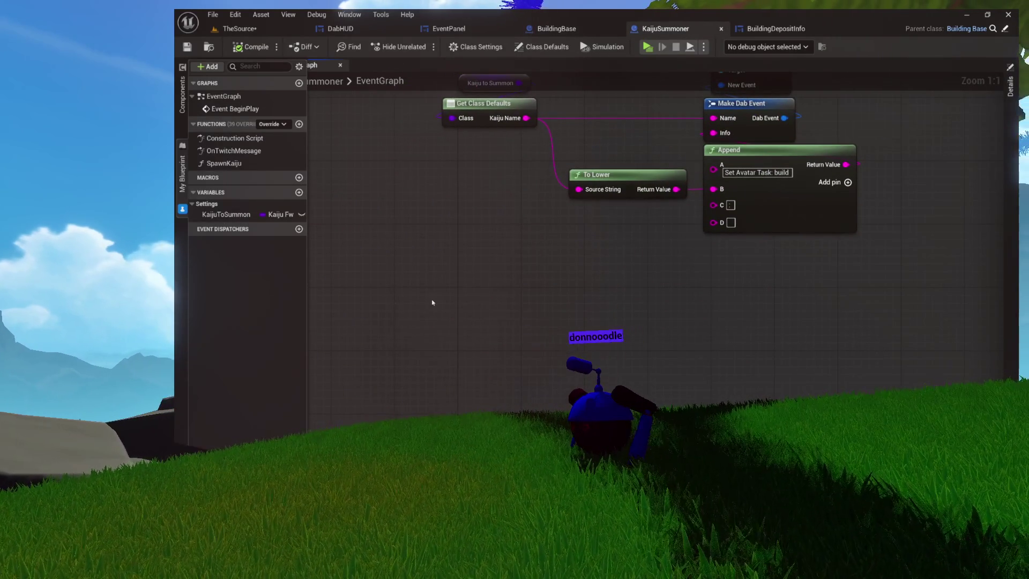
# Paste the lookup nodes into KaijuSummoner and add Break Building Storage Save from FIND's output
pyautogui.hotkey('ctrl', 'v')
pyautogui.moveTo(486, 331); pyautogui.dragTo(518, 307)
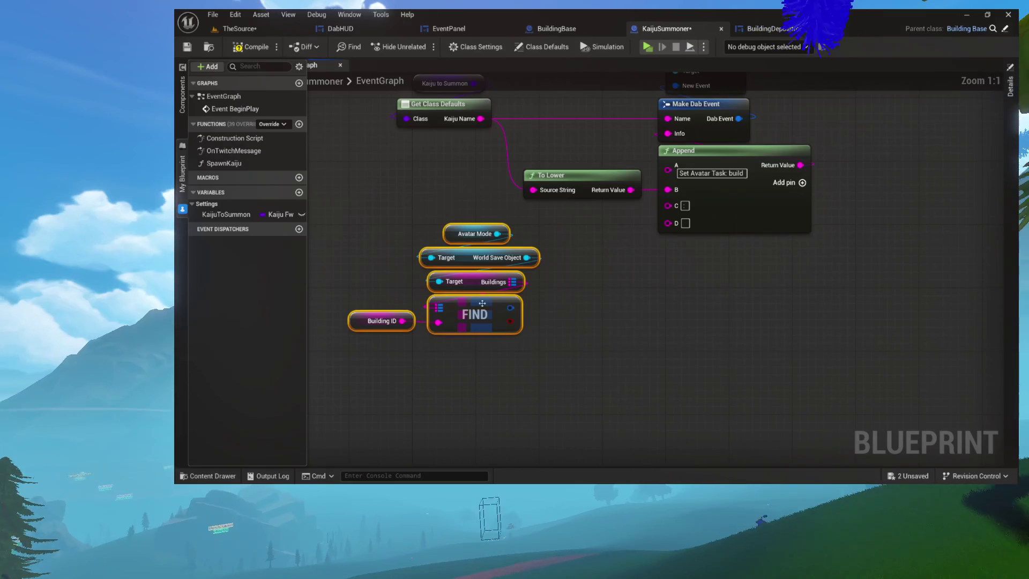
pyautogui.moveTo(510, 307); pyautogui.dragTo(644, 240)
pyautogui.click(554, 303)
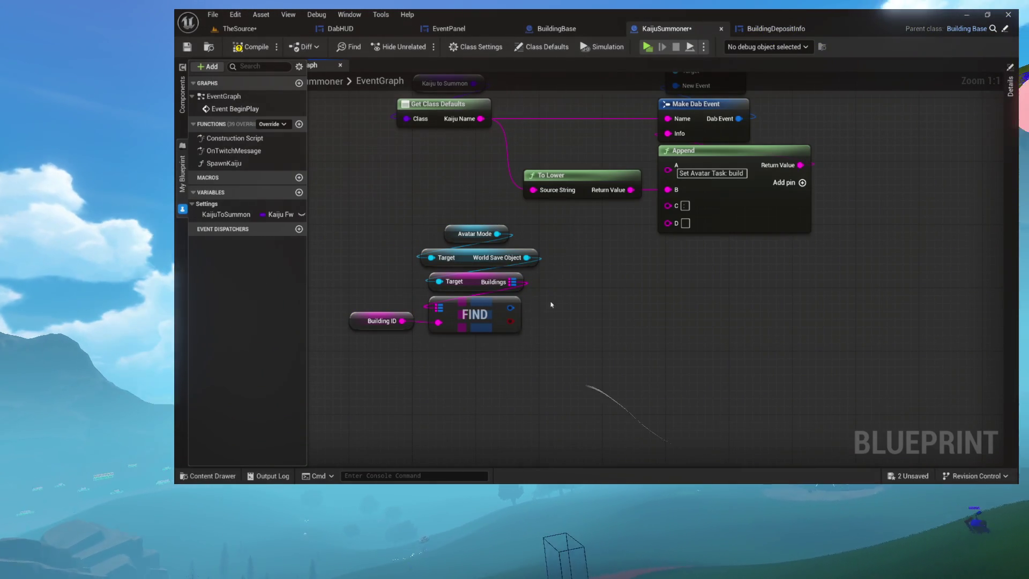
pyautogui.moveTo(510, 307); pyautogui.dragTo(578, 301)
pyautogui.write('brea')
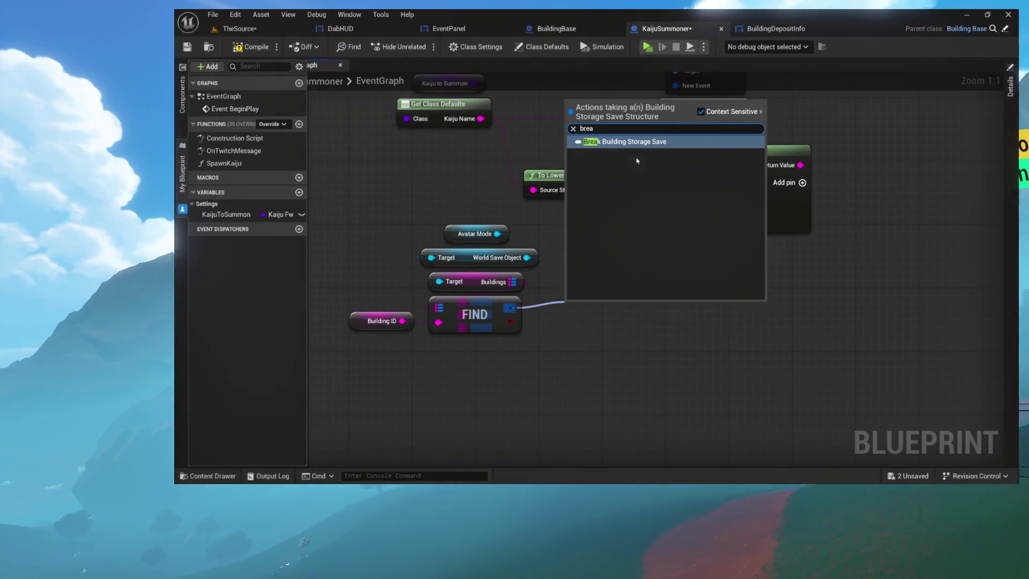
pyautogui.press('Return')
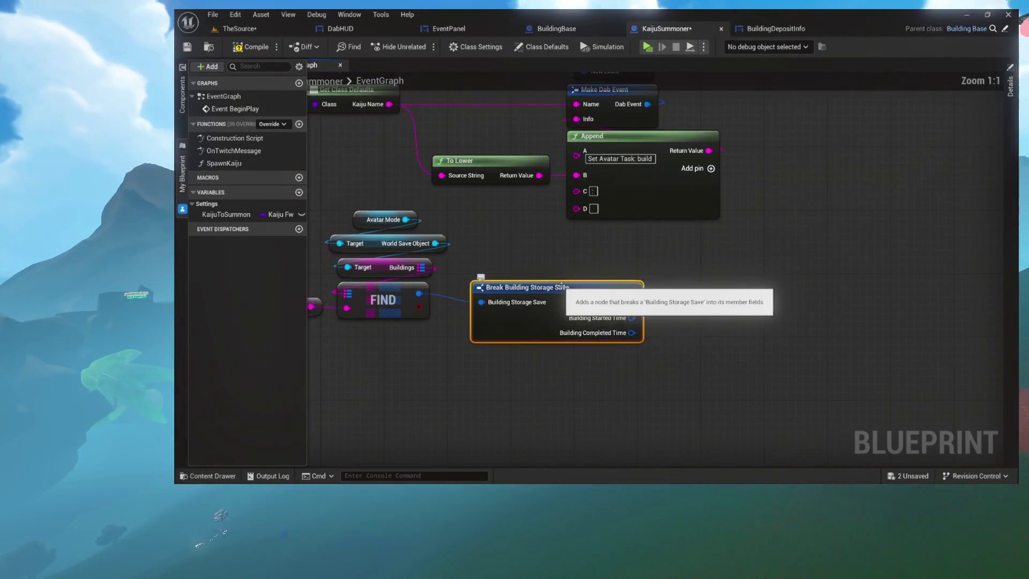
pyautogui.moveTo(612, 270); pyautogui.dragTo(511, 343)
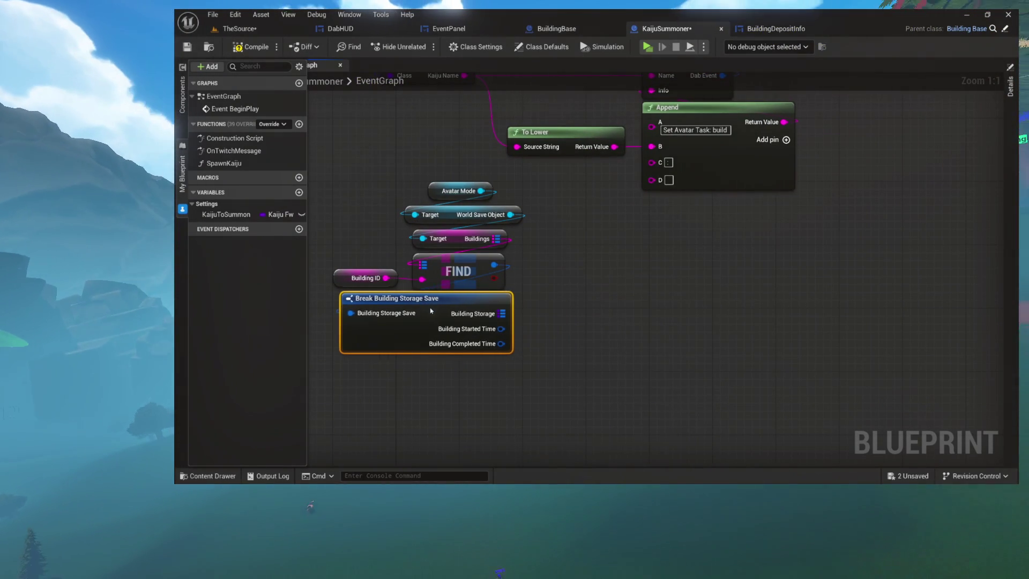
# Check the Building Storage map's options, then remove all nodes from KaijuSummoner's graph
pyautogui.scroll(5, 594, 311)
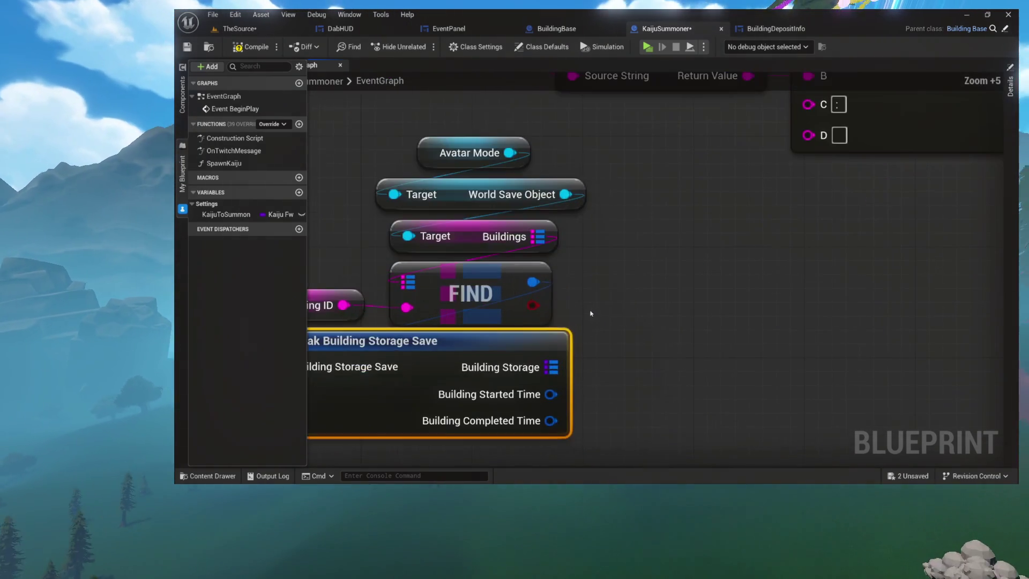
pyautogui.moveTo(541, 304); pyautogui.dragTo(639, 245)
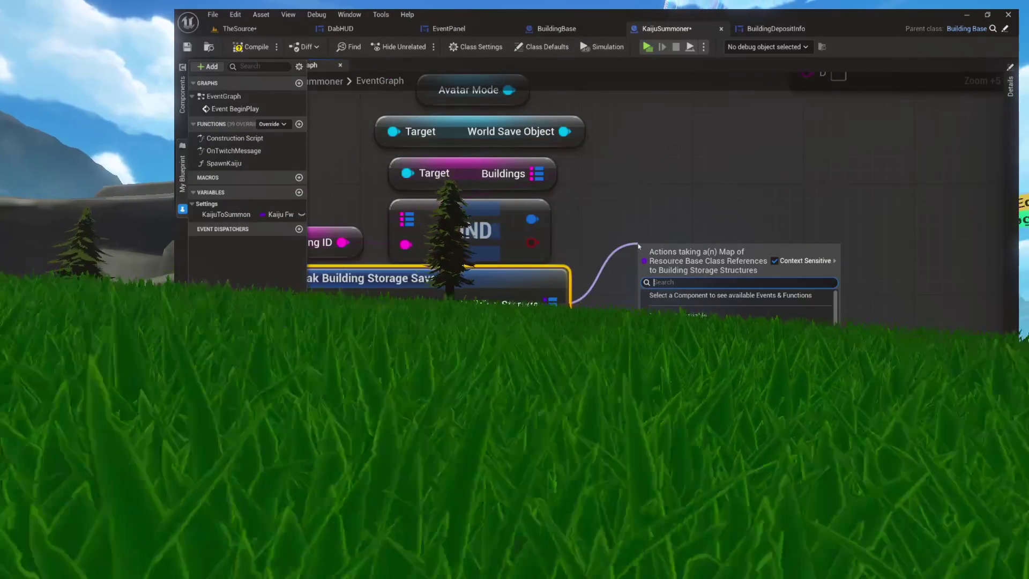
pyautogui.moveTo(615, 224)
pyautogui.mouseDown()
pyautogui.moveTo(649, 290)
pyautogui.moveTo(733, 253)
pyautogui.mouseUp()
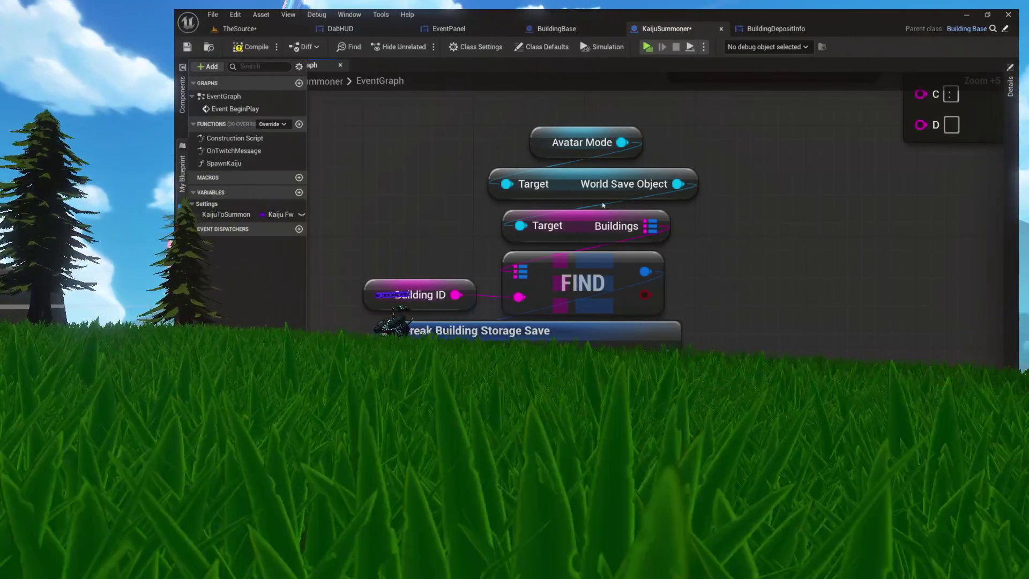
pyautogui.hotkey('ctrl', 'a')
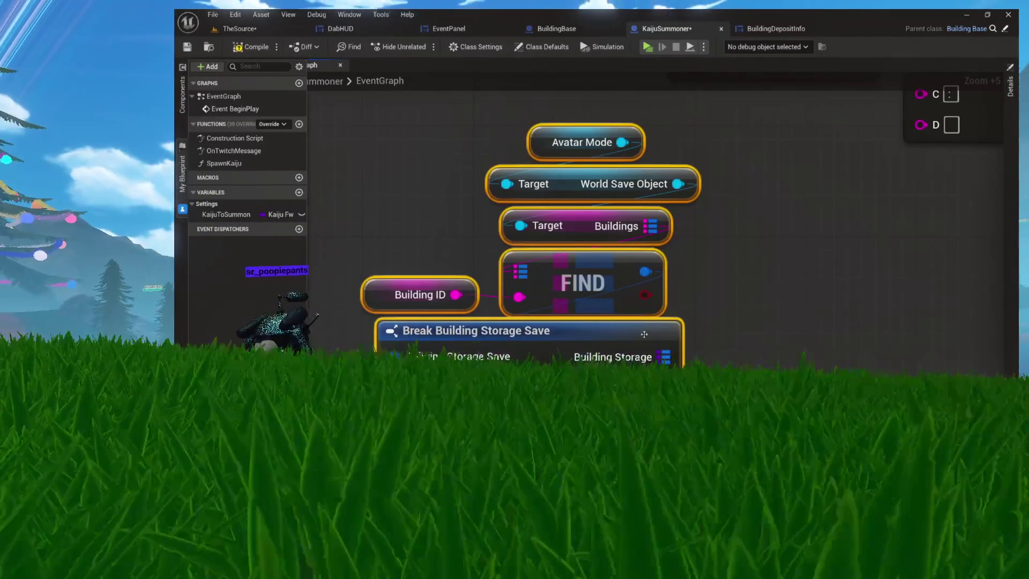
pyautogui.press('Delete')
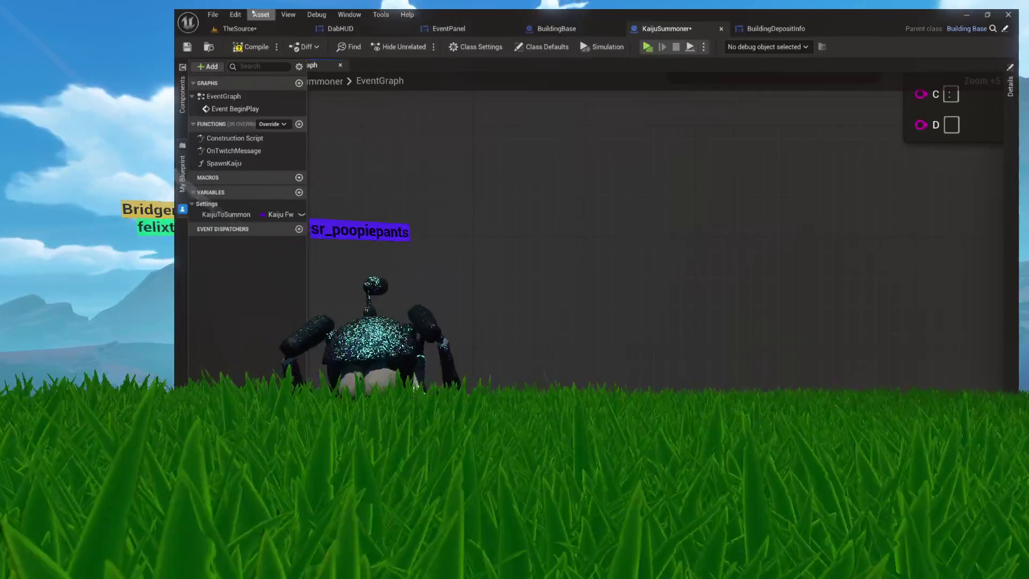
pyautogui.click(584, 24)
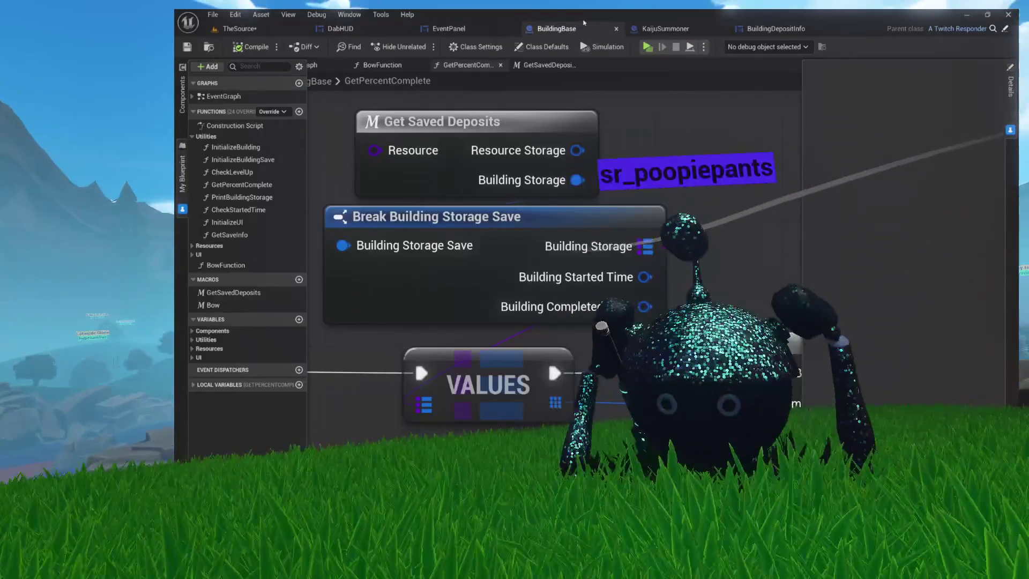
# Create a new BuildingBase function named GetTotalResources
pyautogui.click(277, 135)
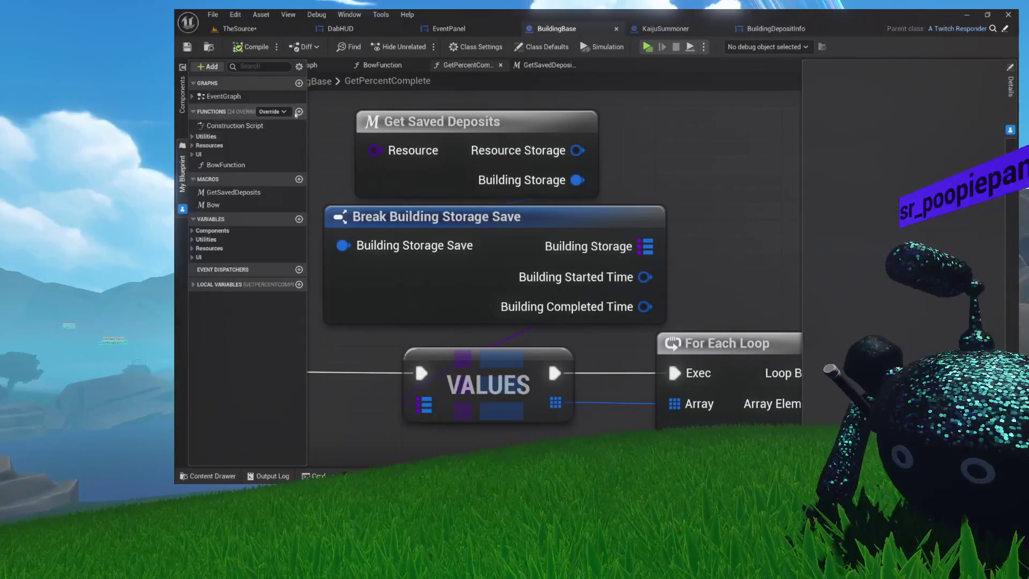
pyautogui.click(299, 112)
pyautogui.write('G')
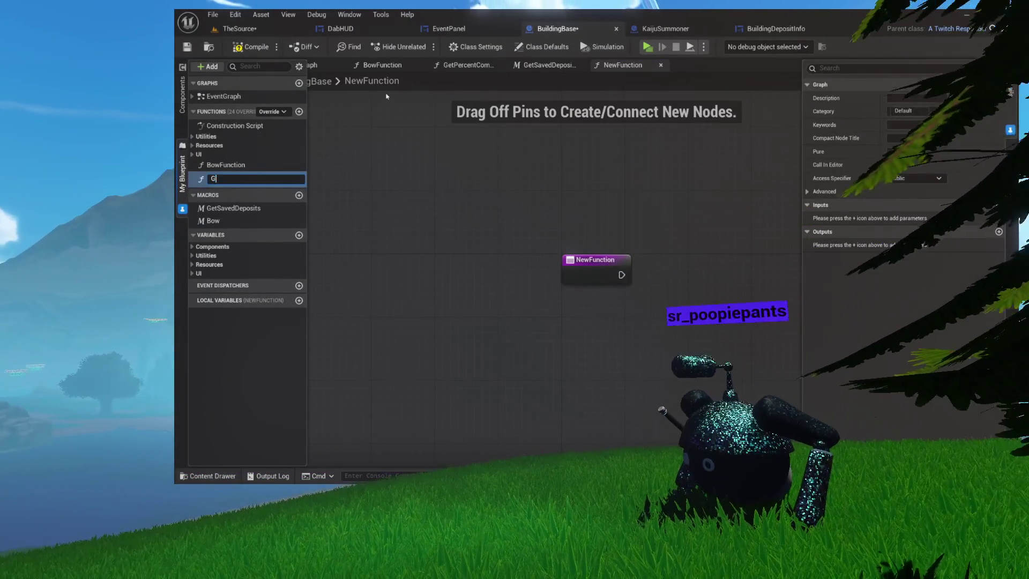
pyautogui.write('etTotalRe')
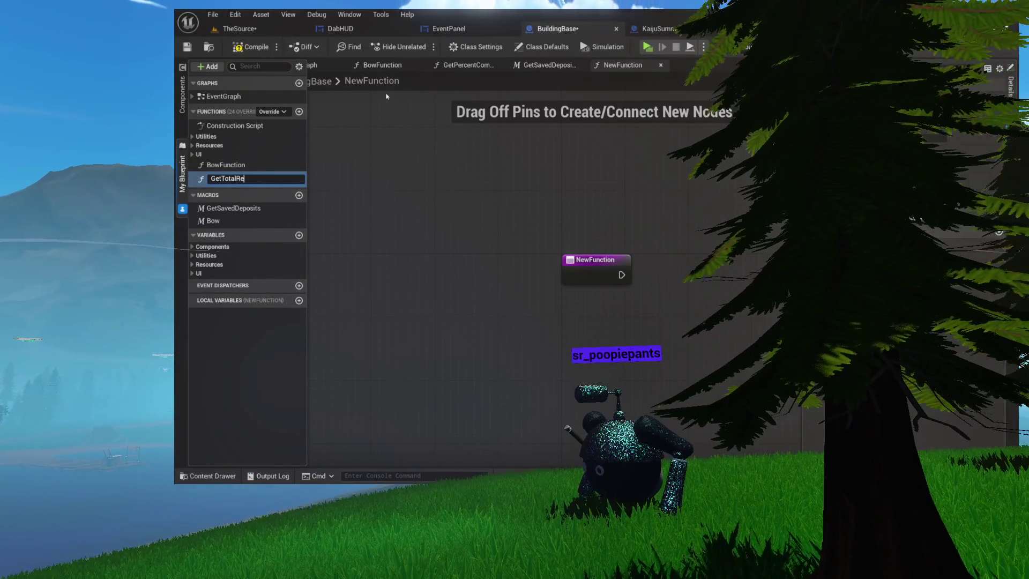
pyautogui.write('sources')
pyautogui.press('Return')
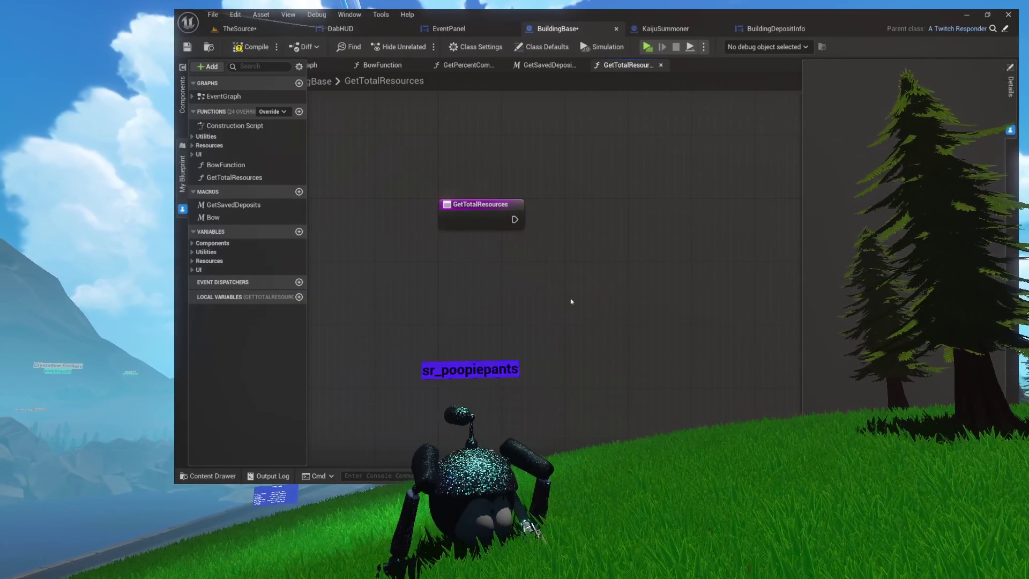
# Paste the lookup nodes and add a For Each Loop (Map) over Building Storage
pyautogui.hotkey('ctrl', 'v')
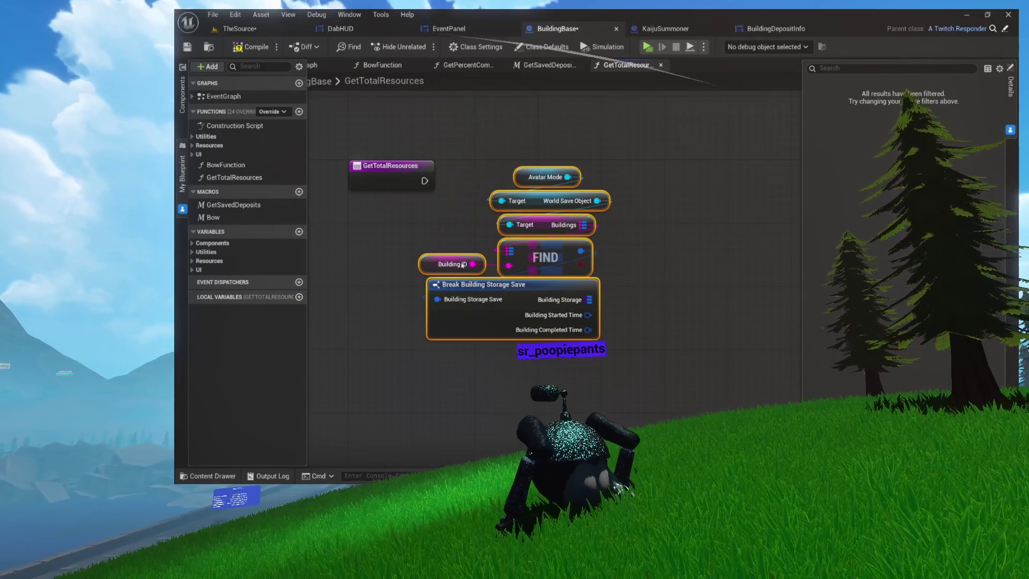
pyautogui.click(647, 205)
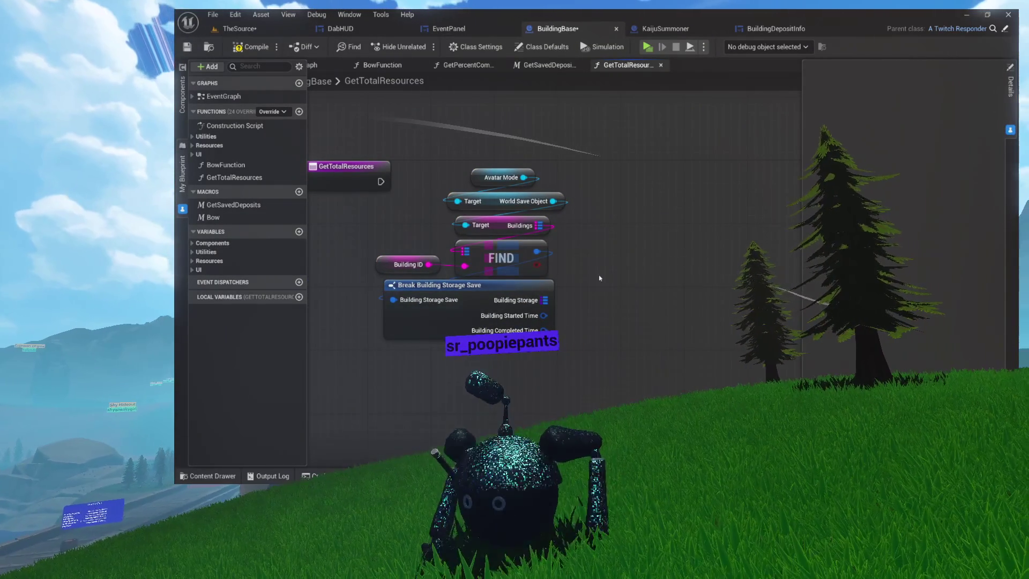
pyautogui.moveTo(545, 300); pyautogui.dragTo(653, 217)
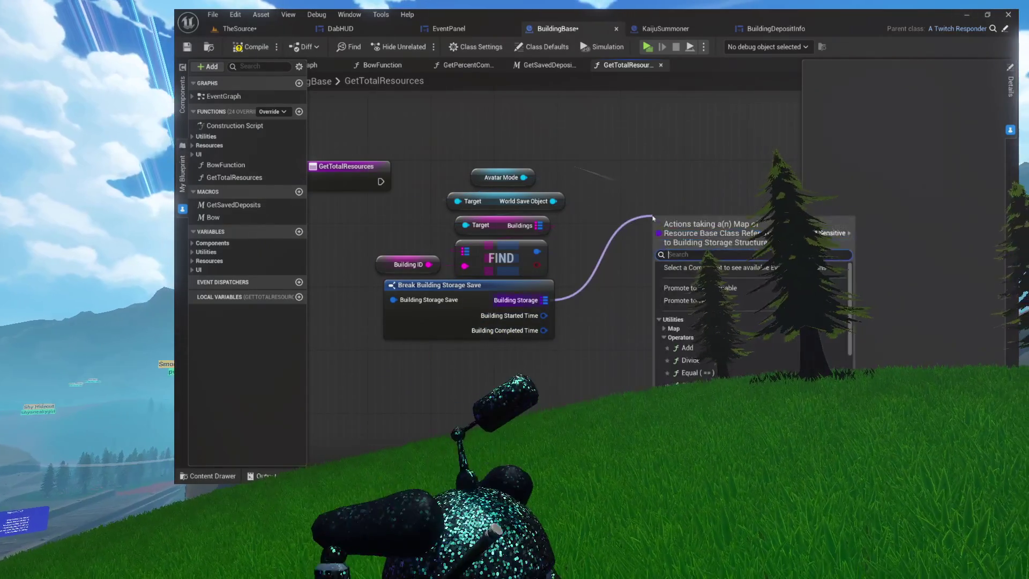
pyautogui.write('for each')
pyautogui.press('Return')
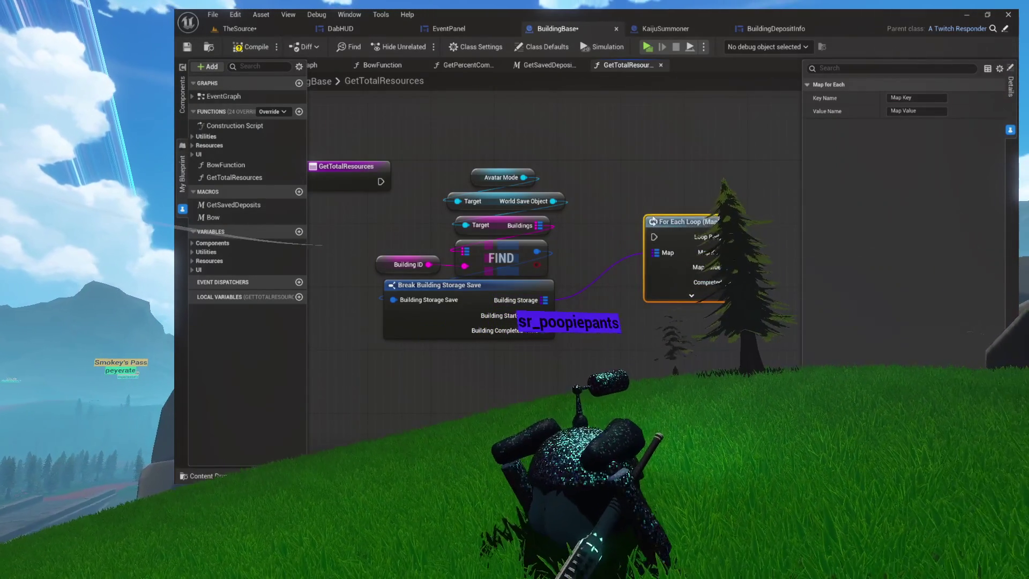
pyautogui.moveTo(653, 221); pyautogui.dragTo(629, 181)
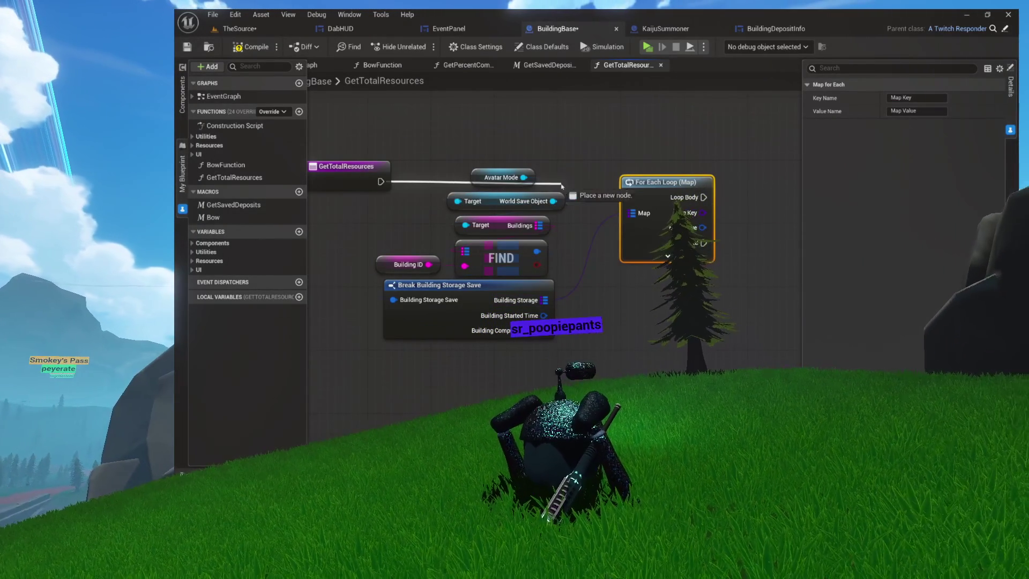
pyautogui.moveTo(542, 185)
pyautogui.mouseDown()
pyautogui.moveTo(526, 225)
pyautogui.moveTo(489, 225)
pyautogui.mouseUp()
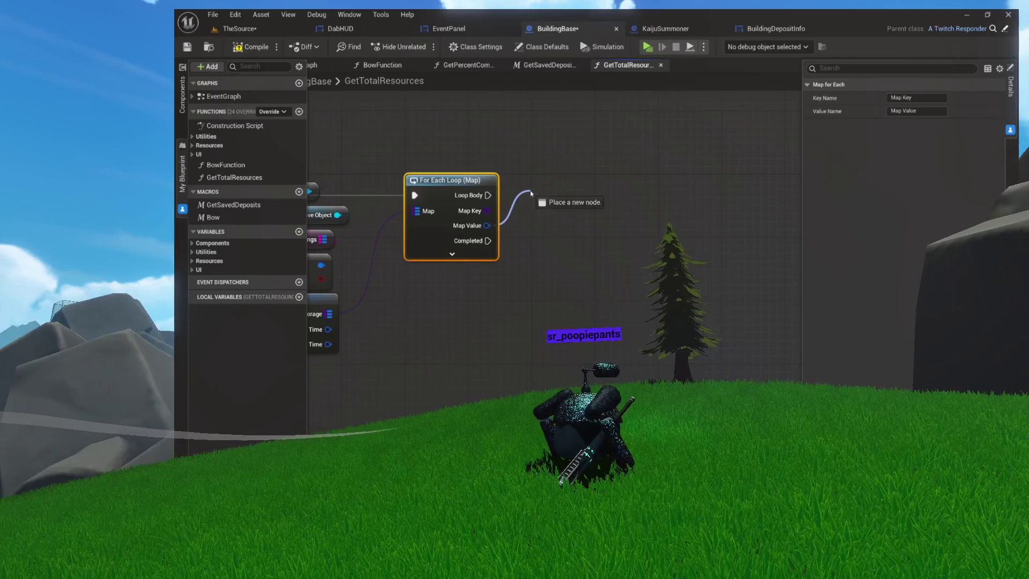
# Break each loop Map Value into Building Storage and count its Deposits with LENGTH
pyautogui.moveTo(531, 193); pyautogui.dragTo(530, 193)
pyautogui.click(561, 232)
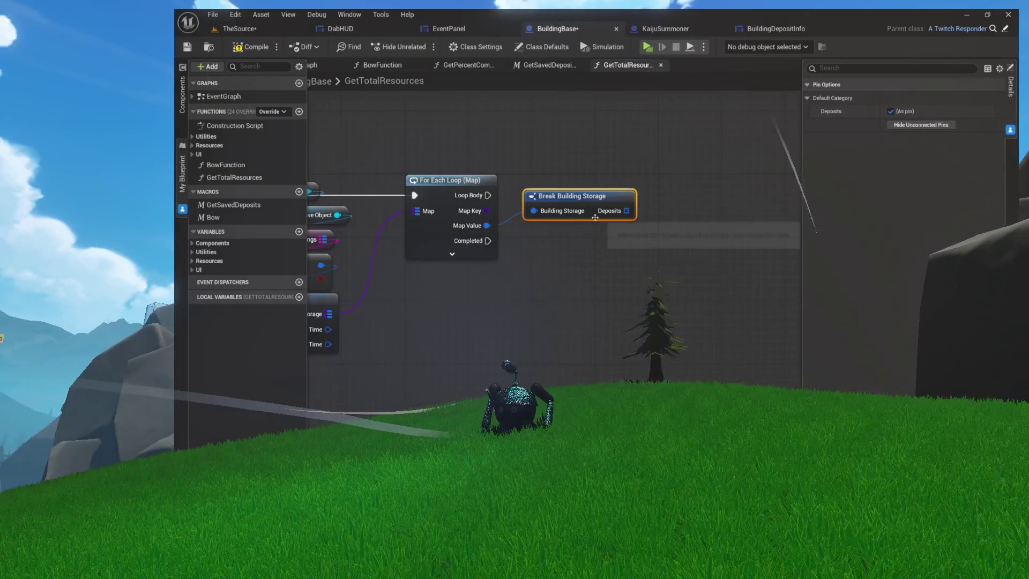
pyautogui.moveTo(626, 211)
pyautogui.mouseDown()
pyautogui.moveTo(667, 192)
pyautogui.moveTo(637, 246)
pyautogui.moveTo(565, 240)
pyautogui.mouseUp()
pyautogui.write('leng')
pyautogui.press('Return')
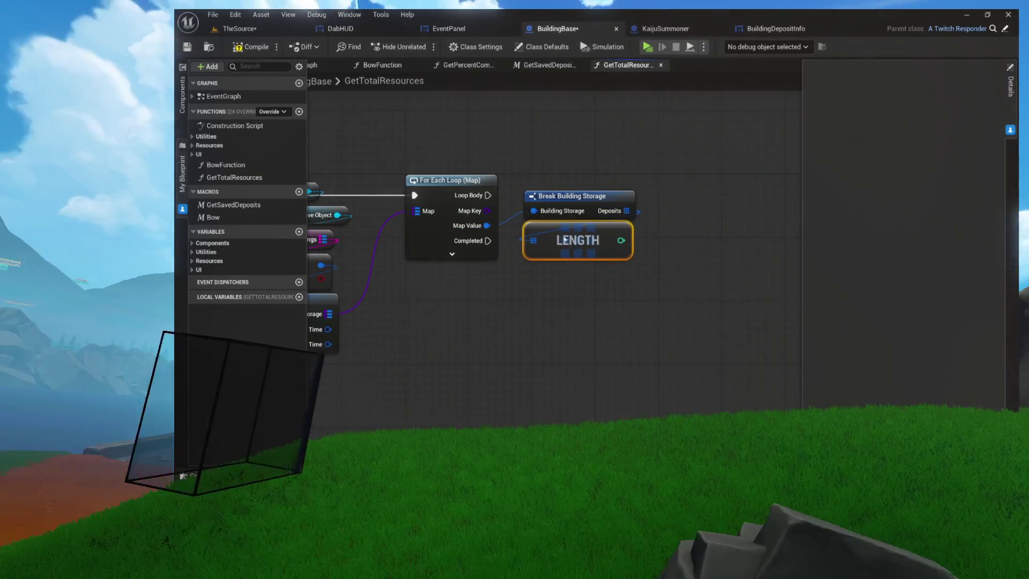
# Arrange and review the loop, Break Building Storage and LENGTH nodes
pyautogui.moveTo(669, 165); pyautogui.dragTo(431, 232)
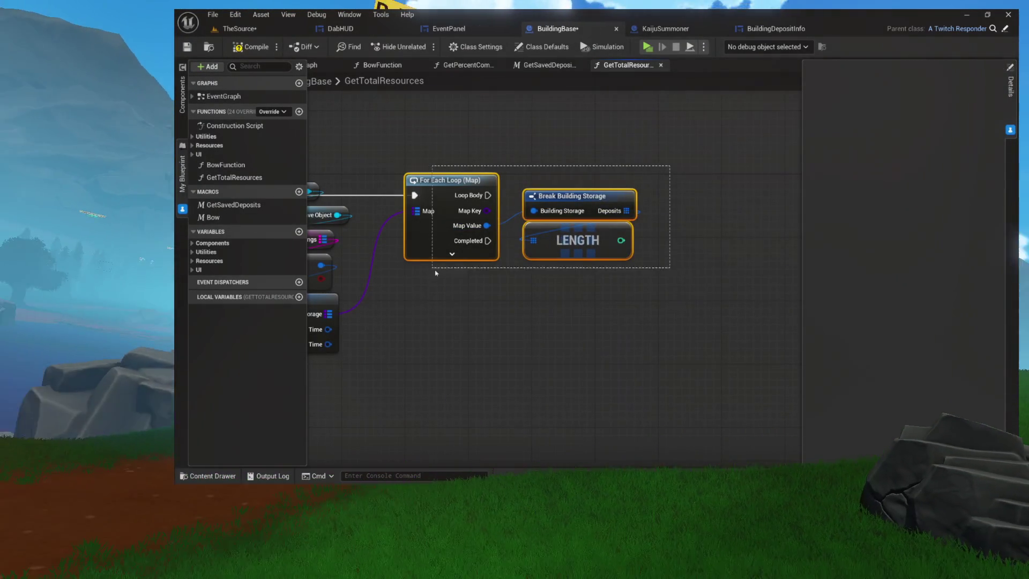
pyautogui.scroll(3, 439, 275)
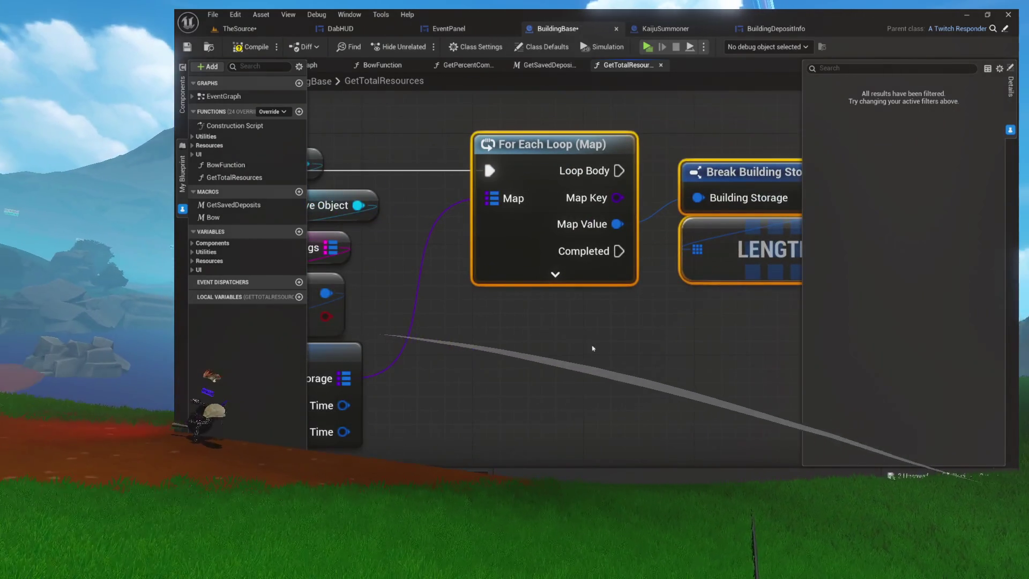
pyautogui.moveTo(587, 343); pyautogui.dragTo(448, 345)
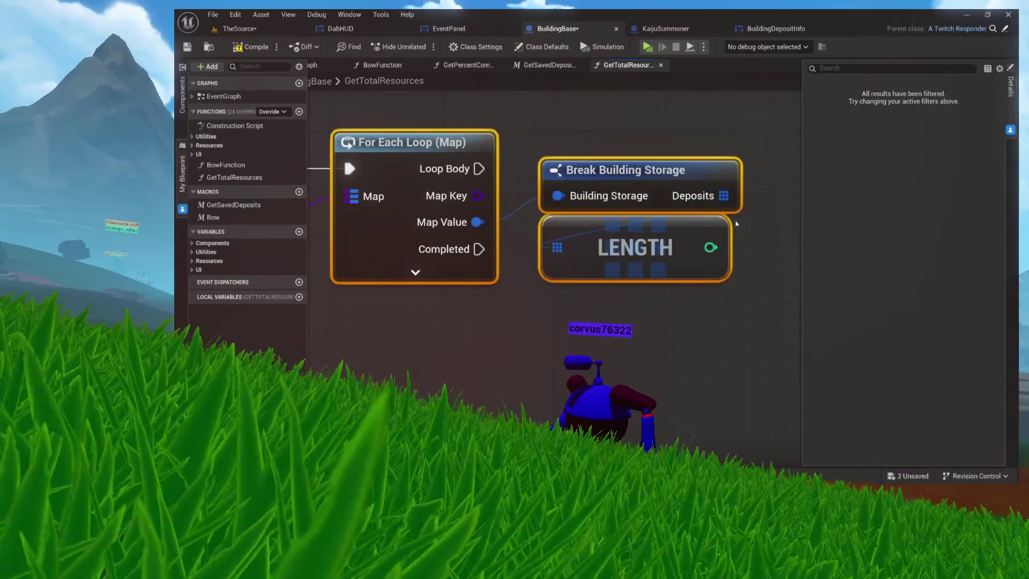
pyautogui.scroll(-2, 523, 349)
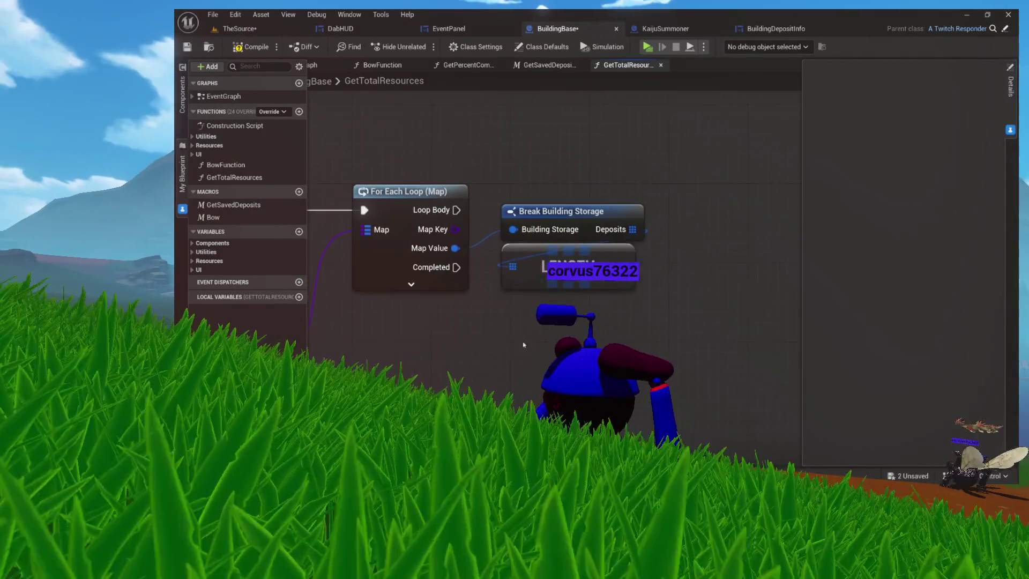
pyautogui.click(609, 217)
pyautogui.click(568, 266)
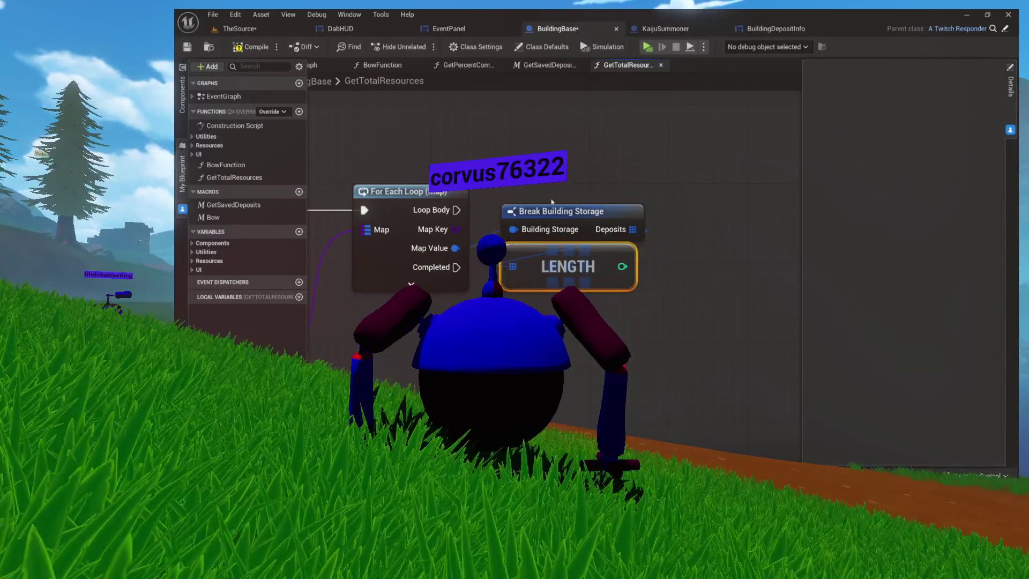
pyautogui.click(428, 253)
pyautogui.moveTo(429, 253)
pyautogui.mouseDown()
pyautogui.moveTo(458, 258)
pyautogui.moveTo(642, 224)
pyautogui.mouseUp()
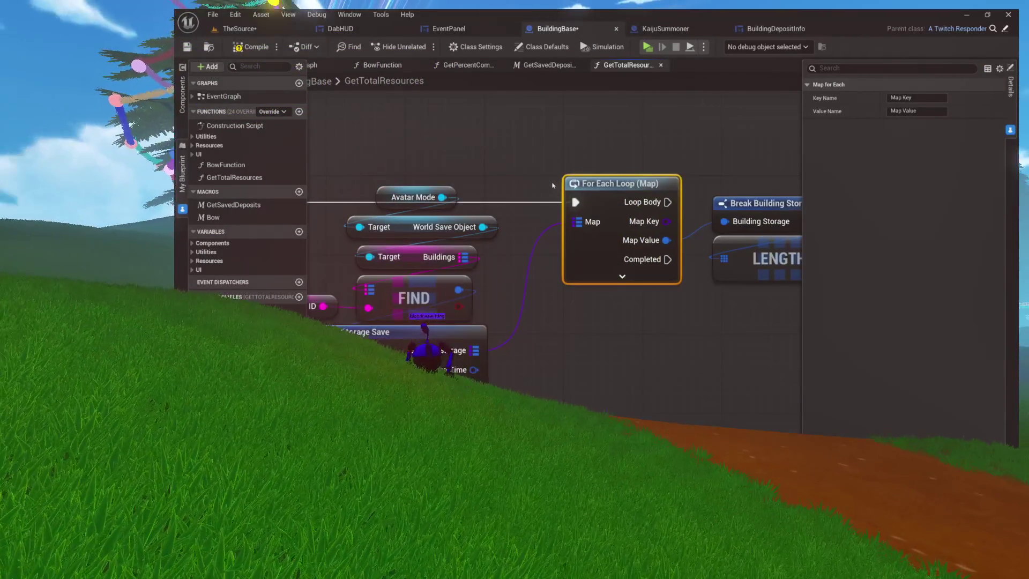
pyautogui.moveTo(635, 186); pyautogui.dragTo(593, 190)
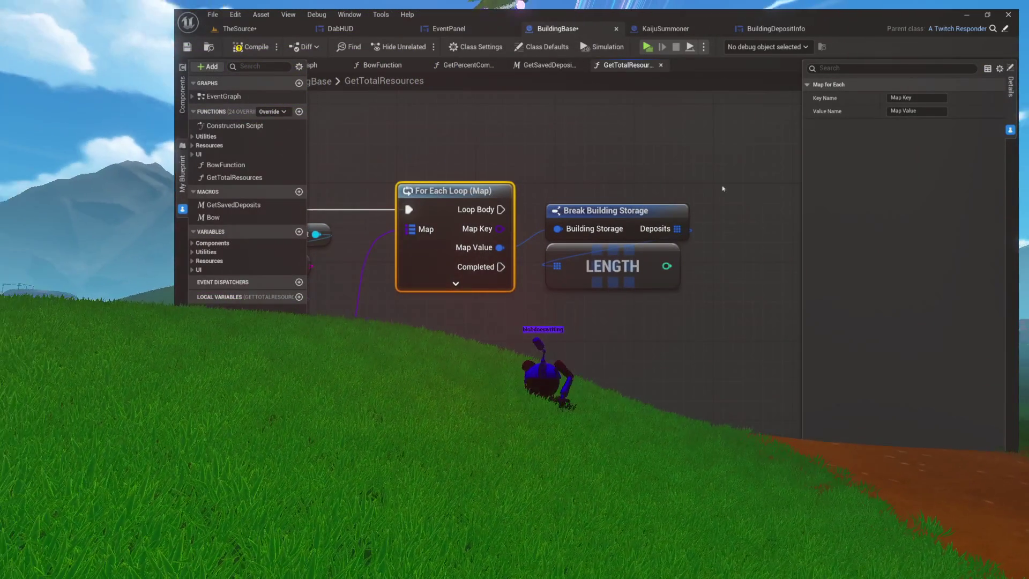
pyautogui.moveTo(714, 189); pyautogui.dragTo(576, 206)
pyautogui.moveTo(338, 228); pyautogui.dragTo(701, 200)
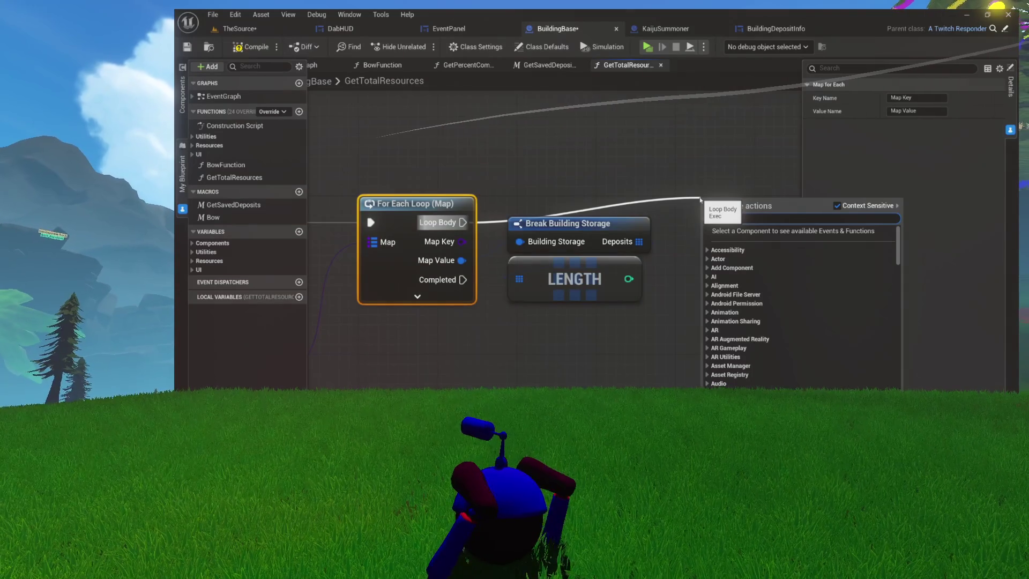
# Store LENGTH's integer result in a new local variable TempTotal
pyautogui.click(658, 182)
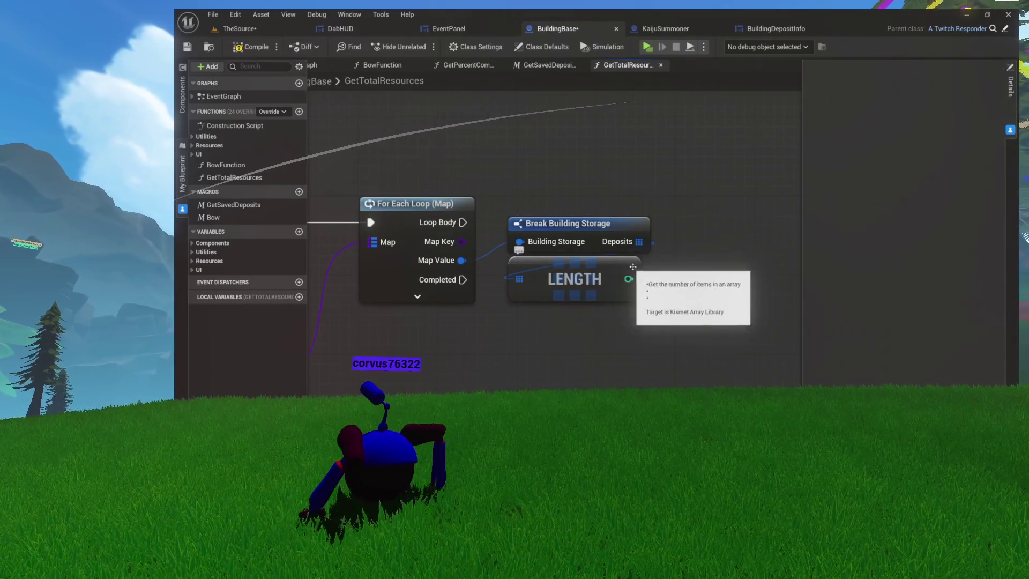
pyautogui.scroll(-3, 576, 225)
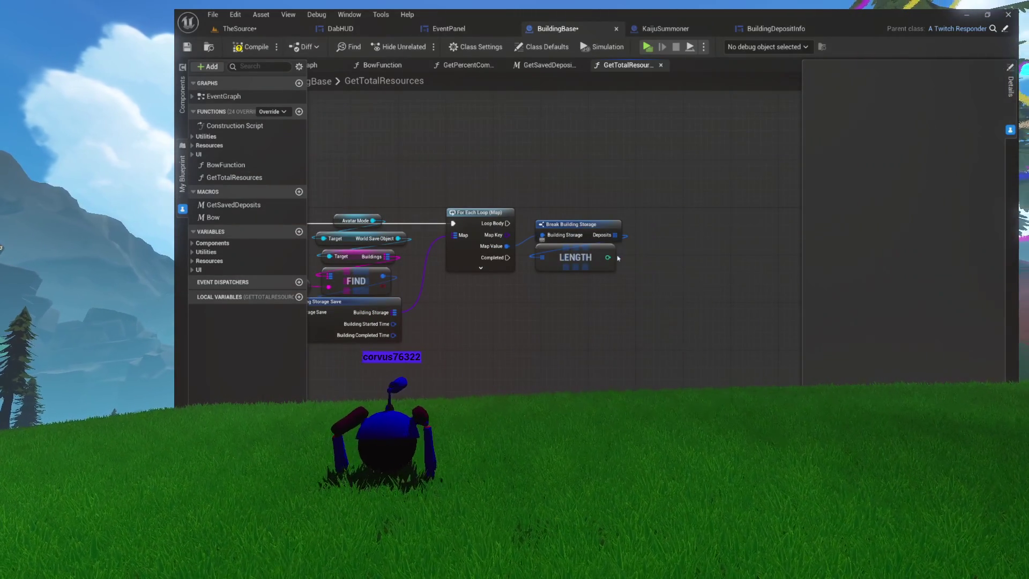
pyautogui.moveTo(607, 257); pyautogui.dragTo(669, 218)
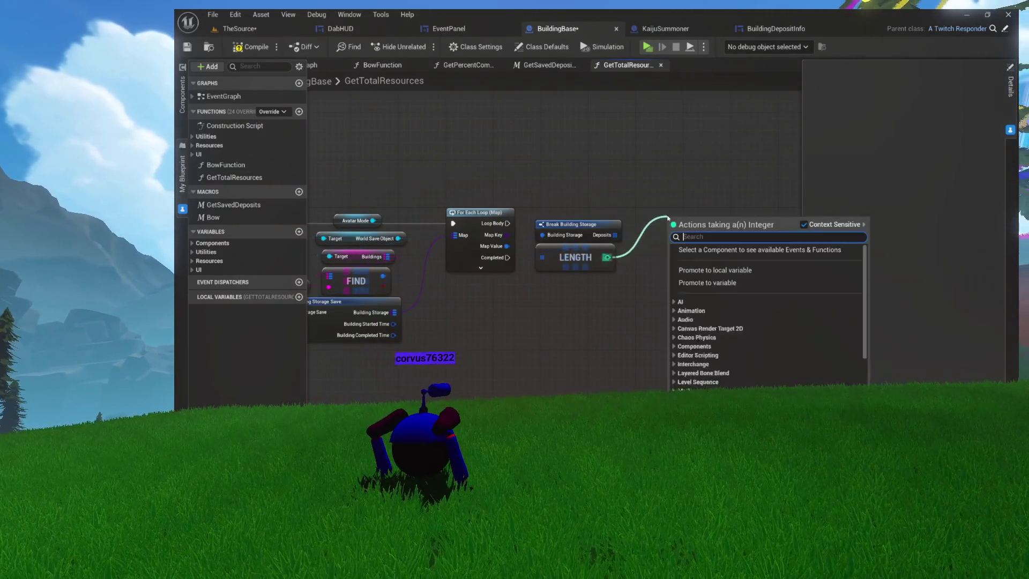
pyautogui.click(718, 271)
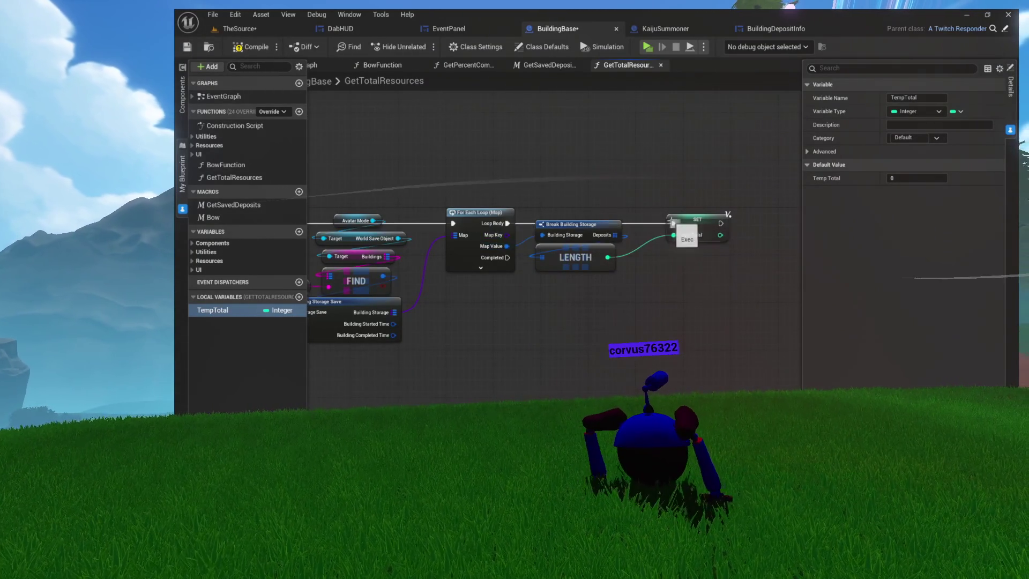
# Add an Integer + node summing LENGTH and a TempTotal getter, and feed the result into the TempTotal setter
pyautogui.scroll(2, 677, 222)
pyautogui.moveTo(662, 222)
pyautogui.mouseDown()
pyautogui.moveTo(634, 268)
pyautogui.moveTo(593, 260)
pyautogui.mouseUp()
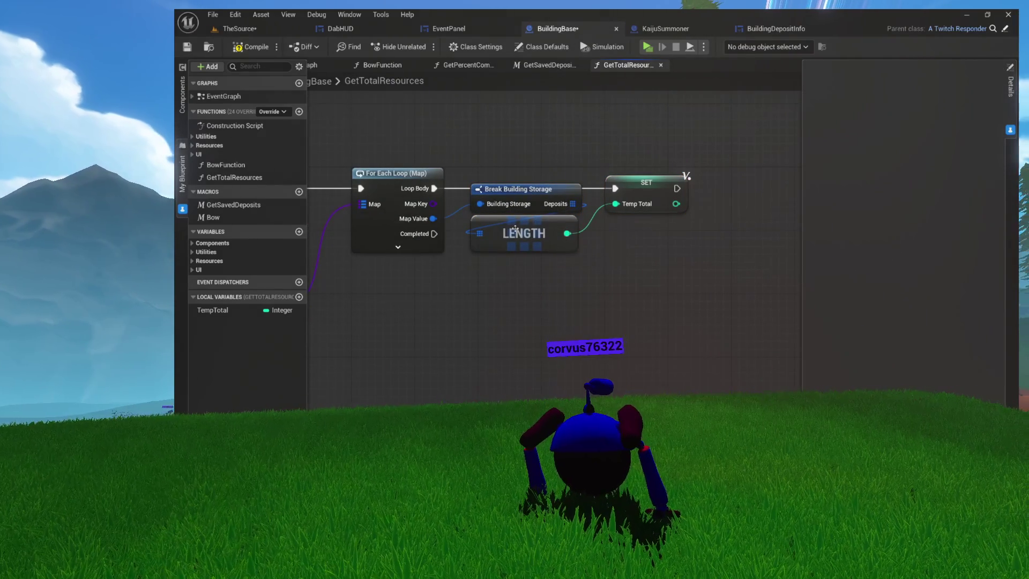
pyautogui.moveTo(293, 296); pyautogui.dragTo(481, 270)
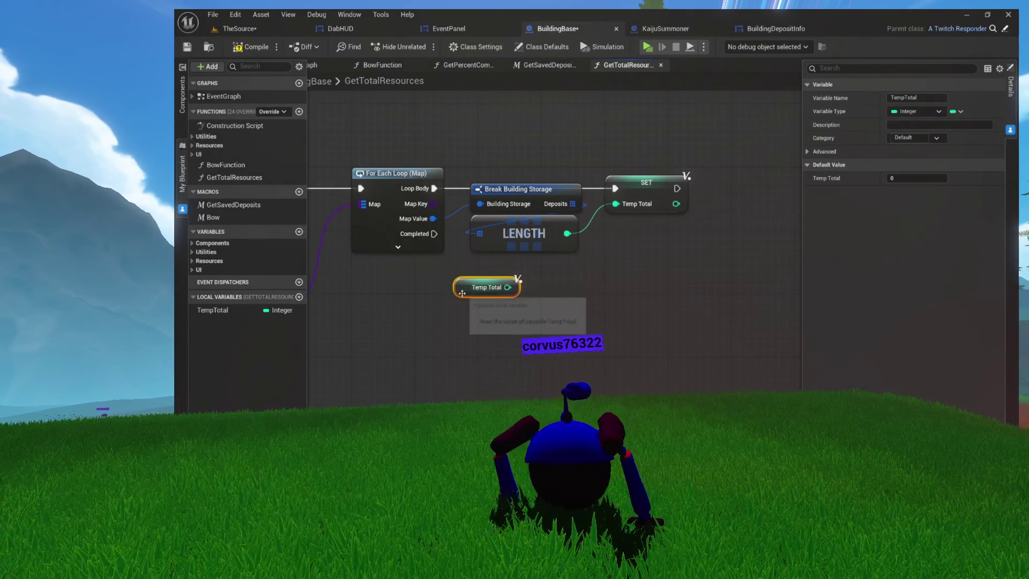
pyautogui.moveTo(567, 234)
pyautogui.mouseDown()
pyautogui.moveTo(616, 249)
pyautogui.moveTo(606, 241)
pyautogui.mouseUp()
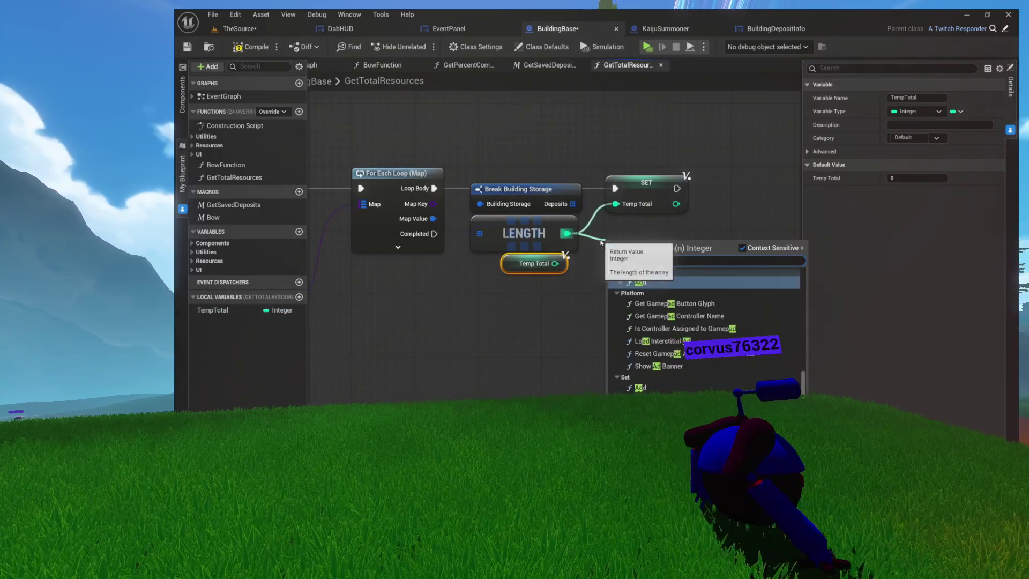
pyautogui.write('add')
pyautogui.click(653, 378)
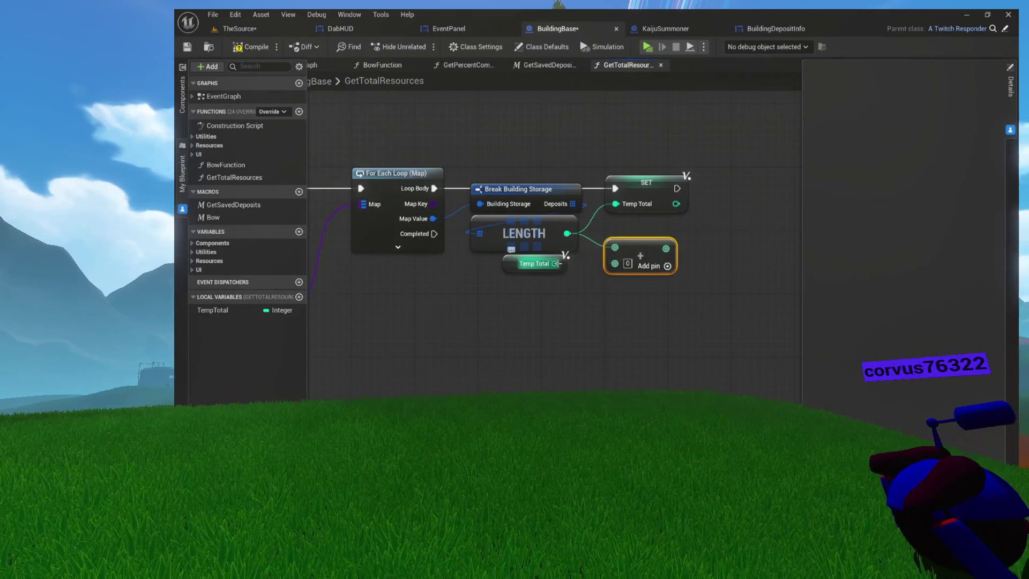
pyautogui.moveTo(664, 247); pyautogui.dragTo(616, 203)
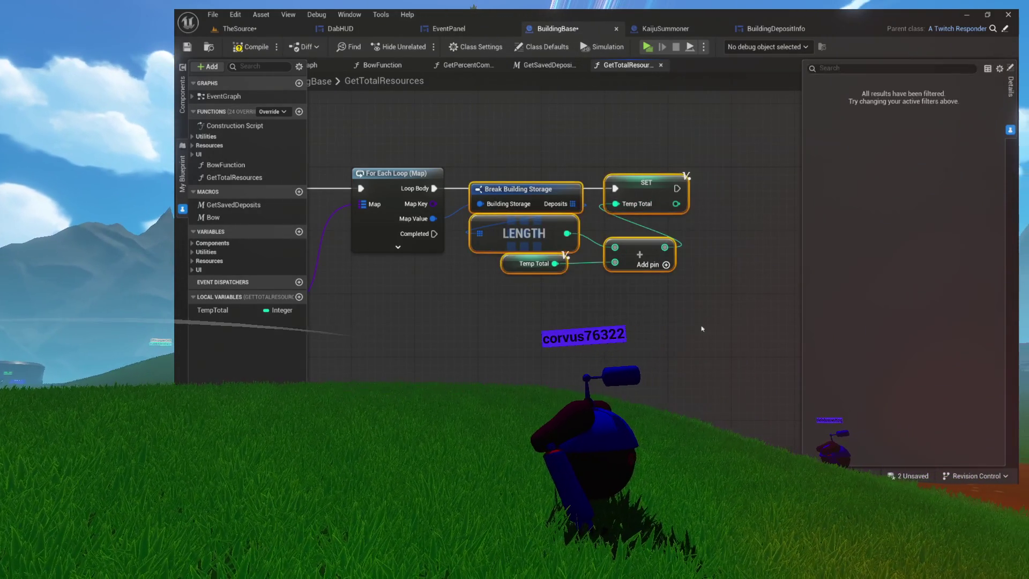
# Clear the node selection and drag a wire out from the loop's Completed output
pyautogui.click(617, 299)
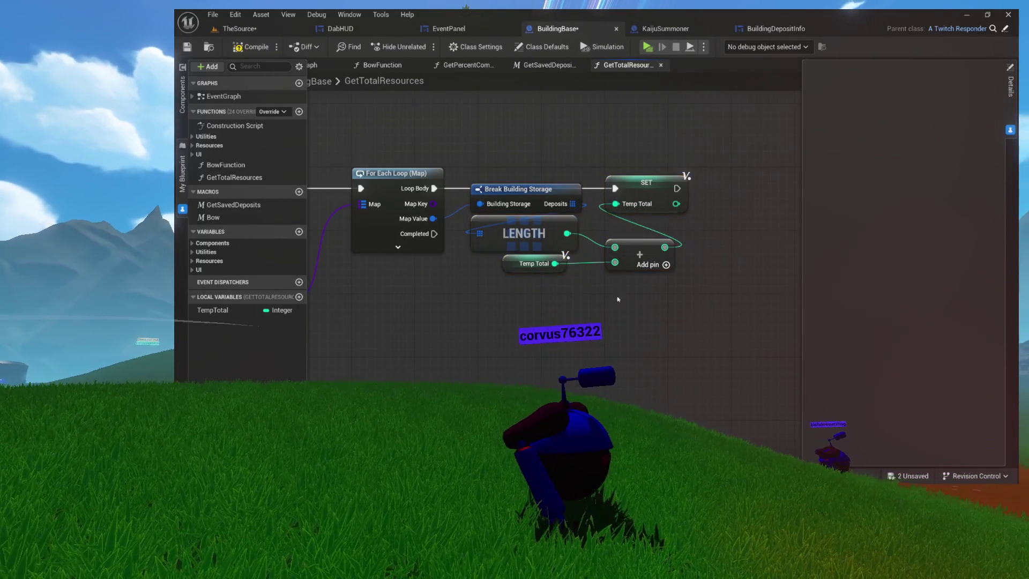
pyautogui.click(759, 332)
pyautogui.moveTo(432, 234); pyautogui.dragTo(594, 376)
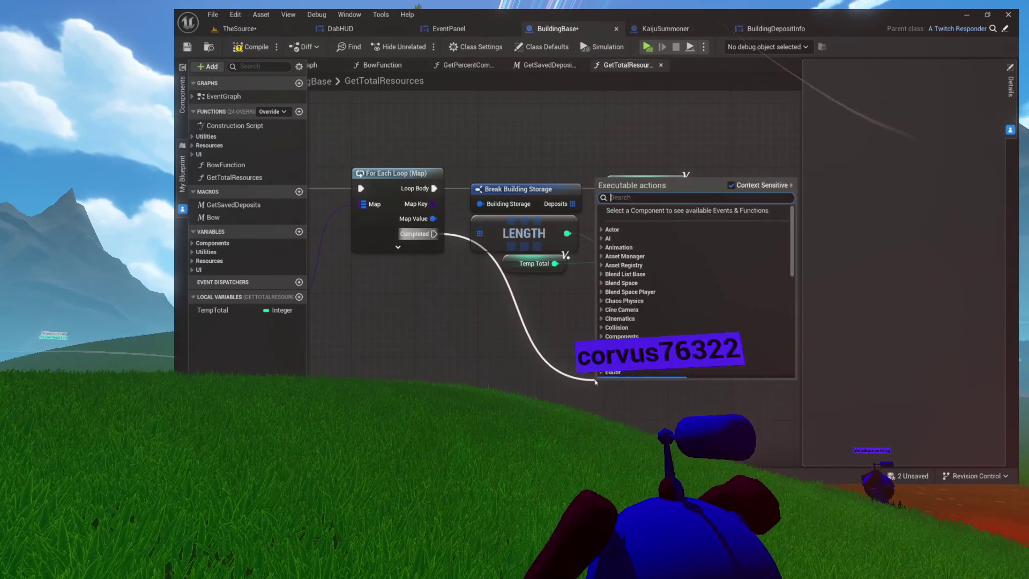
# Make the GetTotalResources output parameter an Integer and give it its new name
pyautogui.click(353, 280)
pyautogui.moveTo(370, 196)
pyautogui.mouseDown()
pyautogui.moveTo(581, 221)
pyautogui.moveTo(726, 218)
pyautogui.mouseUp()
pyautogui.moveTo(744, 260)
pyautogui.mouseDown()
pyautogui.moveTo(523, 278)
pyautogui.moveTo(659, 240)
pyautogui.mouseUp()
pyautogui.moveTo(614, 280); pyautogui.dragTo(565, 230)
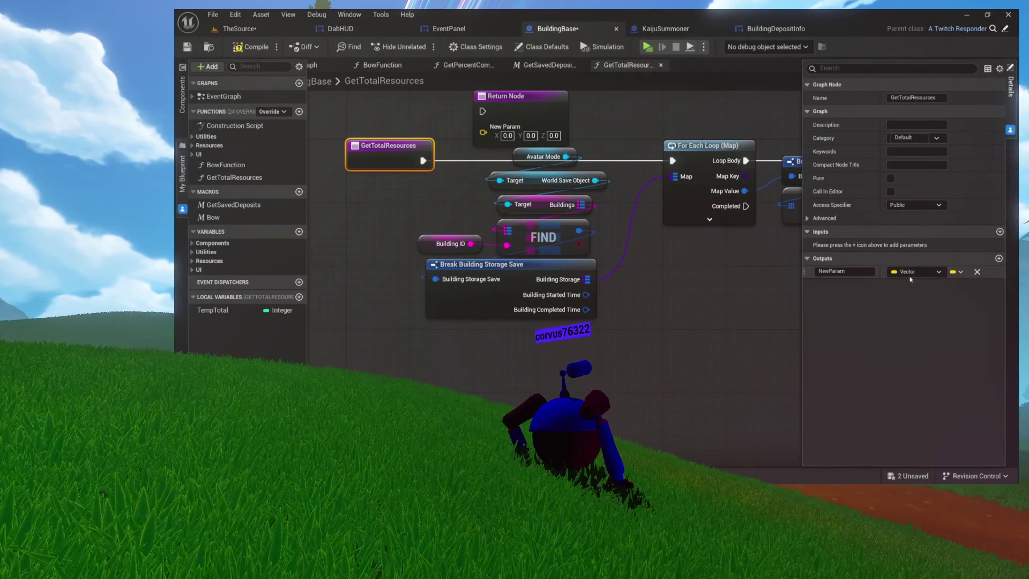
pyautogui.click(911, 272)
pyautogui.click(896, 322)
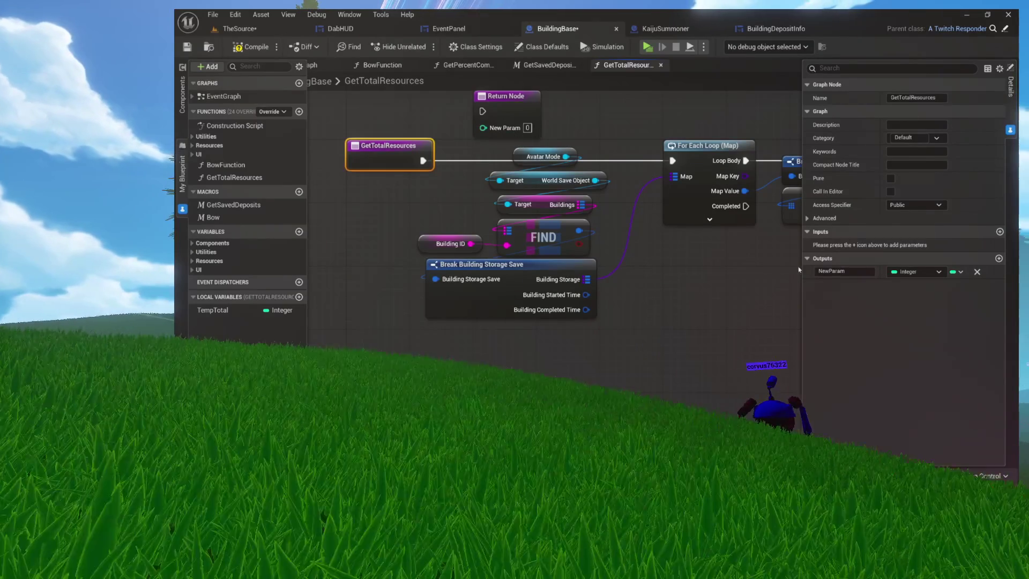
pyautogui.write('Total')
pyautogui.press('Return')
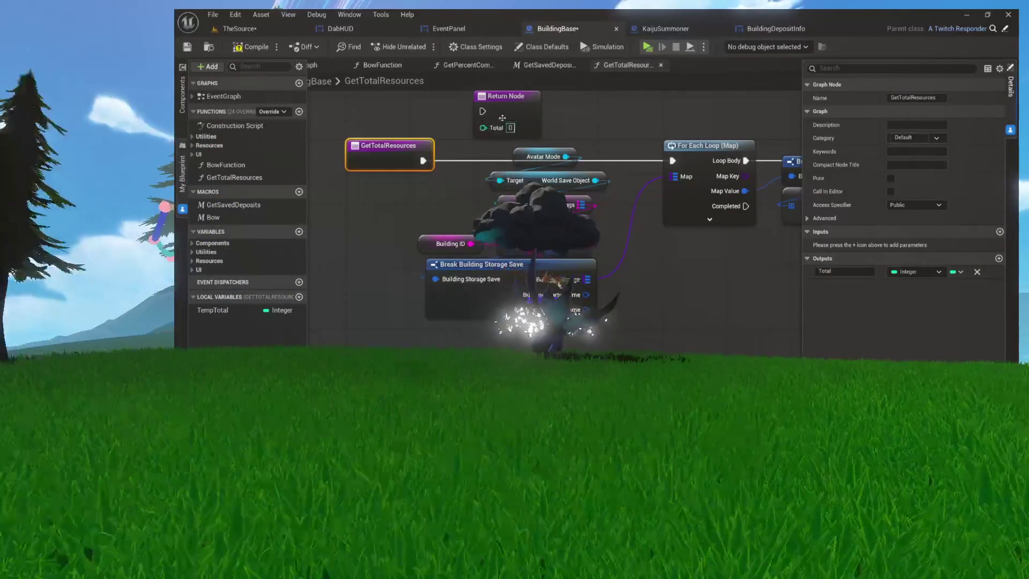
# Move the Return Node beside the loop and run it from the loop's Completed output
pyautogui.moveTo(486, 95)
pyautogui.mouseDown()
pyautogui.moveTo(658, 252)
pyautogui.moveTo(490, 234)
pyautogui.moveTo(559, 269)
pyautogui.moveTo(467, 235)
pyautogui.moveTo(490, 235)
pyautogui.mouseUp()
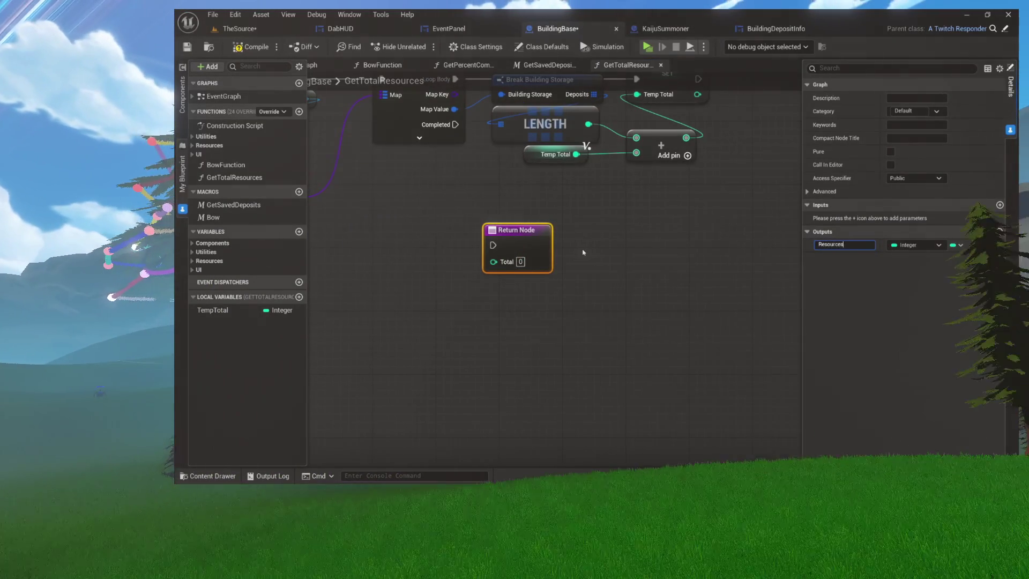
pyautogui.moveTo(517, 261)
pyautogui.mouseDown()
pyautogui.moveTo(666, 273)
pyautogui.moveTo(688, 336)
pyautogui.moveTo(619, 285)
pyautogui.moveTo(639, 273)
pyautogui.moveTo(749, 288)
pyautogui.mouseUp()
pyautogui.moveTo(560, 153)
pyautogui.mouseDown()
pyautogui.moveTo(715, 294)
pyautogui.moveTo(686, 302)
pyautogui.moveTo(702, 257)
pyautogui.moveTo(734, 257)
pyautogui.moveTo(515, 218)
pyautogui.moveTo(495, 229)
pyautogui.mouseUp()
pyautogui.click(643, 279)
# Duplicate the TempTotal getter and position it beside the Return Node to supply Resources
pyautogui.click(524, 197)
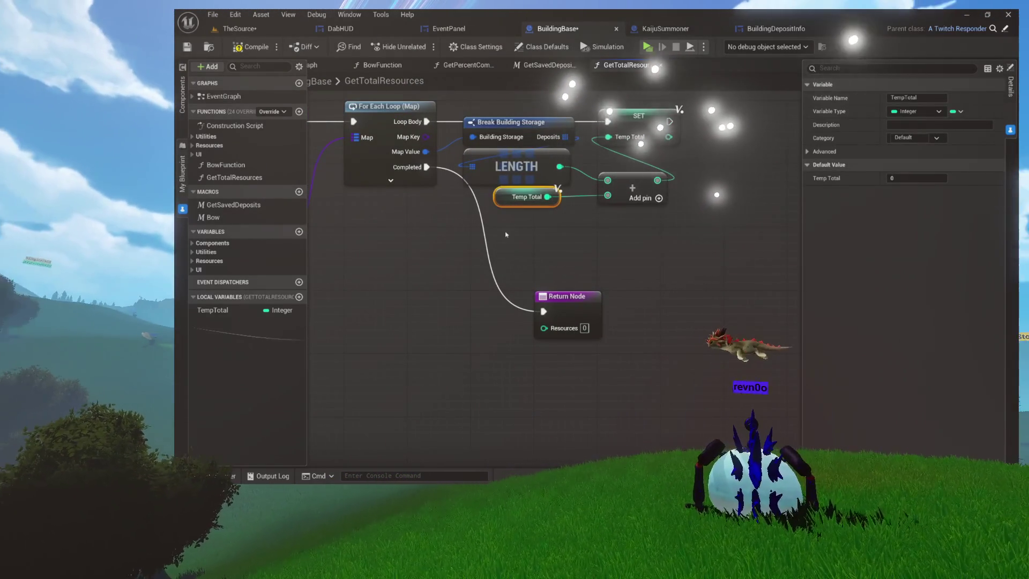
pyautogui.hotkey('ctrl', 'c')
pyautogui.hotkey('ctrl', 'v')
pyautogui.moveTo(495, 337)
pyautogui.mouseDown()
pyautogui.moveTo(449, 339)
pyautogui.moveTo(498, 360)
pyautogui.mouseUp()
pyautogui.keyDown('ctrl'); pyautogui.click(597, 321); pyautogui.keyUp('ctrl')
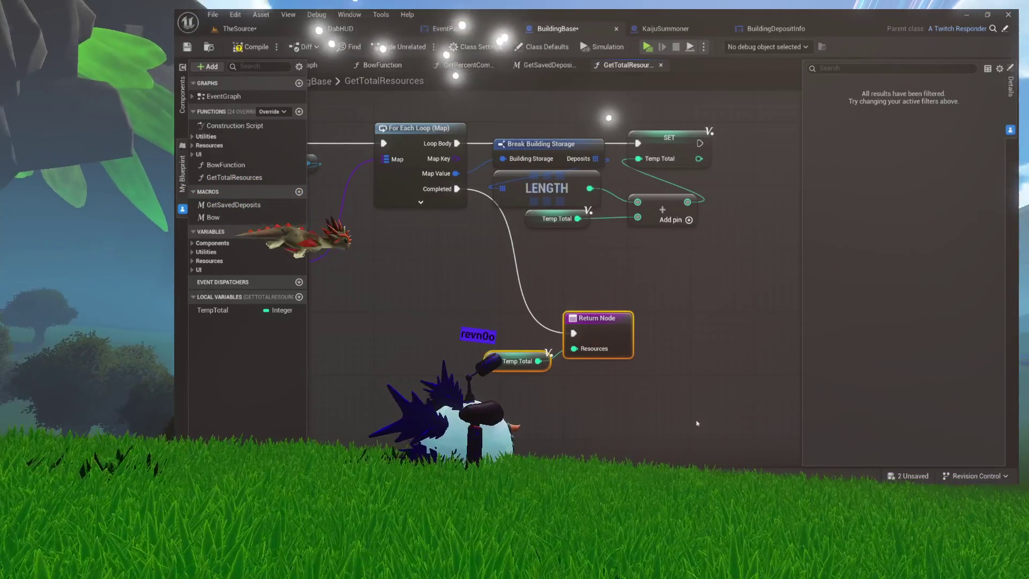
pyautogui.moveTo(670, 365); pyautogui.dragTo(664, 315)
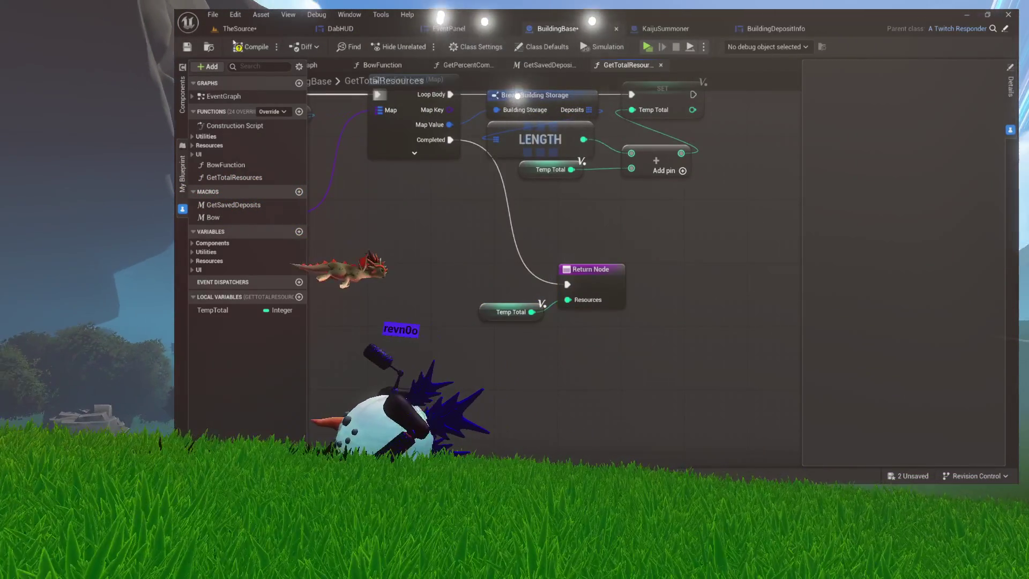
# Compile the BuildingBase Blueprint and review the GetTotalResources function settings
pyautogui.click(460, 189)
pyautogui.moveTo(459, 189); pyautogui.dragTo(463, 307)
pyautogui.hotkey('ctrl', 's')
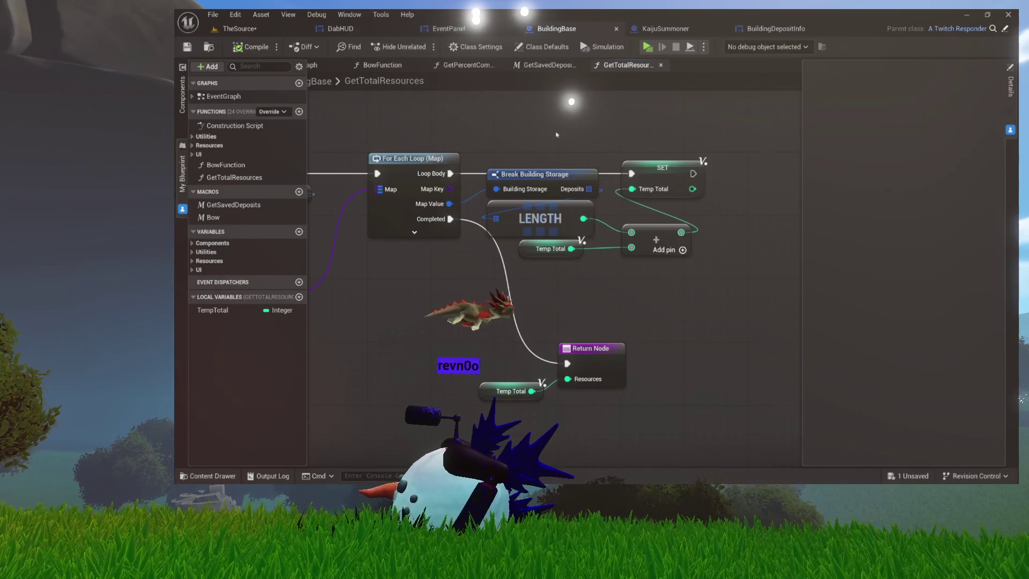
pyautogui.moveTo(410, 139); pyautogui.dragTo(759, 398)
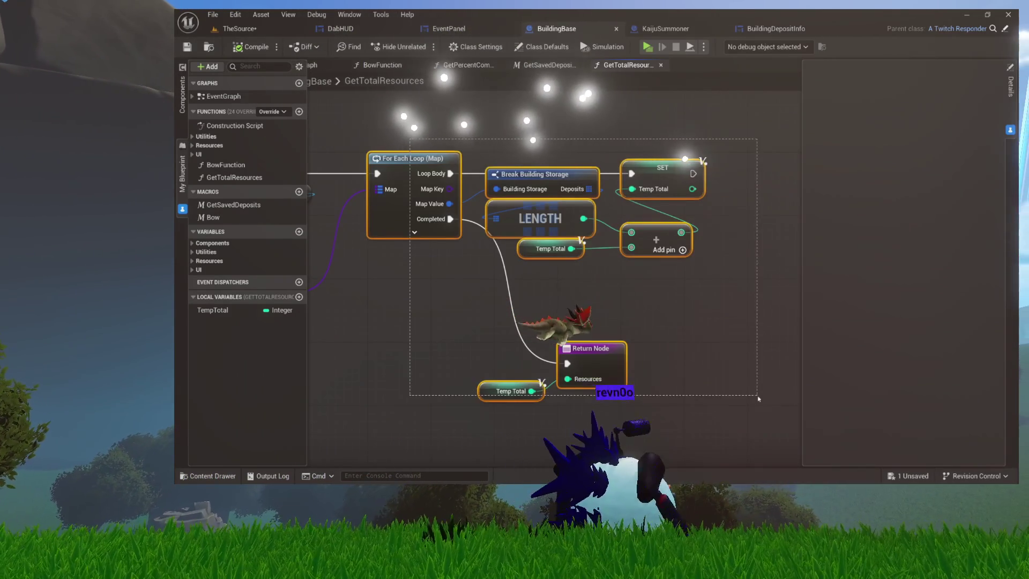
pyautogui.click(758, 398)
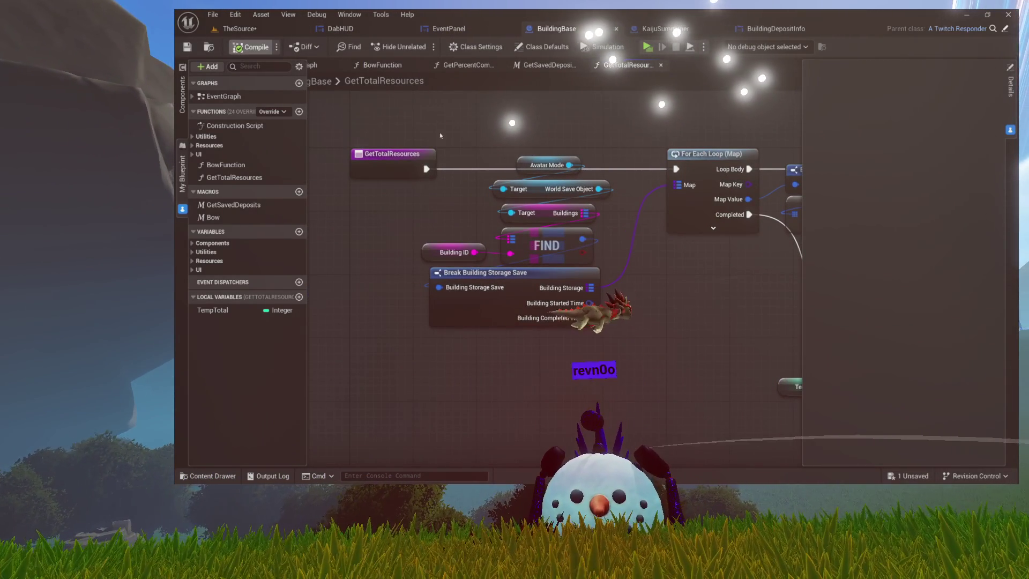
pyautogui.click(380, 163)
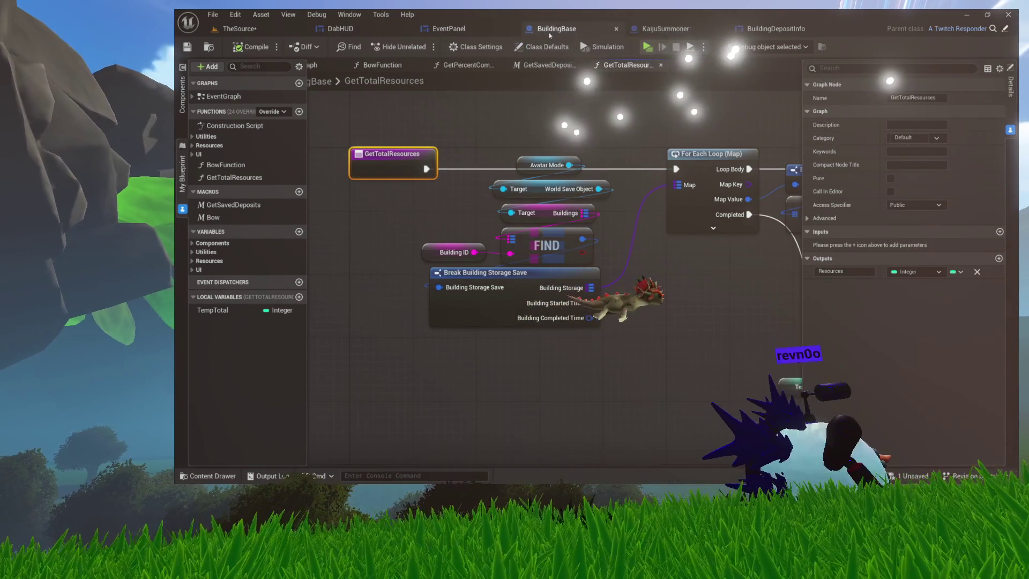
pyautogui.click(665, 29)
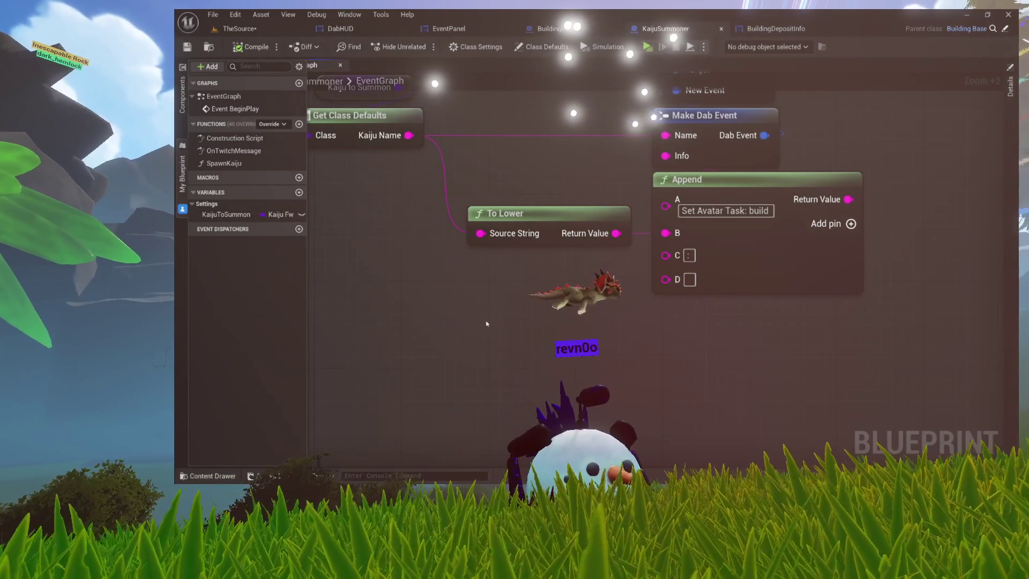
# Add a Get Total Resources call under To Lower and feed its Resources into the Append node
pyautogui.rightClick(486, 320)
pyautogui.write('get tota')
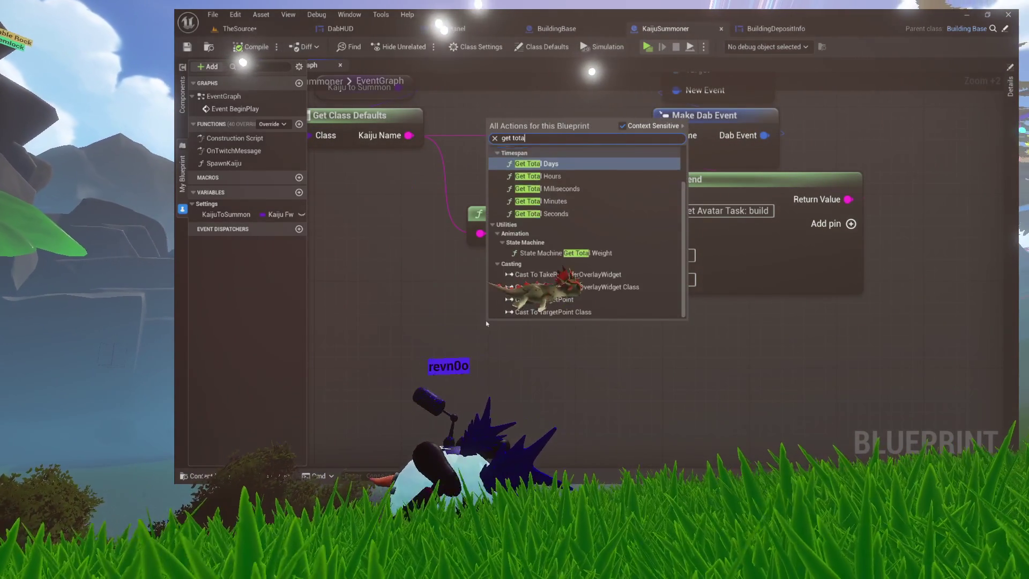
pyautogui.write('l r')
pyautogui.press('Return')
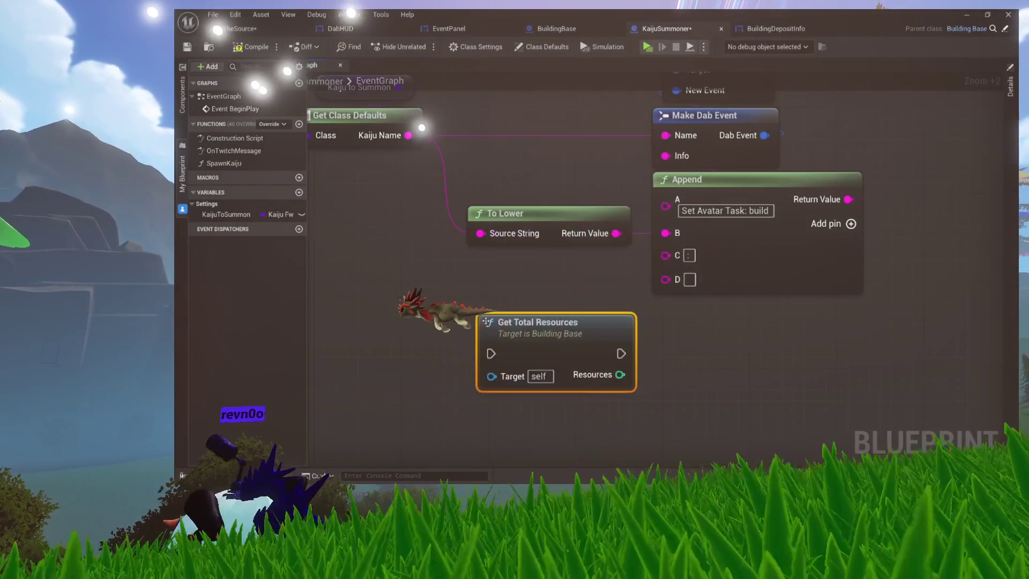
pyautogui.moveTo(541, 325); pyautogui.dragTo(530, 270)
pyautogui.moveTo(609, 320); pyautogui.dragTo(665, 279)
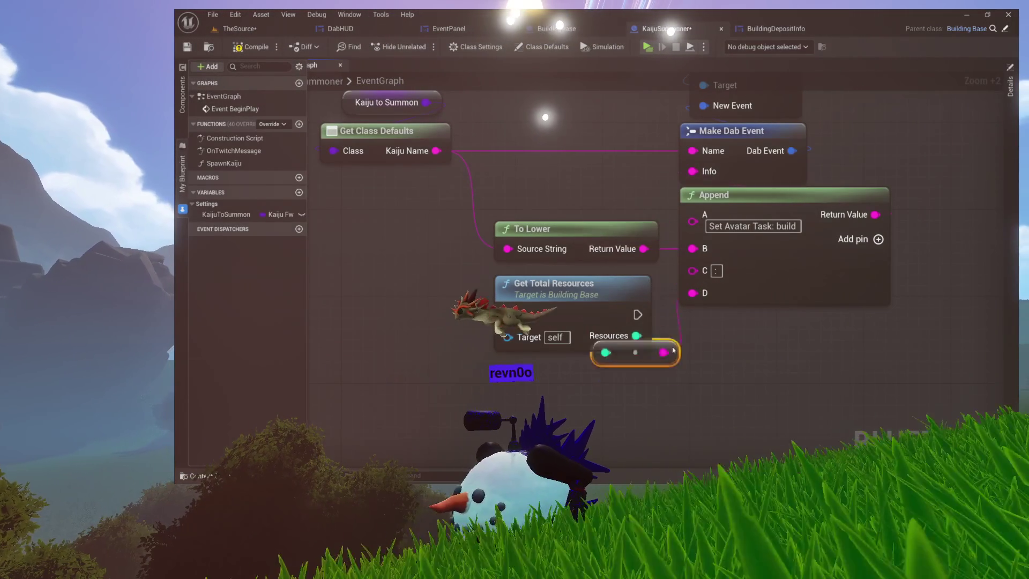
# Return to BuildingBase's GetTotalResources graph showing the loop and Return Node
pyautogui.scroll(5, 537, 354)
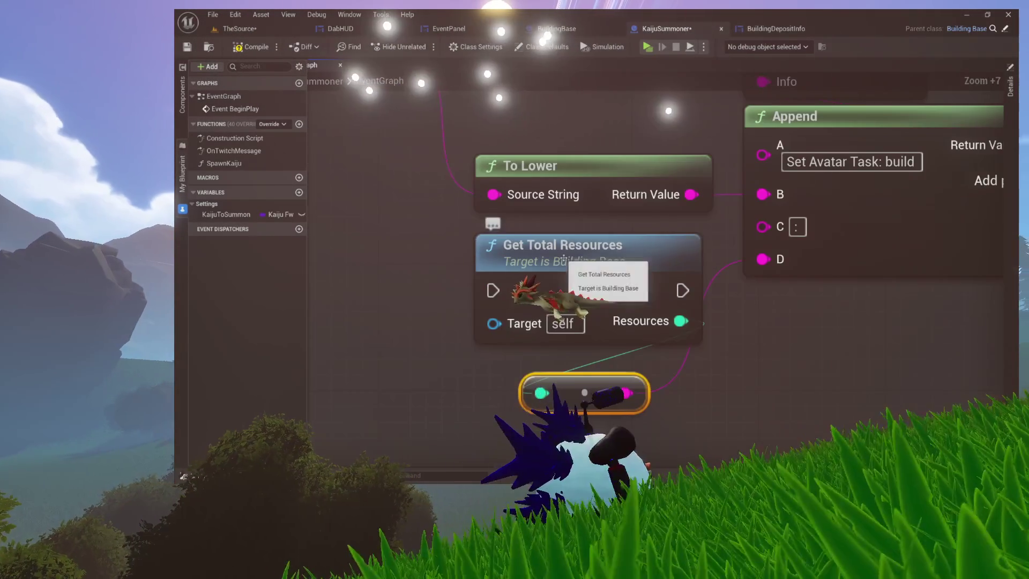
pyautogui.click(616, 300)
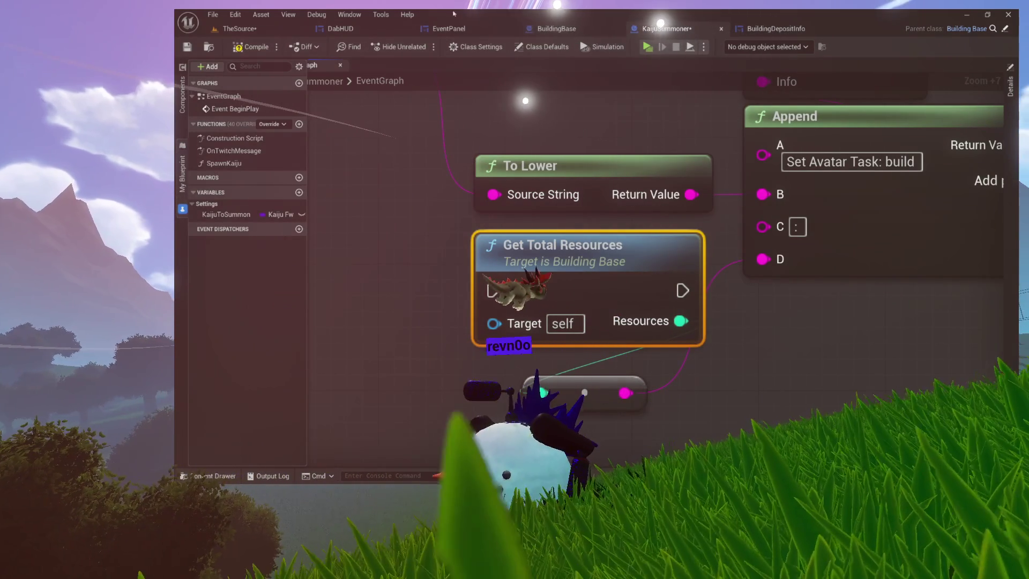
pyautogui.click(567, 32)
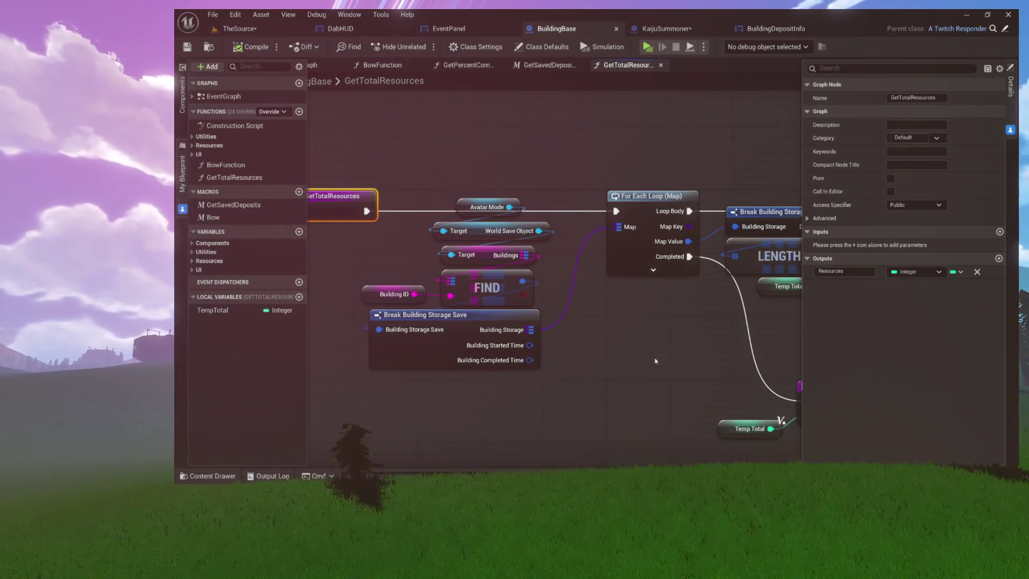
pyautogui.moveTo(685, 360); pyautogui.dragTo(607, 343)
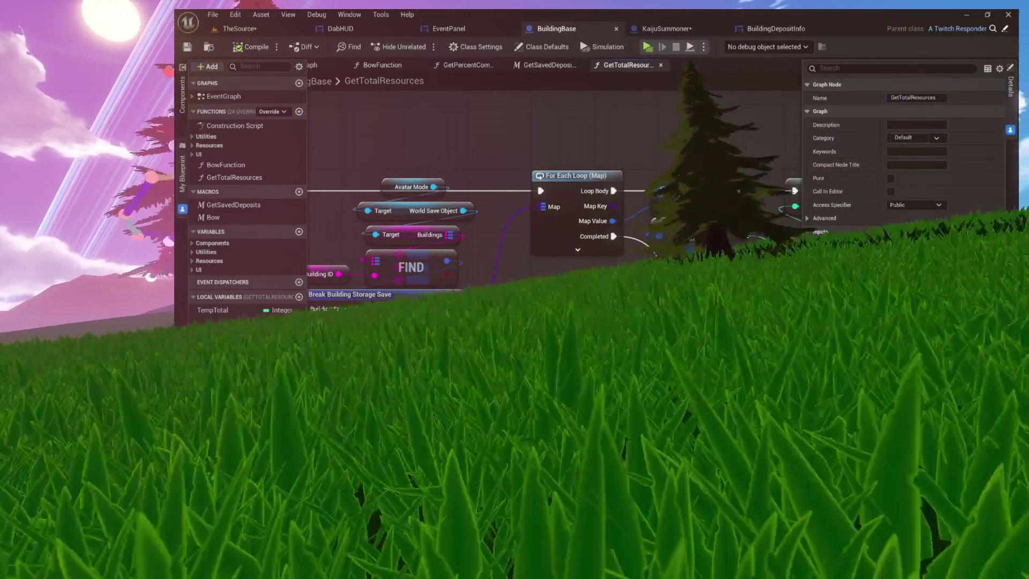
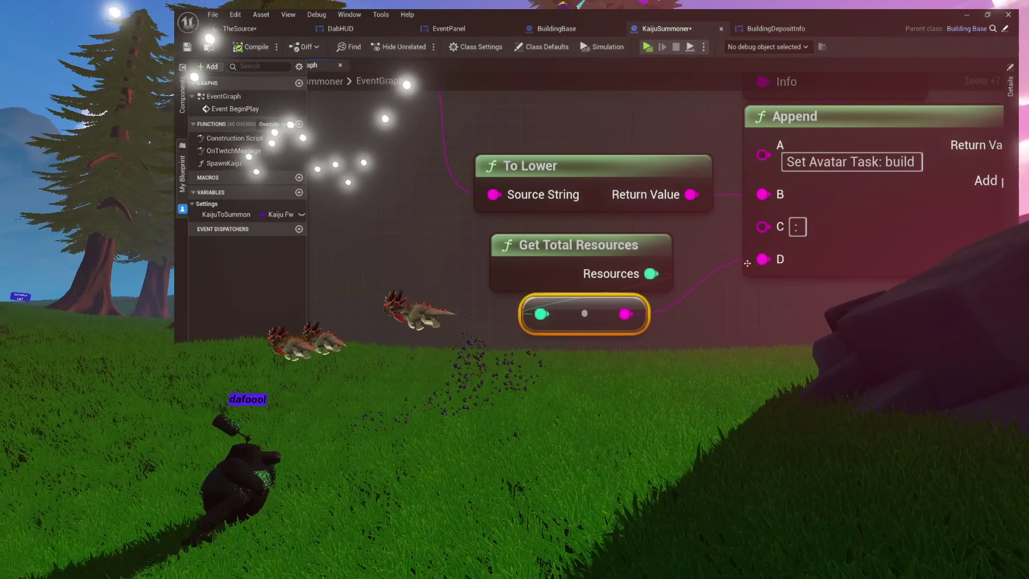
# Marquee-select the Avatar Mode, Add Event, Make Dab Event, Kaiju to Summon and Get Class Defaults nodes
pyautogui.scroll(-4, 746, 264)
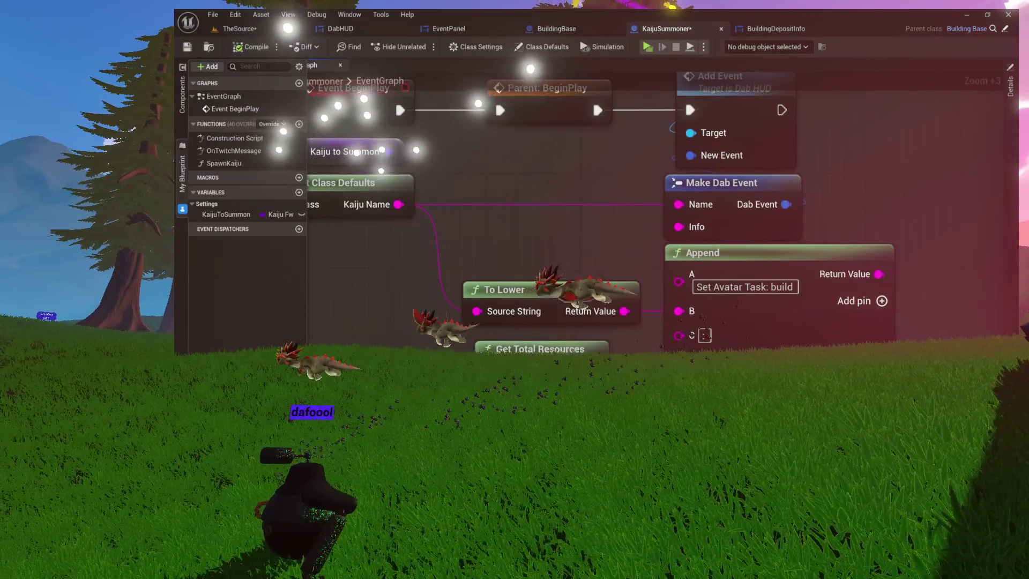
pyautogui.moveTo(588, 288)
pyautogui.mouseDown()
pyautogui.moveTo(696, 334)
pyautogui.moveTo(723, 325)
pyautogui.moveTo(679, 229)
pyautogui.moveTo(608, 271)
pyautogui.moveTo(601, 221)
pyautogui.mouseUp()
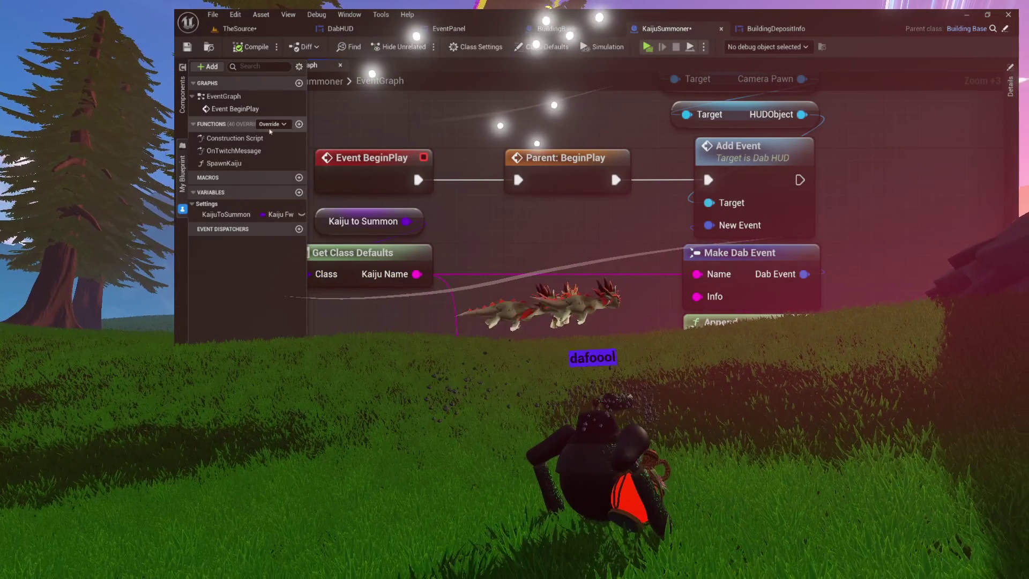
pyautogui.scroll(-3, 612, 230)
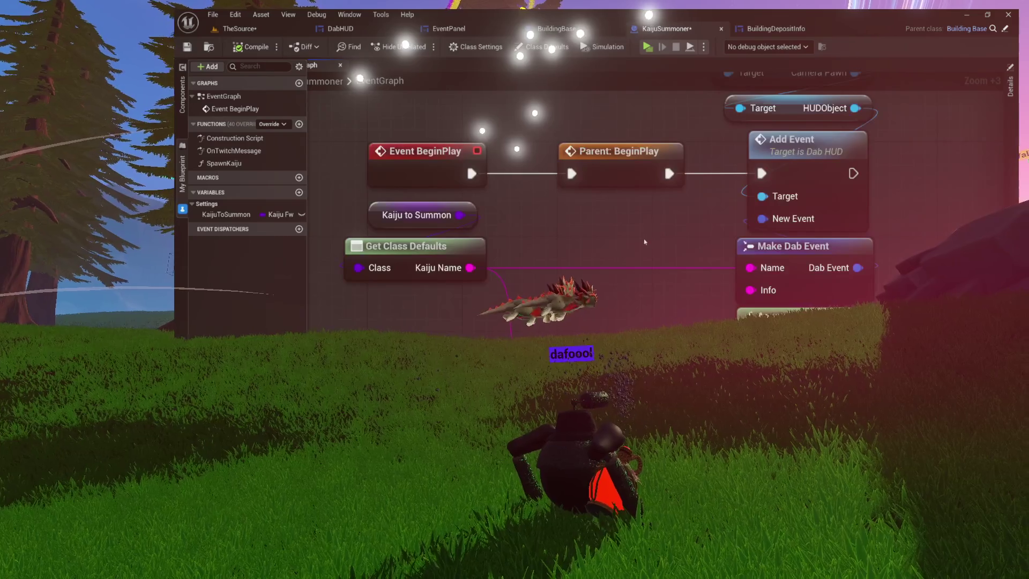
pyautogui.moveTo(764, 142); pyautogui.dragTo(651, 316)
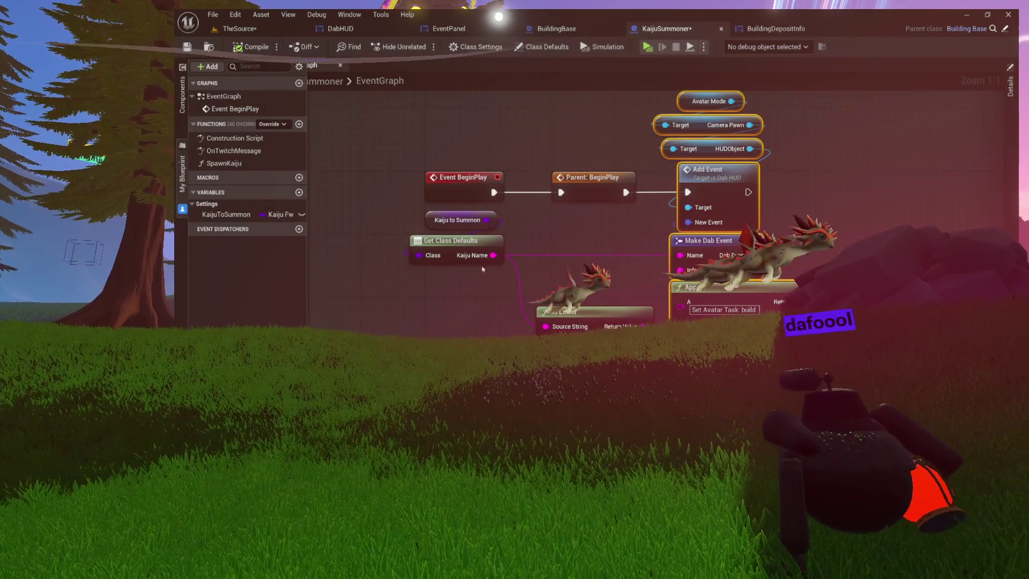
pyautogui.moveTo(407, 205)
pyautogui.mouseDown()
pyautogui.moveTo(528, 309)
pyautogui.moveTo(654, 327)
pyautogui.mouseUp()
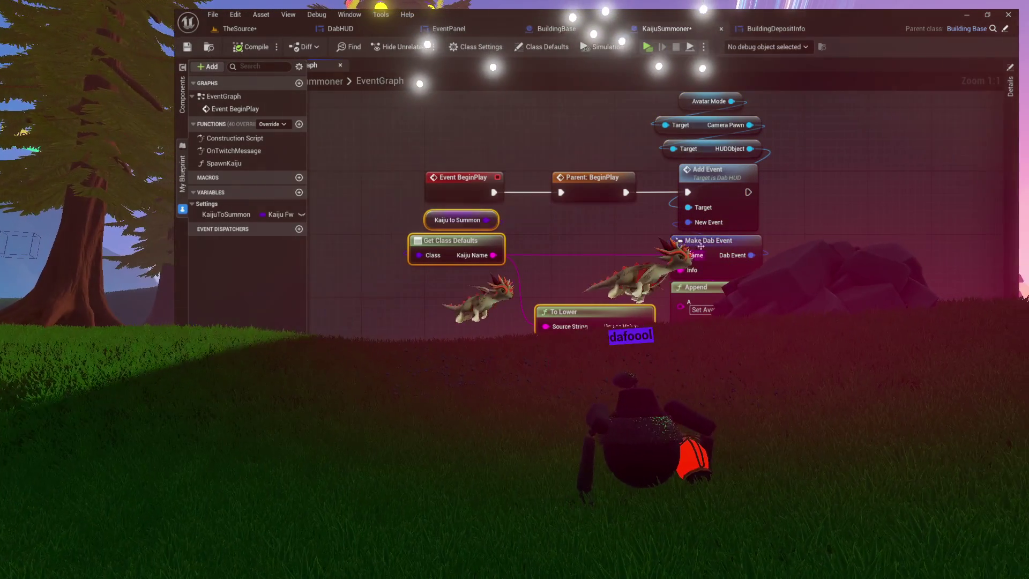
pyautogui.moveTo(810, 100); pyautogui.dragTo(724, 257)
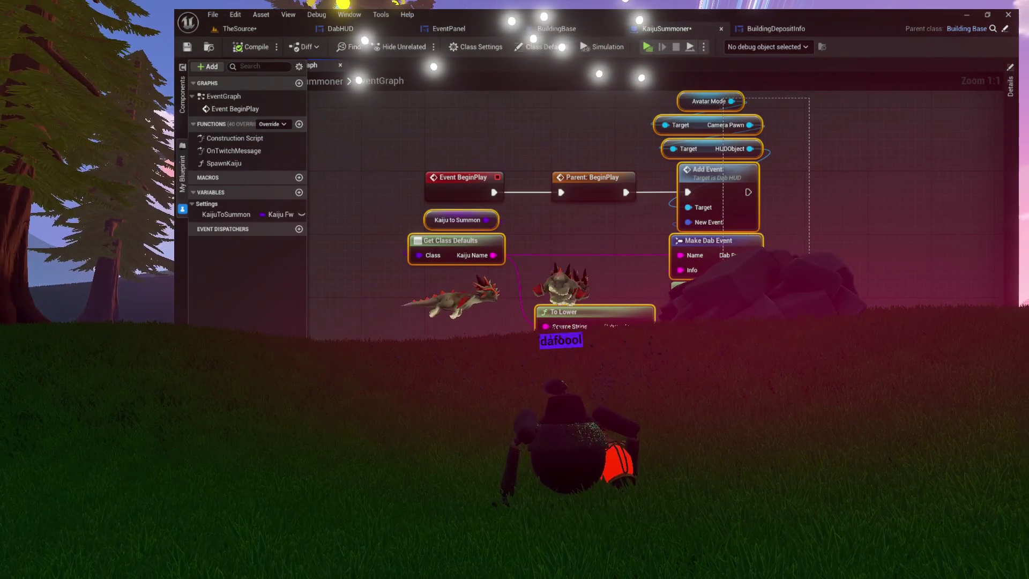
# Collapse the selected nodes into a function named UpdateUI and place it beside Parent: BeginPlay
pyautogui.rightClick(726, 186)
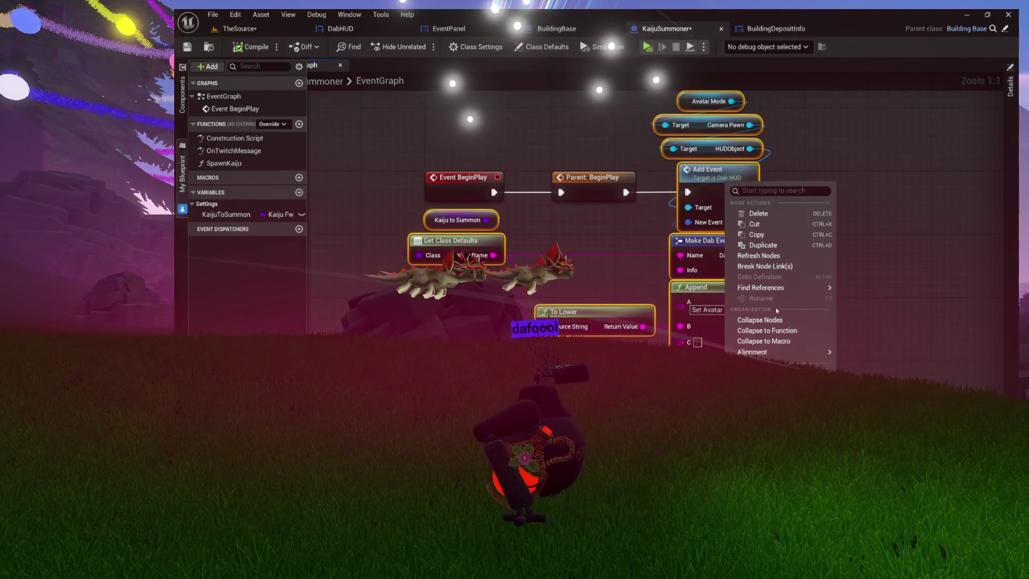
pyautogui.click(766, 331)
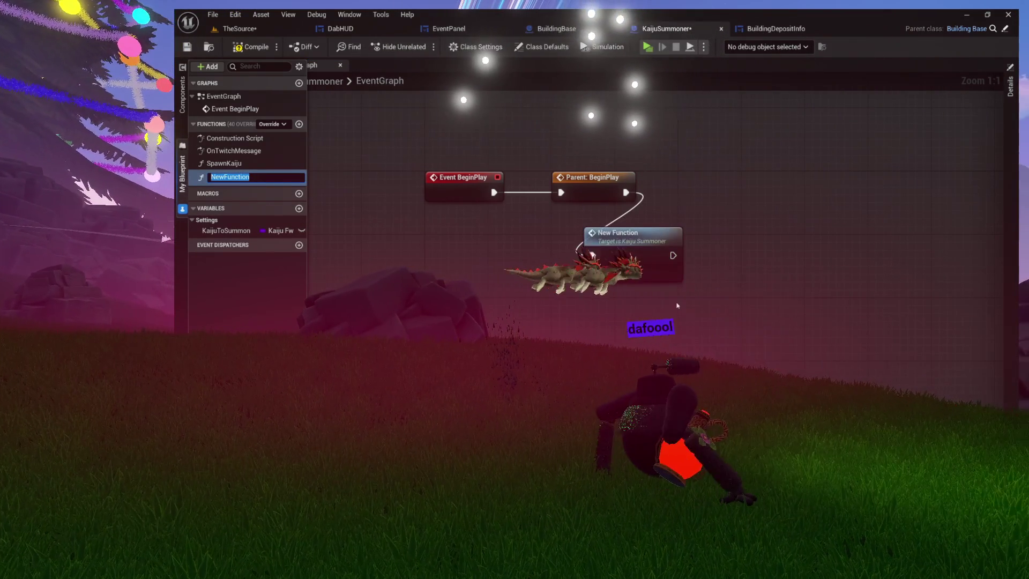
pyautogui.write('UpdateUI')
pyautogui.press('Return')
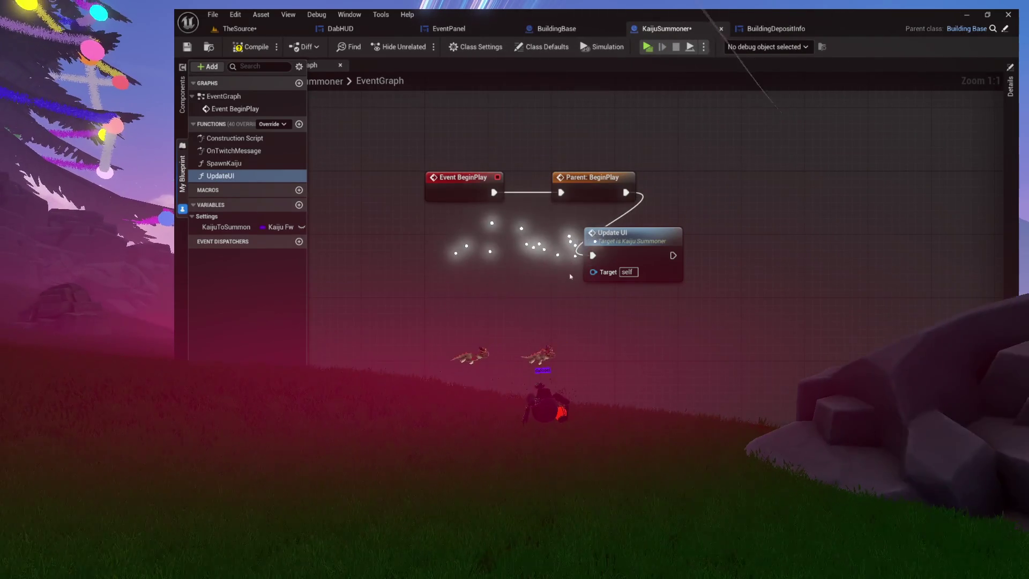
pyautogui.moveTo(629, 250)
pyautogui.mouseDown()
pyautogui.moveTo(787, 185)
pyautogui.moveTo(733, 183)
pyautogui.mouseUp()
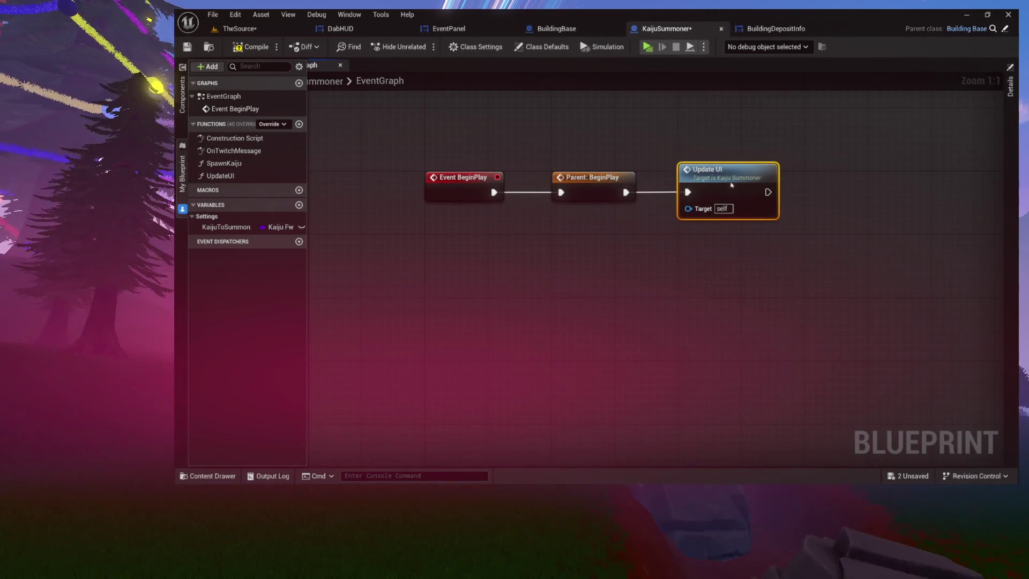
# Inside UpdateUI, group Kaiju to Summon, Get Class Defaults, Add Event, Make Dab Event and Append compactly
pyautogui.doubleClick(732, 185)
pyautogui.scroll(-3, 669, 184)
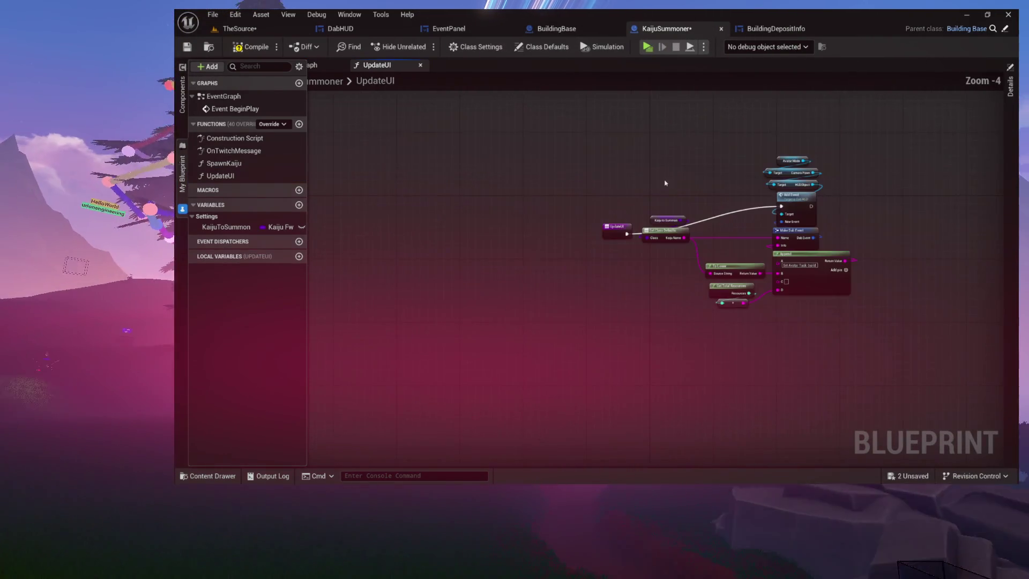
pyautogui.moveTo(572, 151); pyautogui.dragTo(822, 286)
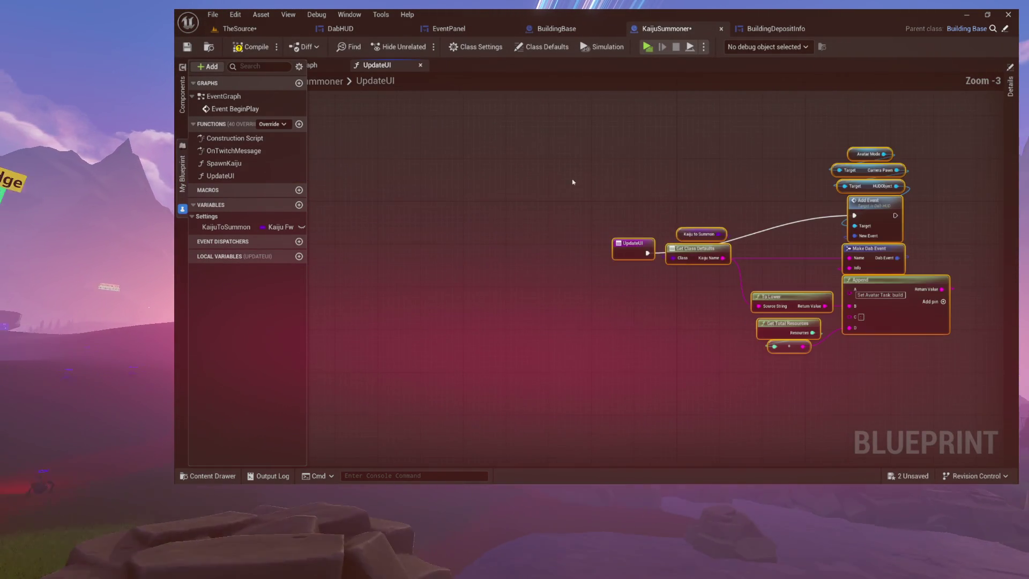
pyautogui.scroll(1, 557, 190)
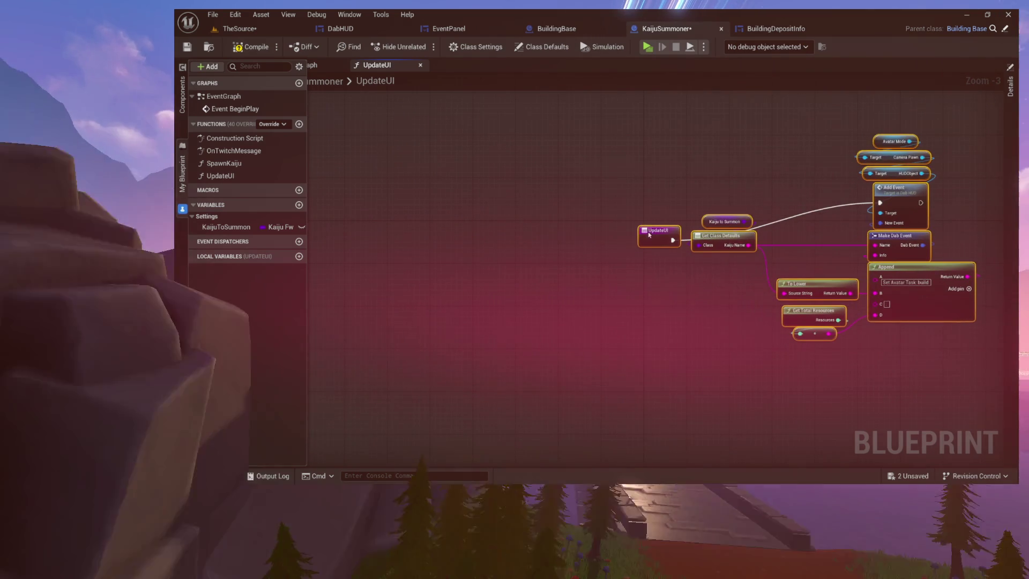
pyautogui.moveTo(670, 287); pyautogui.dragTo(451, 290)
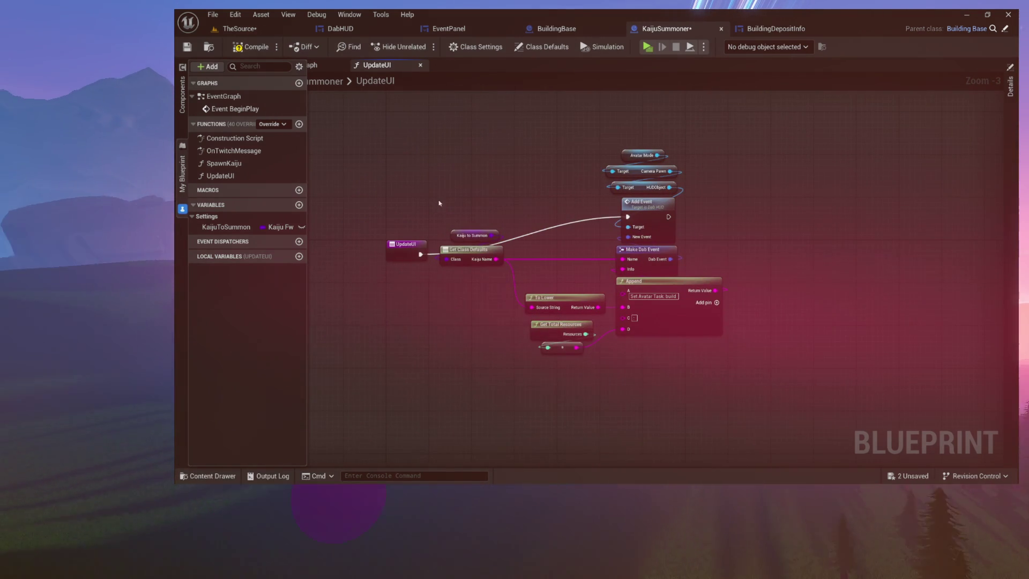
pyautogui.moveTo(474, 249)
pyautogui.mouseDown()
pyautogui.moveTo(468, 274)
pyautogui.moveTo(395, 303)
pyautogui.moveTo(336, 293)
pyautogui.mouseUp()
pyautogui.moveTo(498, 150); pyautogui.dragTo(747, 375)
pyautogui.moveTo(649, 209); pyautogui.dragTo(474, 257)
pyautogui.scroll(3, 530, 235)
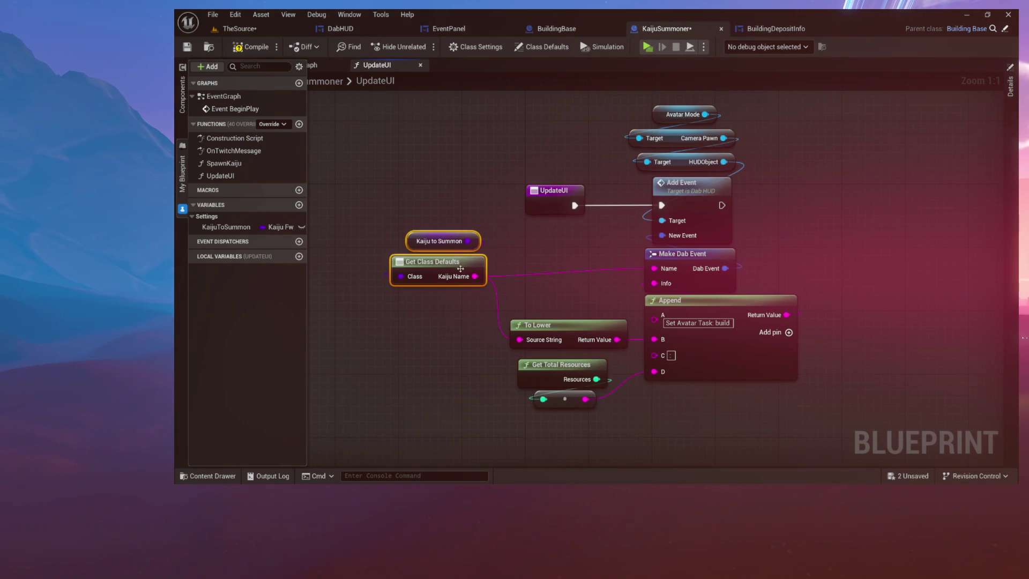
pyautogui.moveTo(529, 292); pyautogui.dragTo(513, 311)
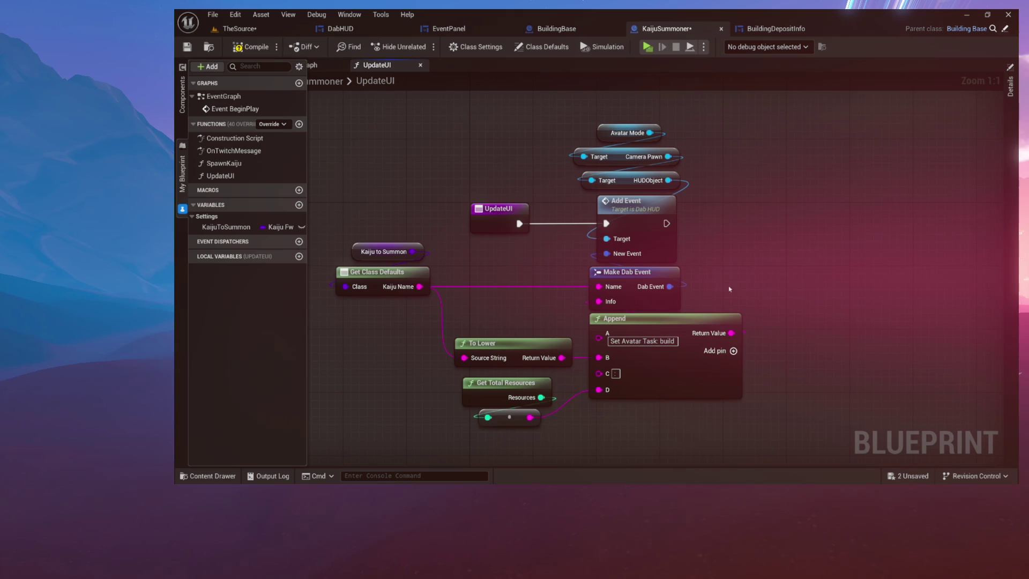
pyautogui.moveTo(748, 283); pyautogui.dragTo(813, 277)
# Compile and save KaijuSummoner, return to the EventGraph, and list the overridable parent functions
pyautogui.click(237, 48)
pyautogui.click(314, 65)
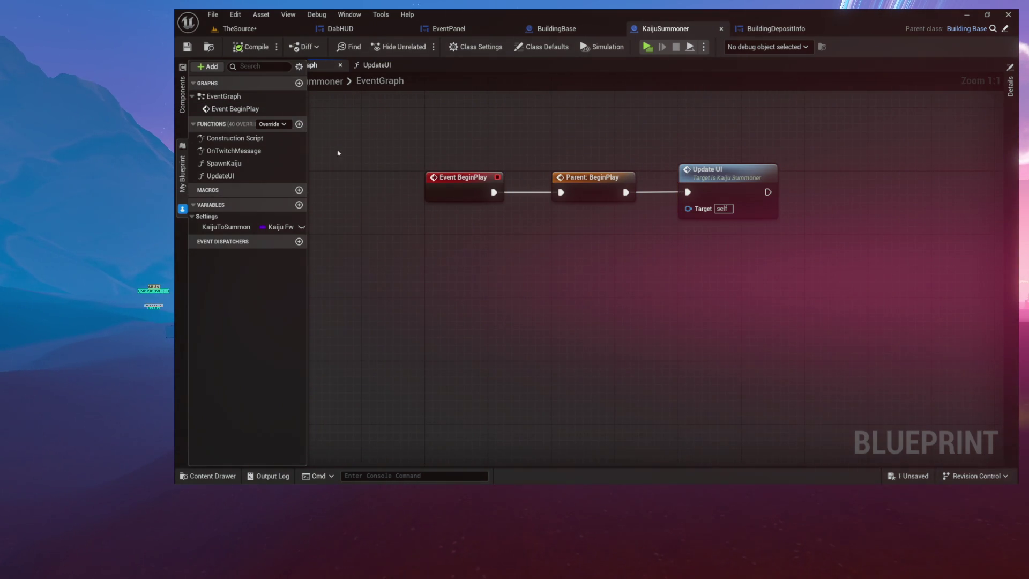
pyautogui.click(269, 124)
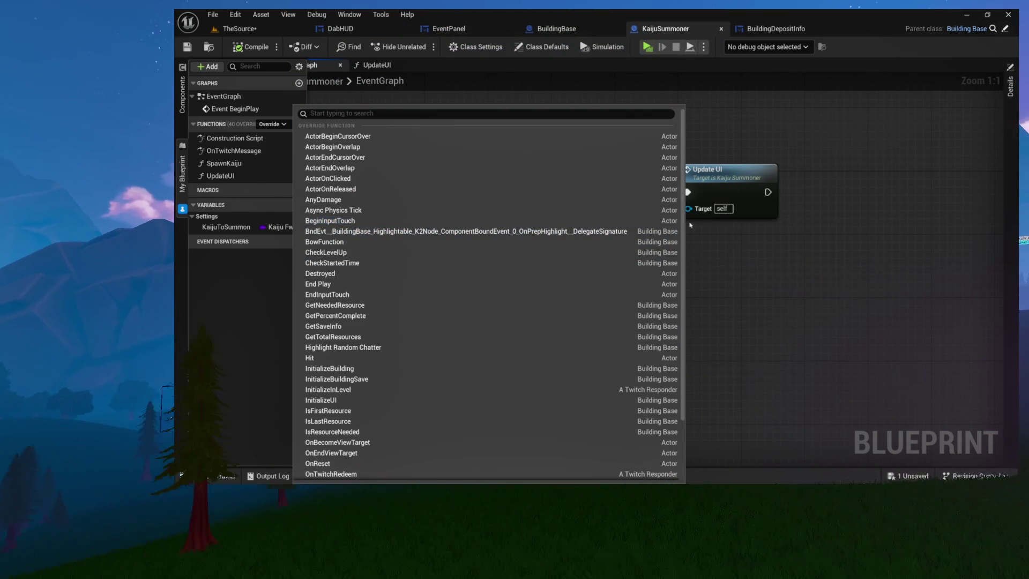
# Close the override functions list and reopen the UpdateUI function graph
pyautogui.click(802, 276)
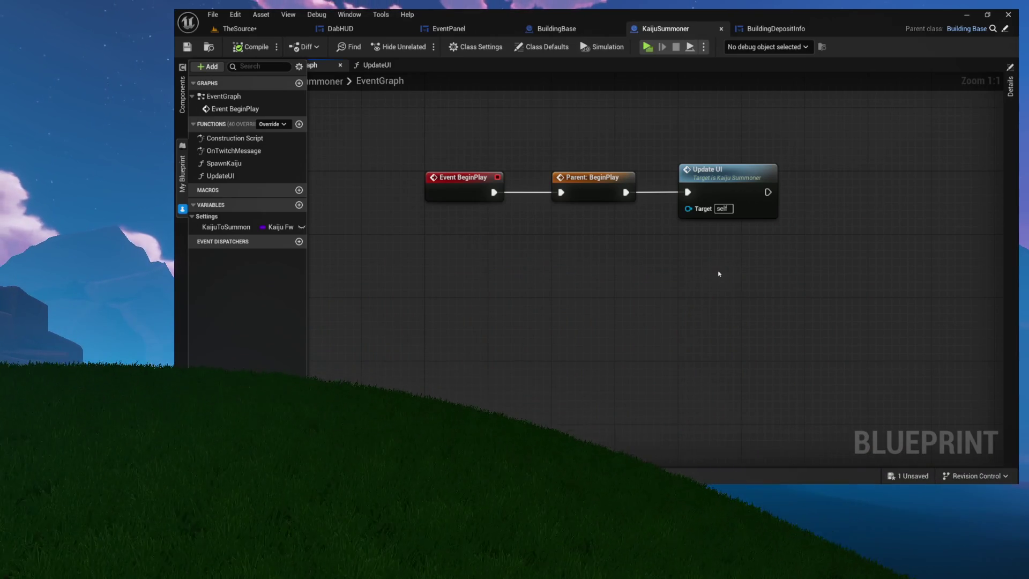
pyautogui.click(722, 182)
pyautogui.doubleClick(722, 183)
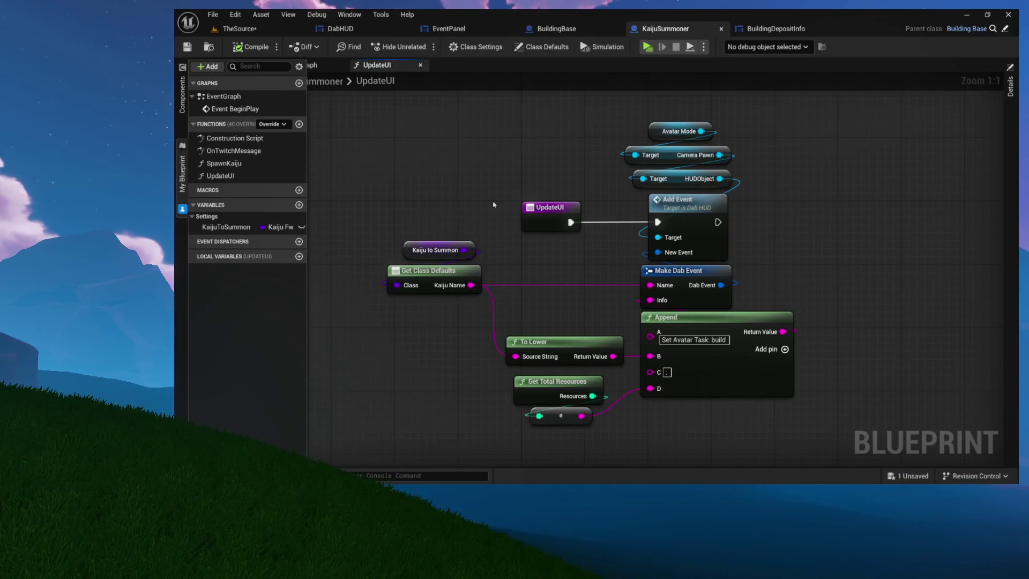
# In BuildingBase's GetTotalResources, inspect SET Temp Total adding Deposits Length to TempTotal
pyautogui.click(553, 32)
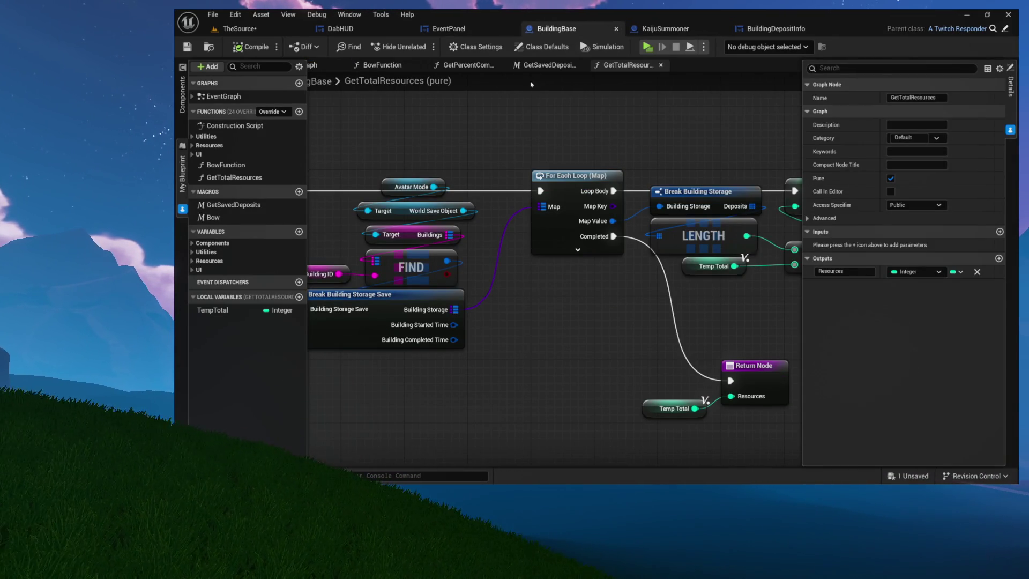
pyautogui.scroll(-2, 535, 241)
pyautogui.scroll(2, 536, 241)
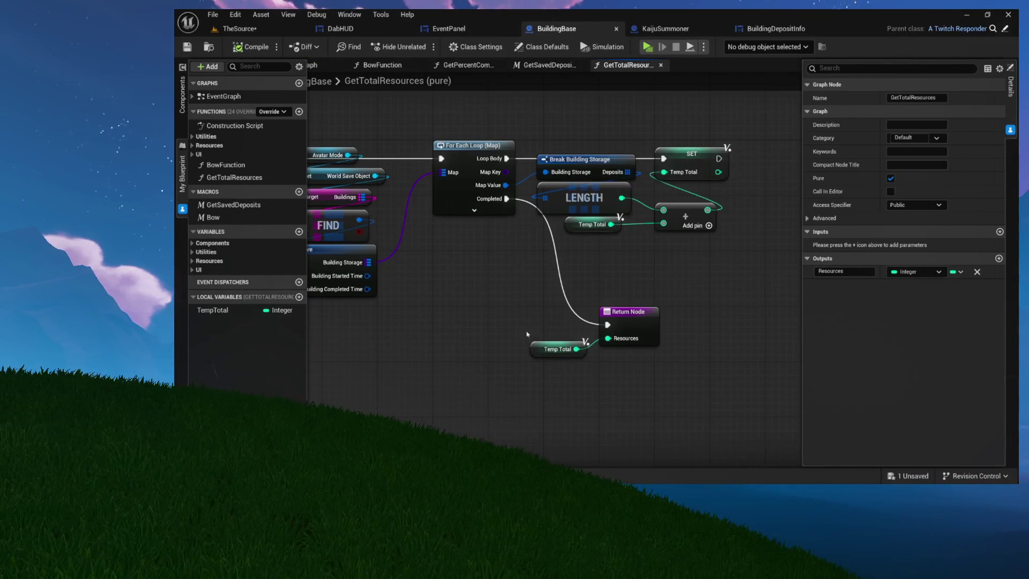
pyautogui.moveTo(528, 320); pyautogui.dragTo(698, 403)
pyautogui.scroll(2, 630, 308)
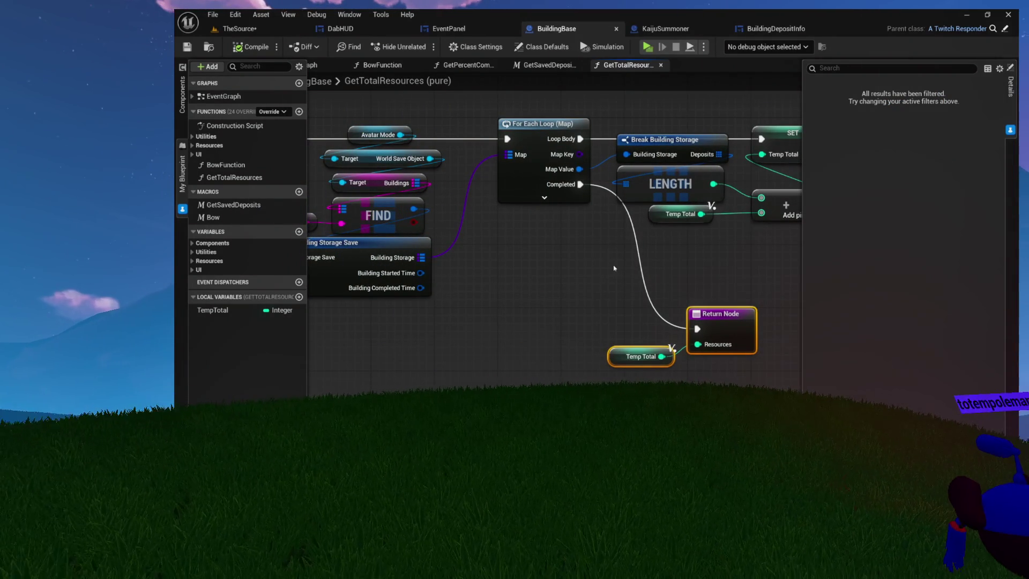
pyautogui.click(194, 112)
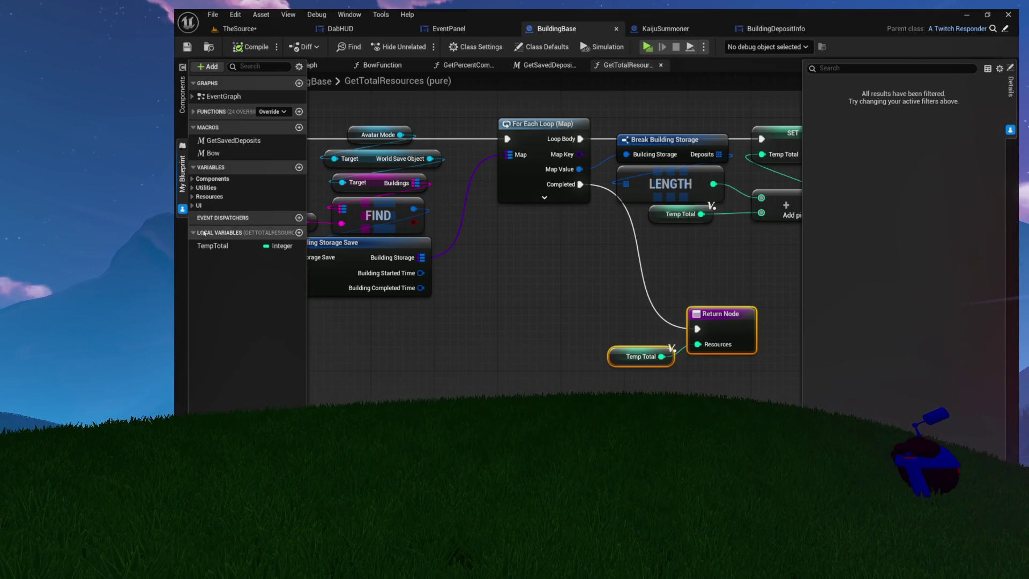
pyautogui.moveTo(486, 250); pyautogui.dragTo(341, 279)
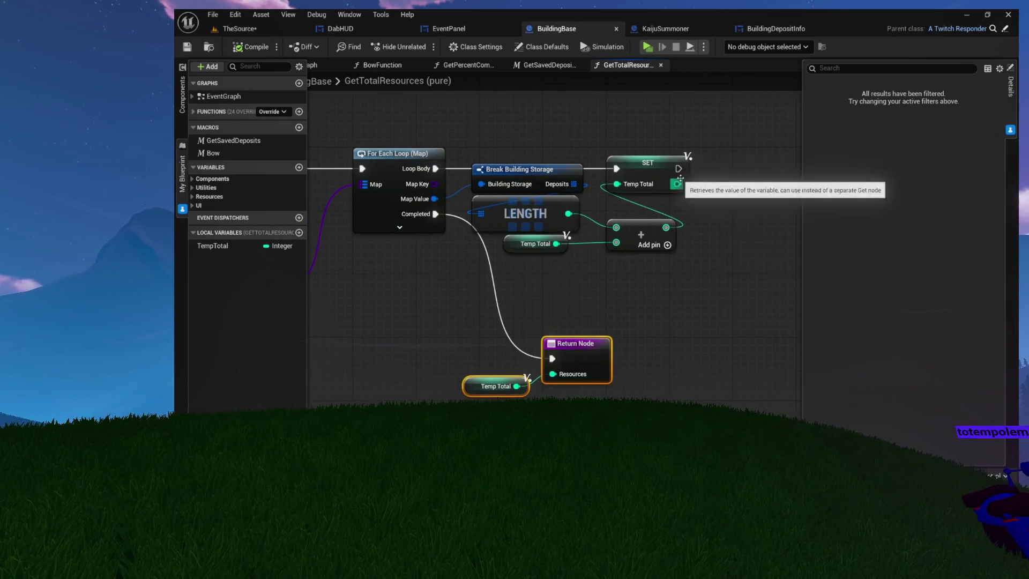
pyautogui.scroll(3, 681, 183)
pyautogui.click(629, 160)
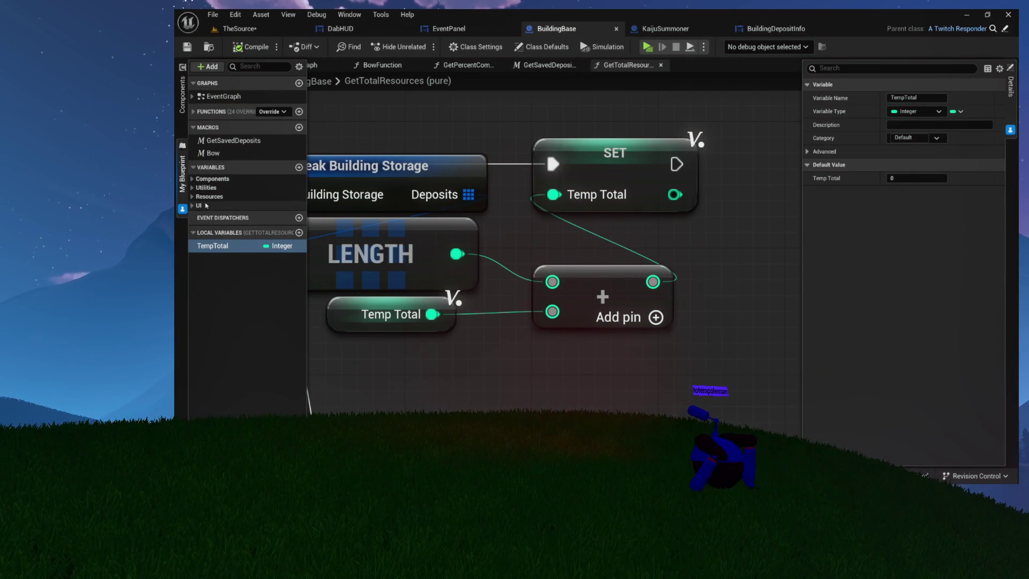
pyautogui.click(192, 196)
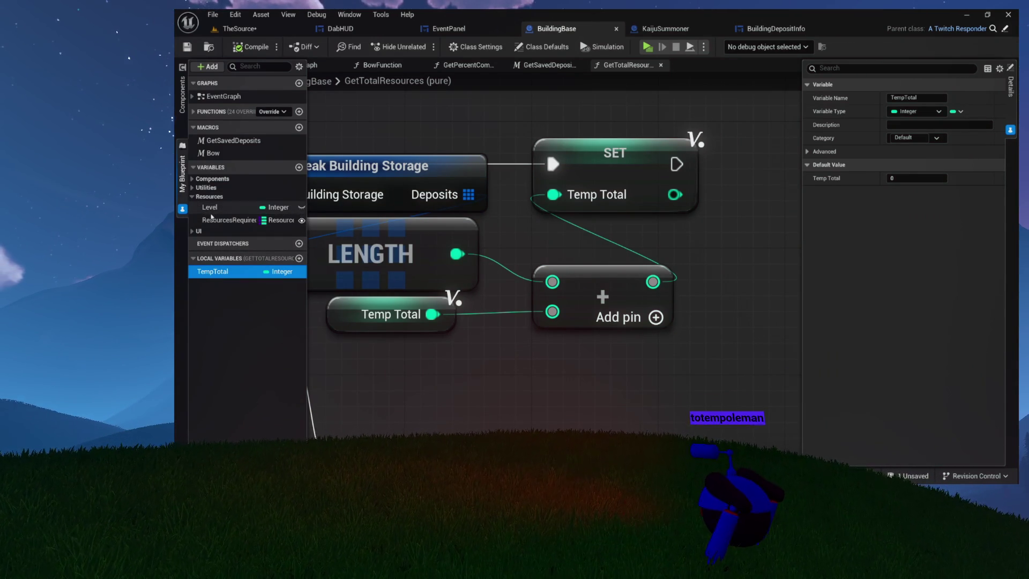
# Place a SET Building ID node from the Utilities variables below the loop
pyautogui.click(191, 188)
pyautogui.click(192, 179)
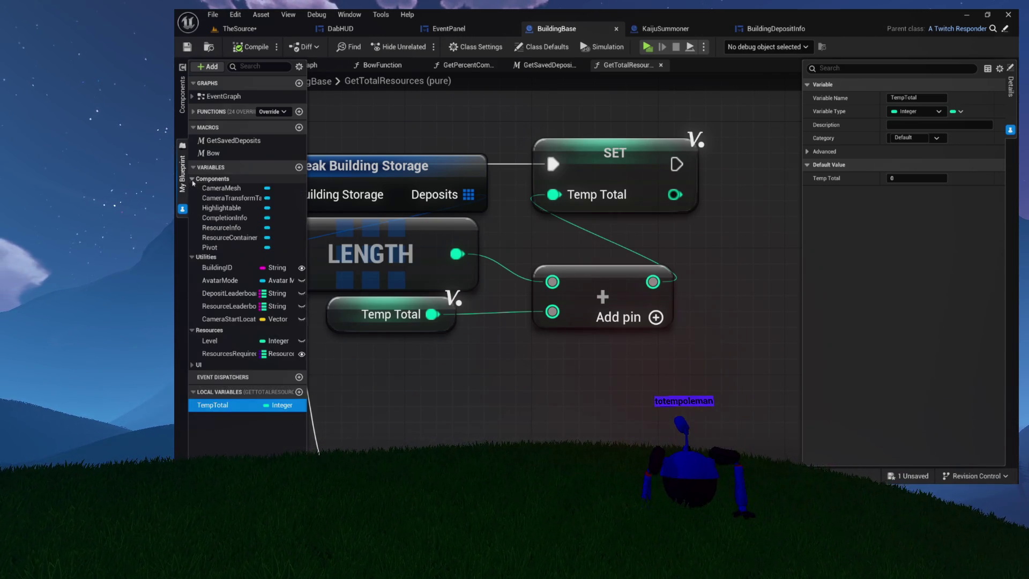
pyautogui.click(192, 178)
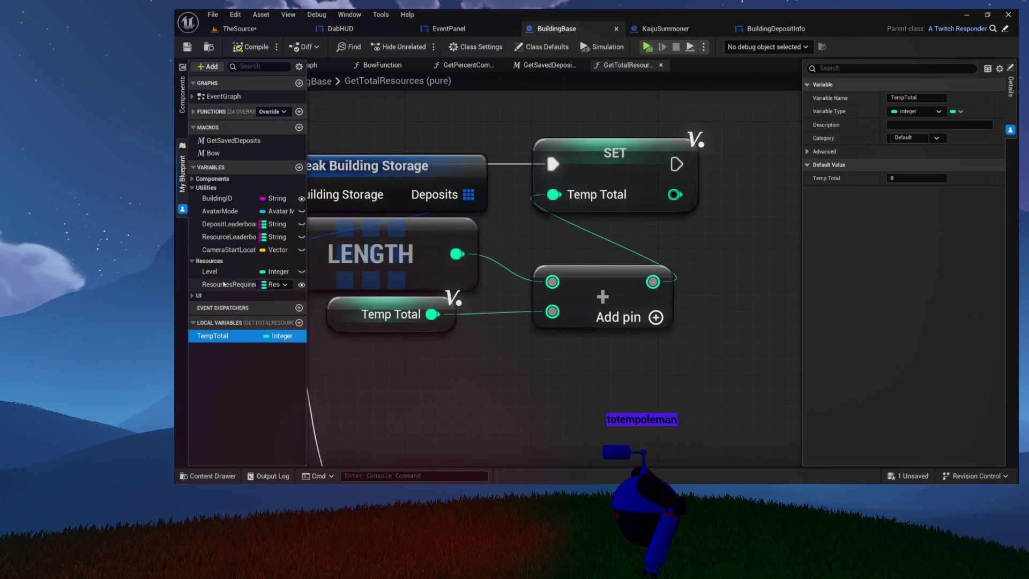
pyautogui.moveTo(218, 200)
pyautogui.mouseDown()
pyautogui.moveTo(418, 187)
pyautogui.moveTo(683, 206)
pyautogui.mouseUp()
pyautogui.moveTo(710, 256); pyautogui.dragTo(478, 314)
pyautogui.scroll(-2, 709, 298)
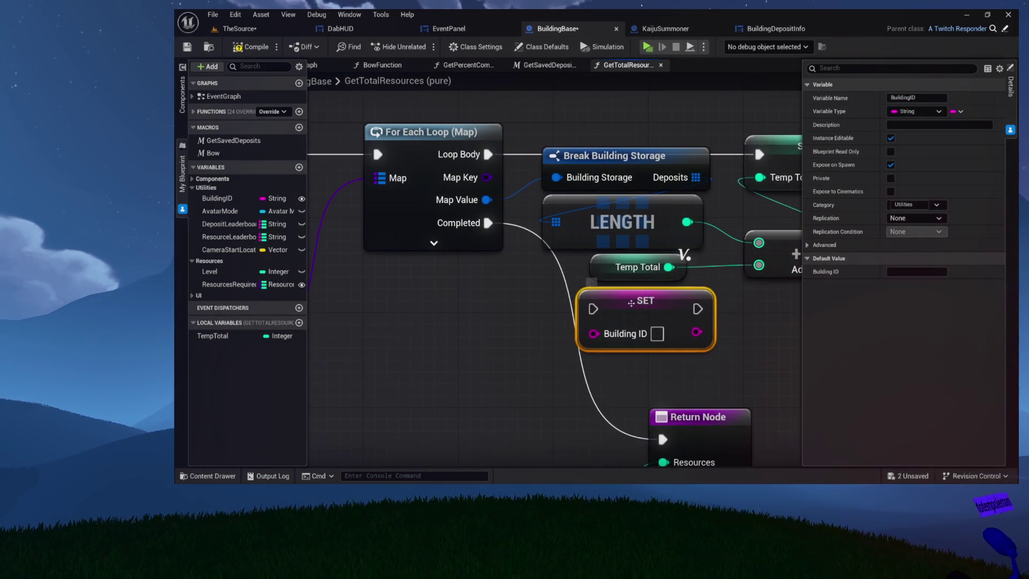
pyautogui.moveTo(620, 314); pyautogui.dragTo(420, 314)
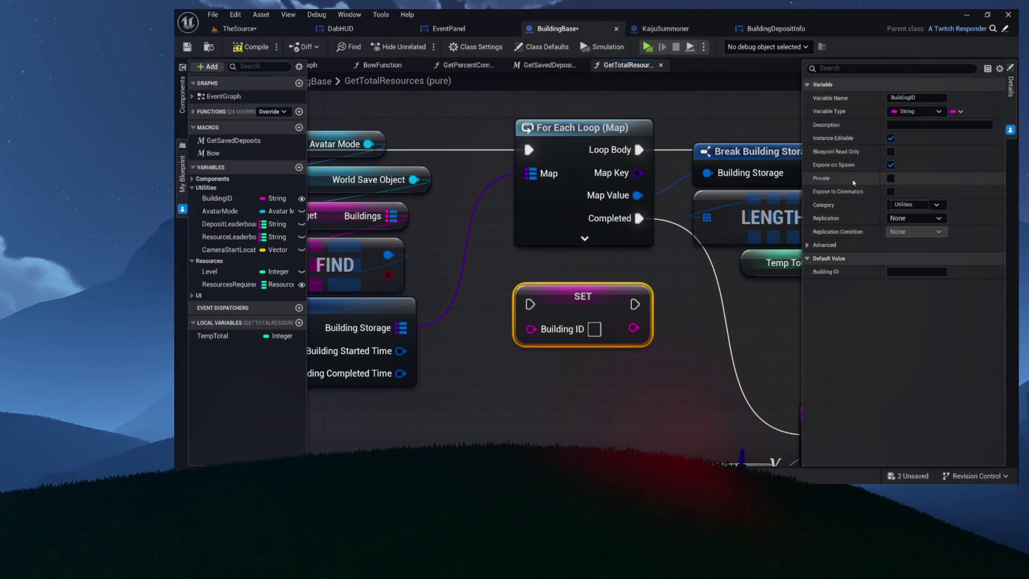
# Wire the GetTotalResources entry through SET Building ID into the For Each Loop
pyautogui.scroll(-3, 723, 211)
pyautogui.moveTo(509, 179); pyautogui.dragTo(624, 194)
pyautogui.click(426, 176)
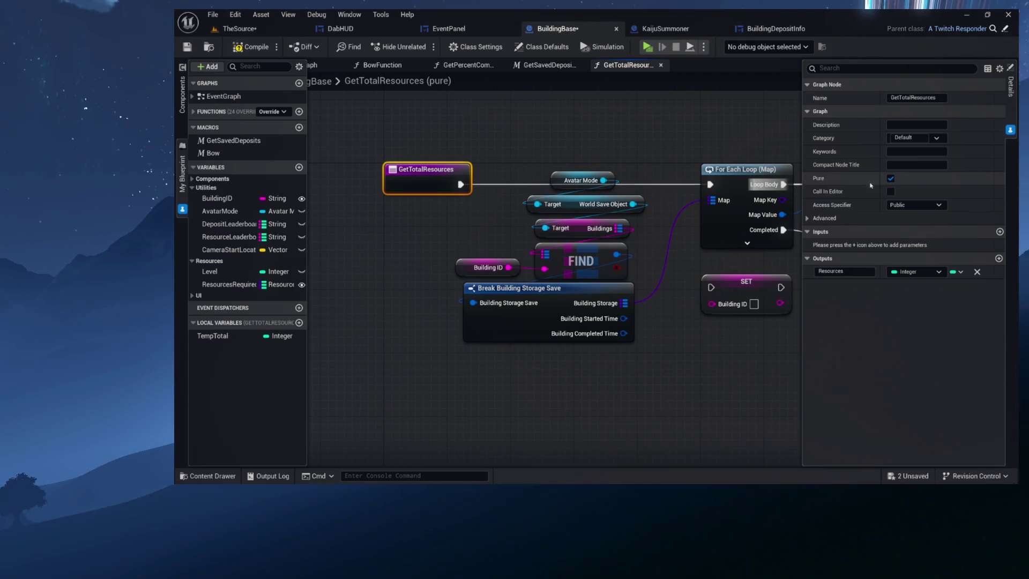
pyautogui.moveTo(727, 281)
pyautogui.mouseDown()
pyautogui.moveTo(541, 129)
pyautogui.moveTo(561, 114)
pyautogui.mouseUp()
pyautogui.moveTo(425, 264); pyautogui.dragTo(511, 202)
pyautogui.moveTo(580, 201); pyautogui.dragTo(676, 264)
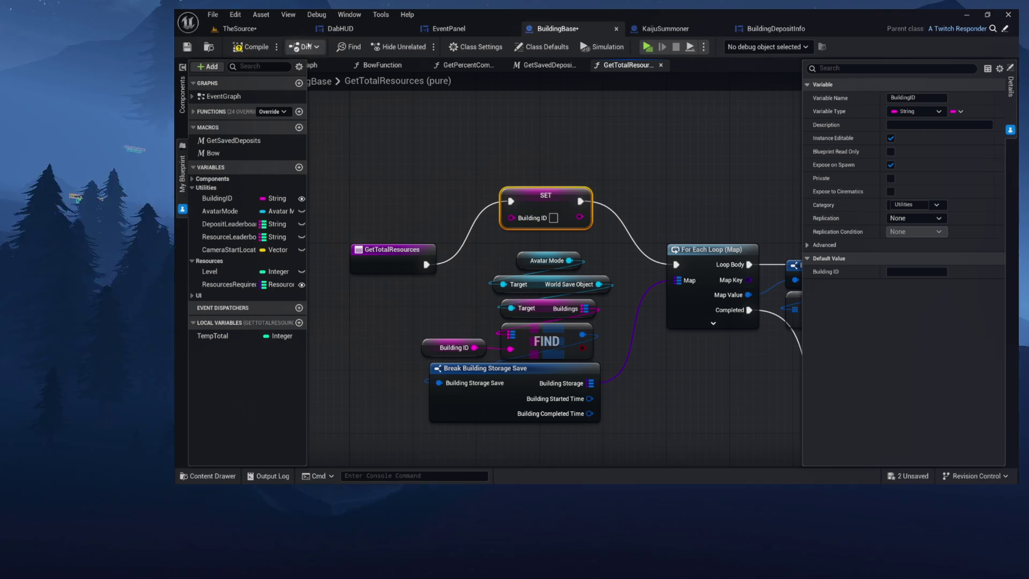
# Compile, check the function's Pure setting, and delete the SET Building ID node
pyautogui.click(251, 45)
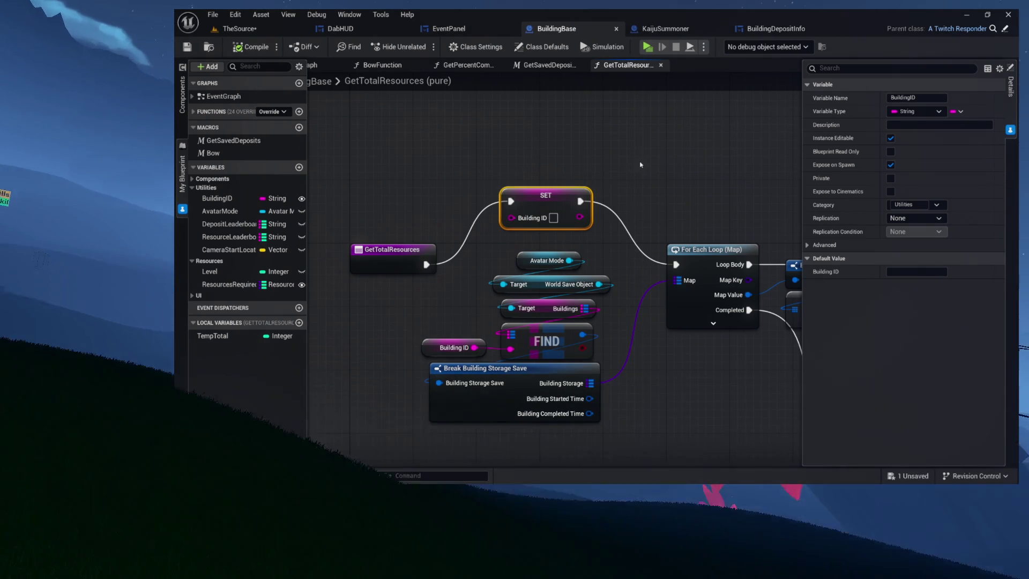
pyautogui.click(397, 252)
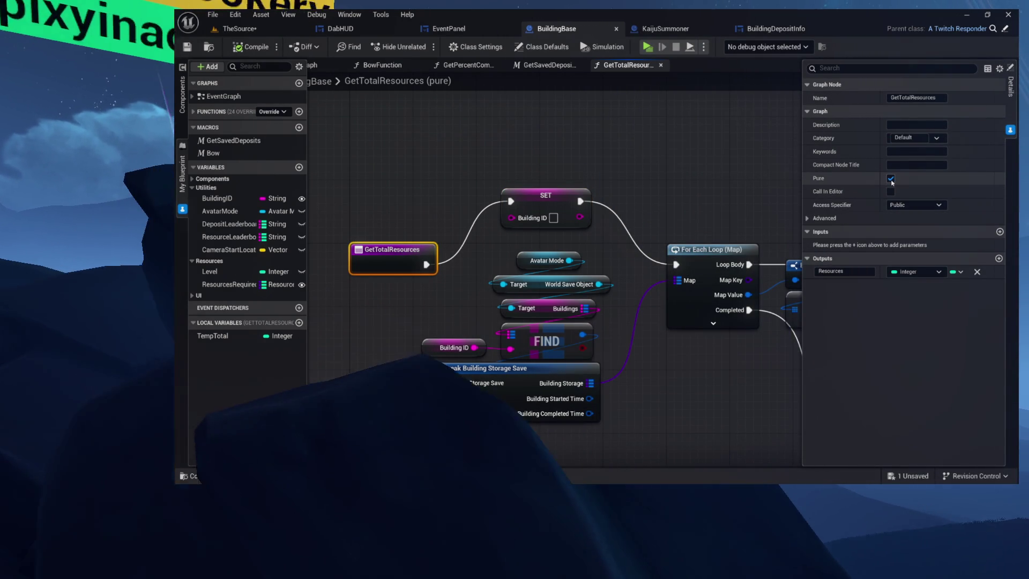
pyautogui.moveTo(670, 198); pyautogui.dragTo(568, 195)
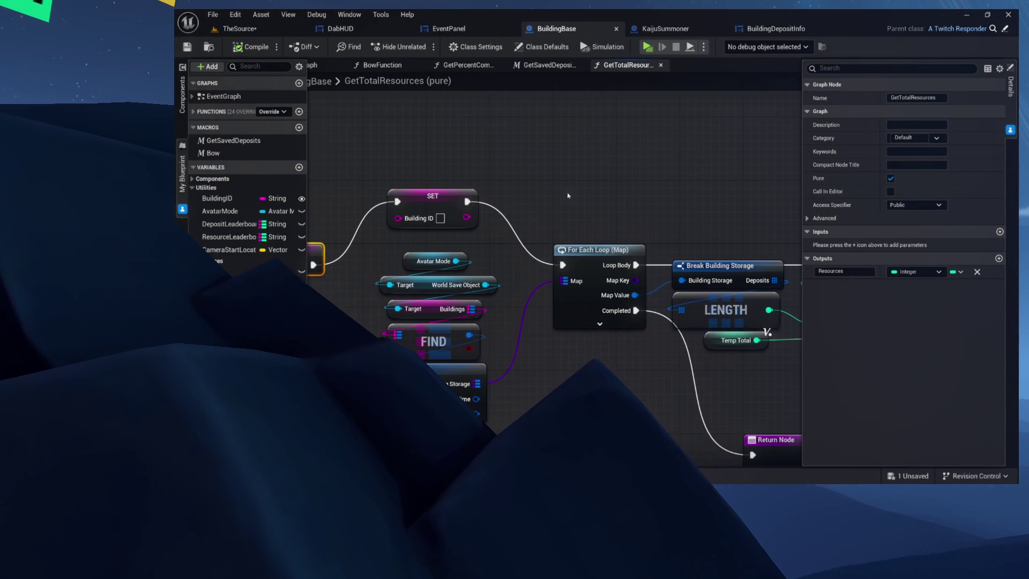
pyautogui.moveTo(432, 204); pyautogui.dragTo(510, 205)
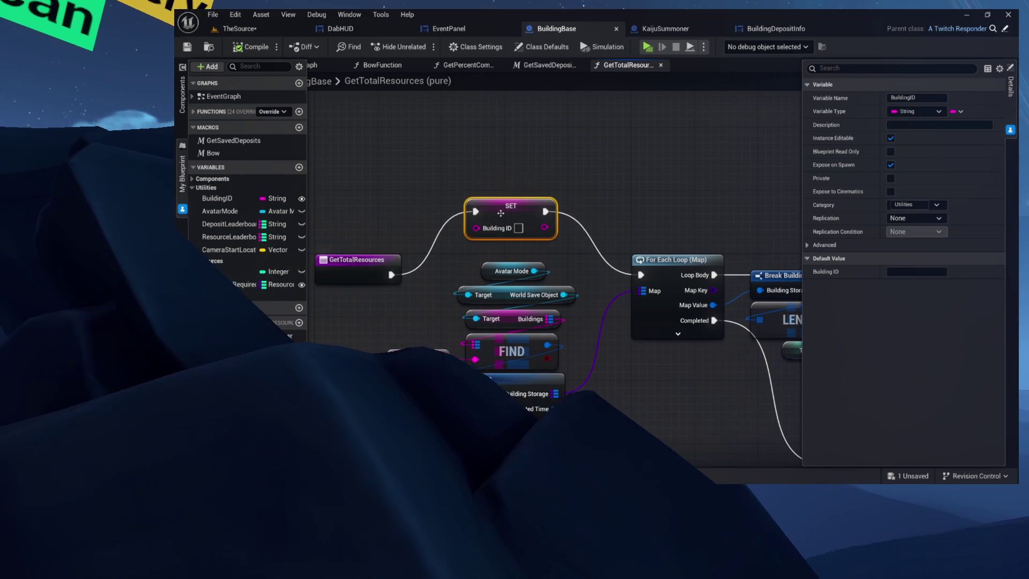
pyautogui.moveTo(637, 168); pyautogui.dragTo(445, 207)
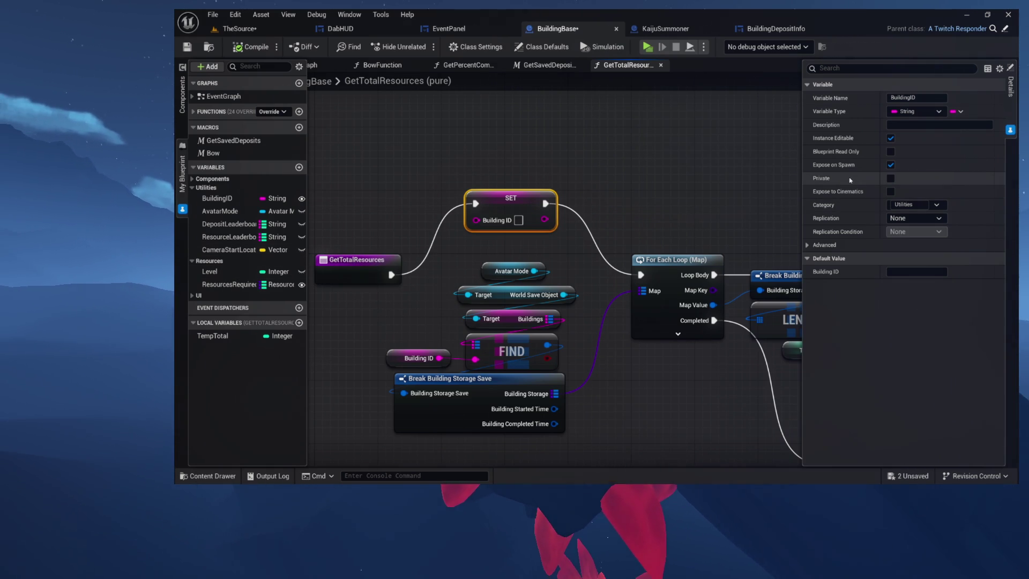
pyautogui.click(355, 260)
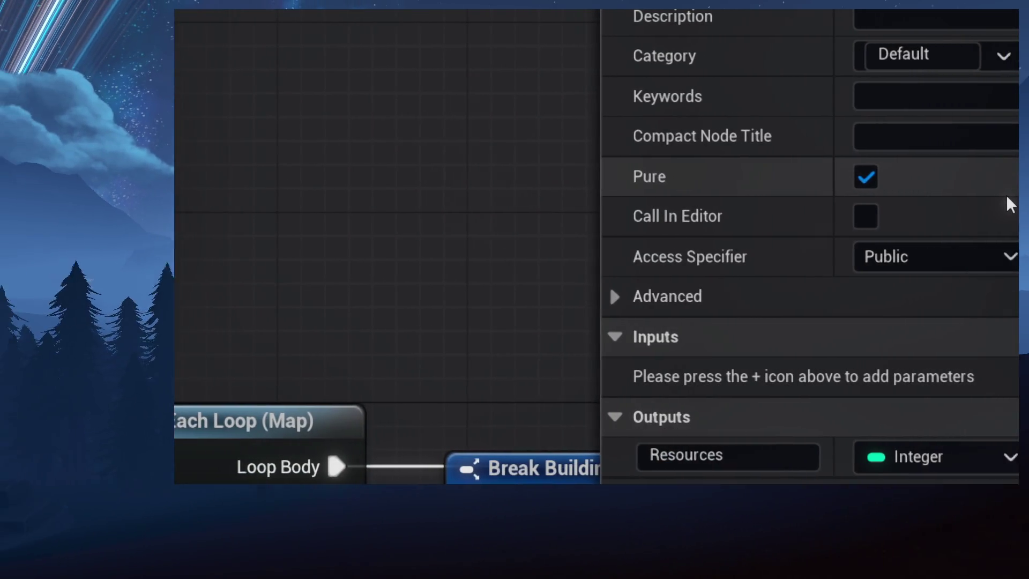
pyautogui.moveTo(646, 184)
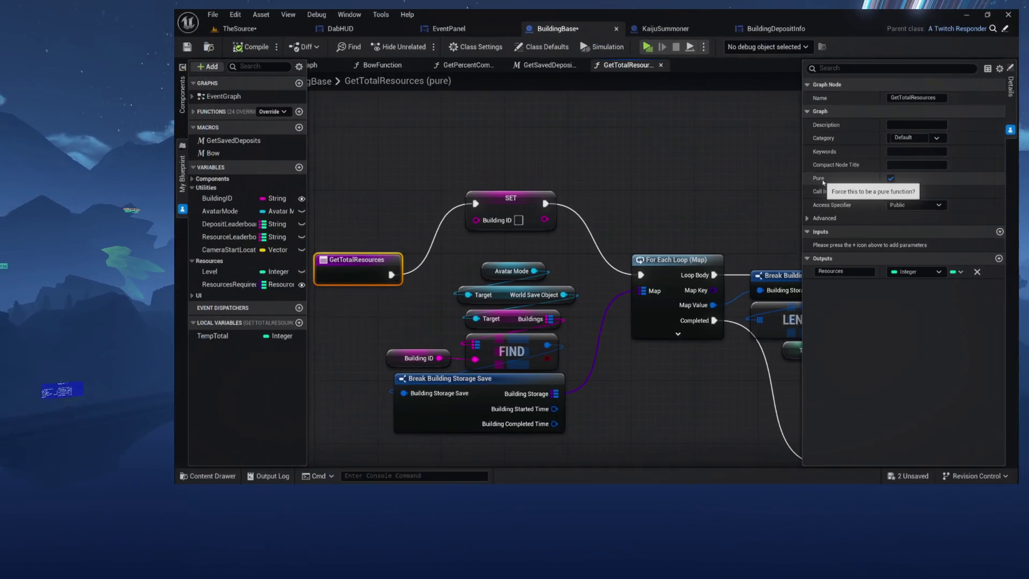
pyautogui.click(543, 123)
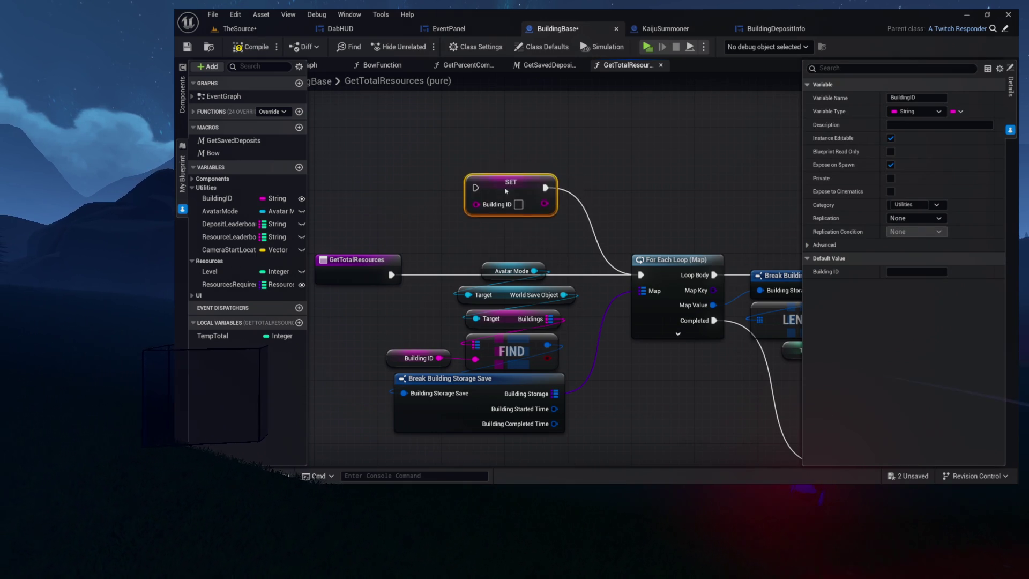
pyautogui.press('Delete')
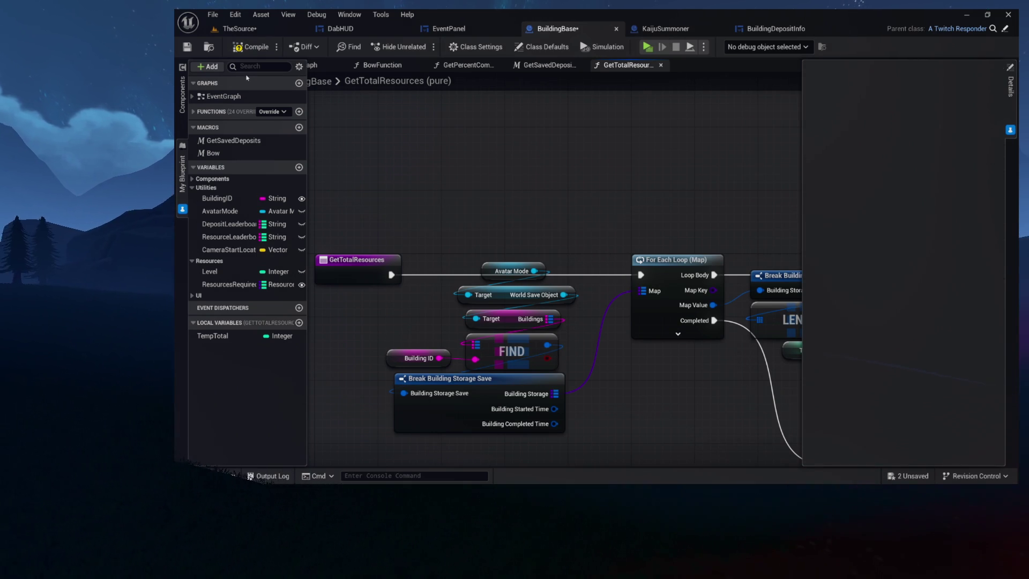
# Compile BuildingBase and show the BuildingID variable's Details
pyautogui.click(248, 53)
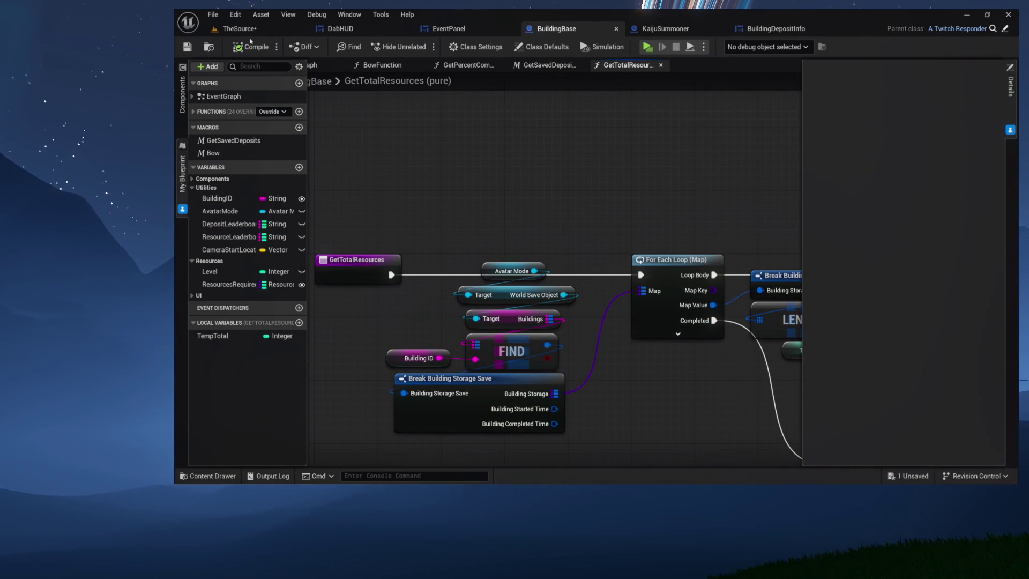
pyautogui.click(216, 198)
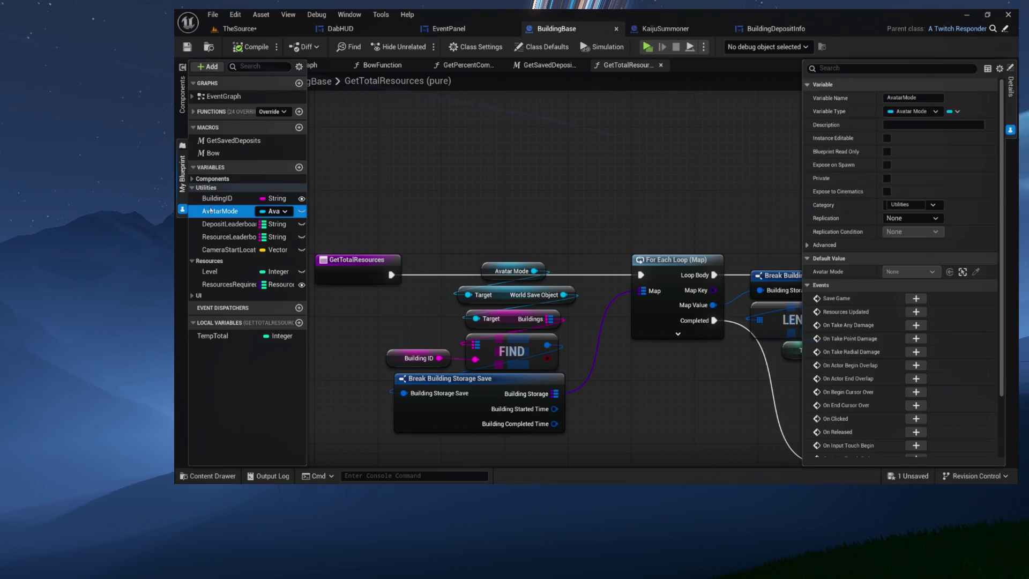
# Enter and then clear a test Default Value for BuildingID, and open the GetPercentComplete graph
pyautogui.click(929, 272)
pyautogui.write('fjiohfusoihfsdou')
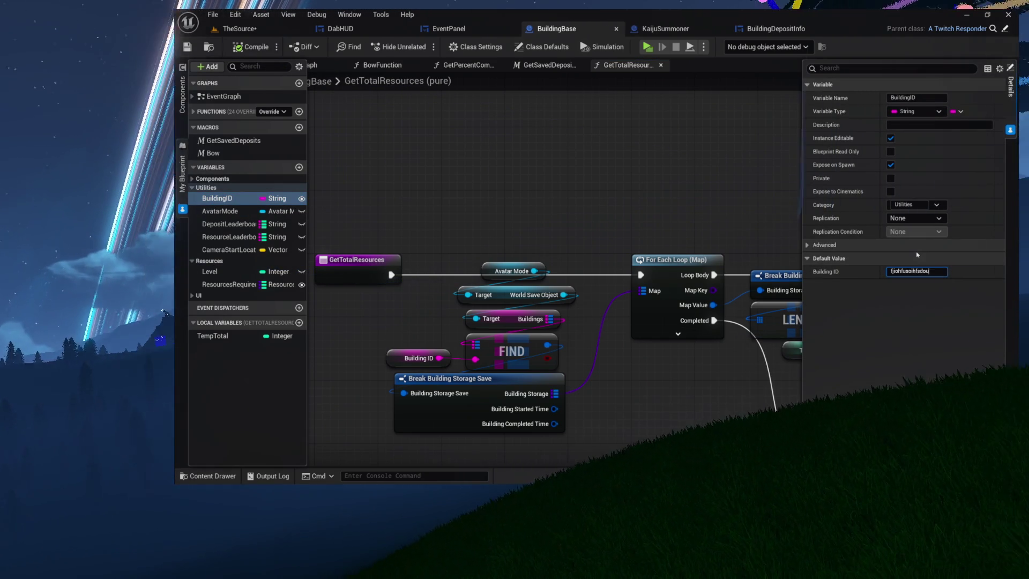
pyautogui.write('h')
pyautogui.press('Return')
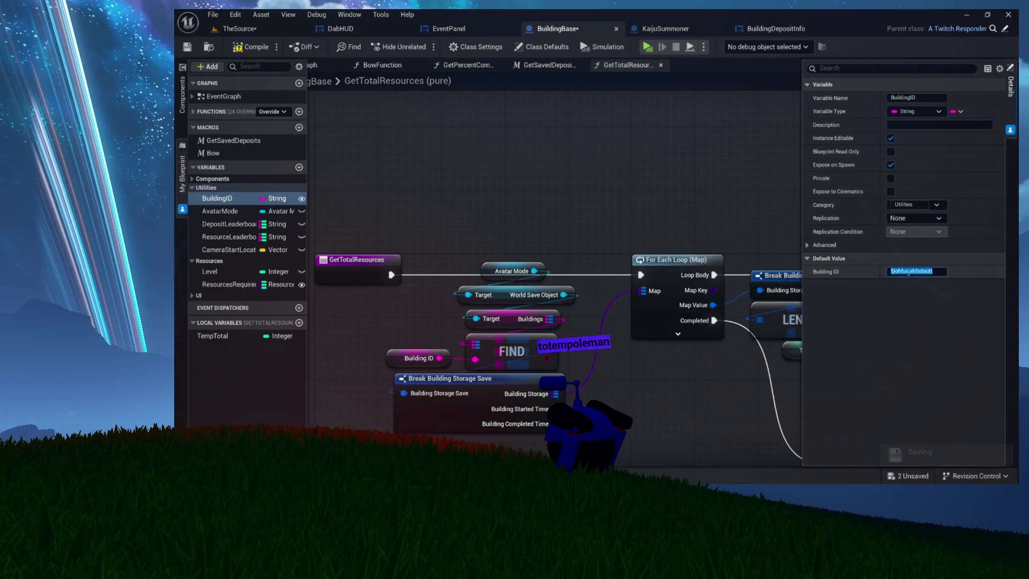
pyautogui.press('BackSpace')
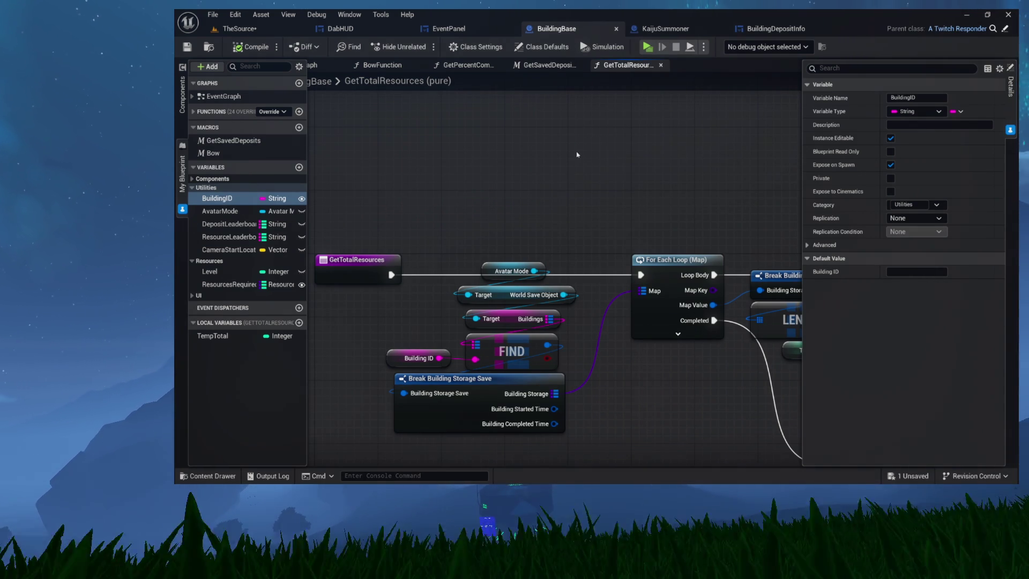
pyautogui.click(495, 65)
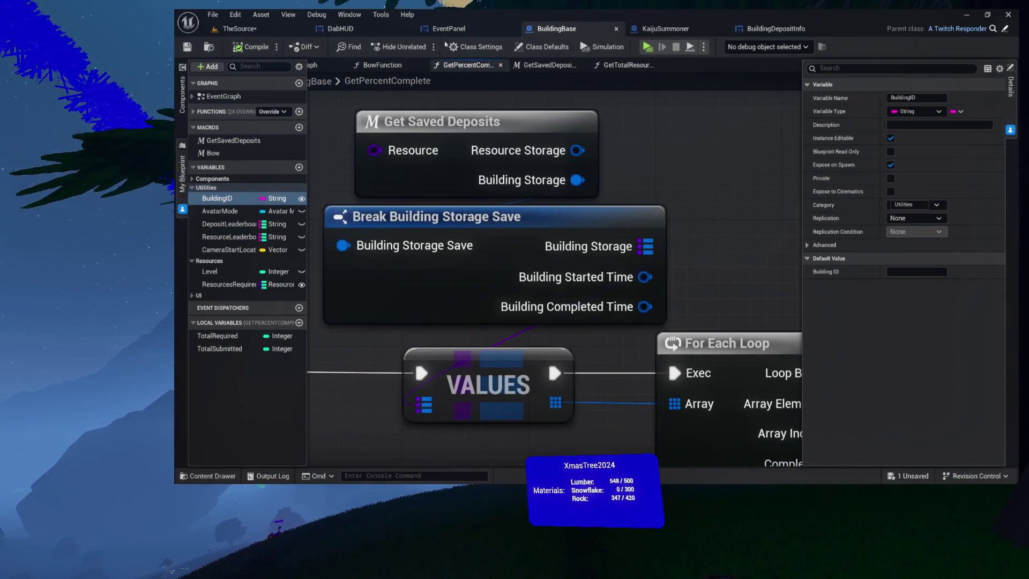
# Go through the DabHUD widget to EventPanel's AddEvent function graph
pyautogui.click(370, 29)
pyautogui.click(454, 30)
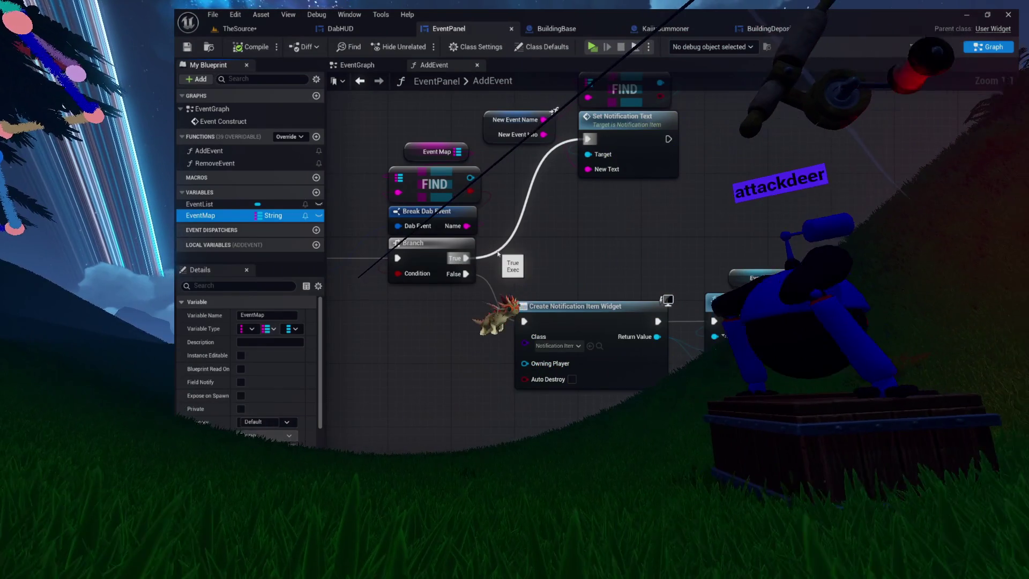
# Save TheSource level and launch a Standalone Game preview
pyautogui.moveTo(537, 148); pyautogui.dragTo(545, 203)
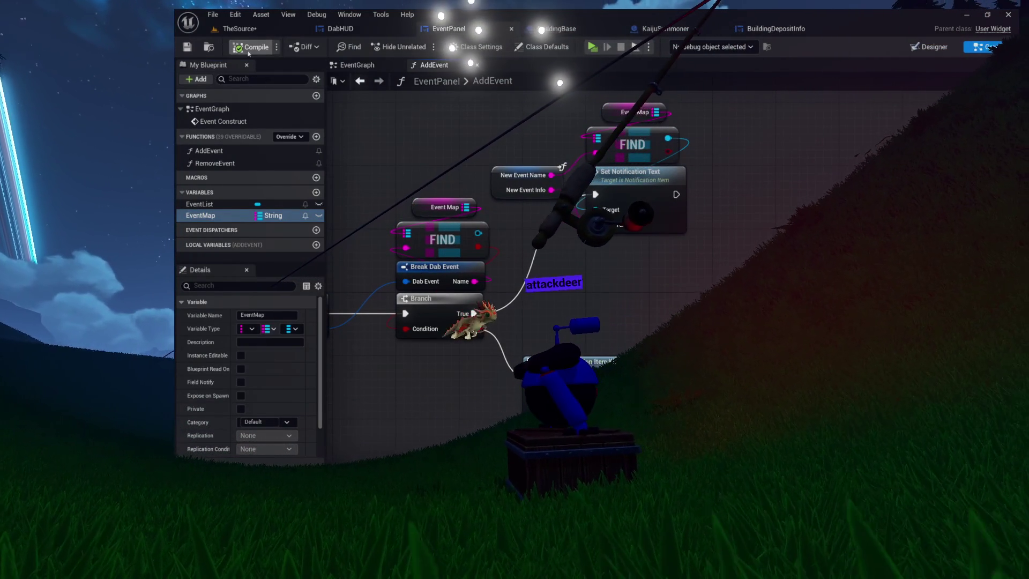
pyautogui.click(259, 27)
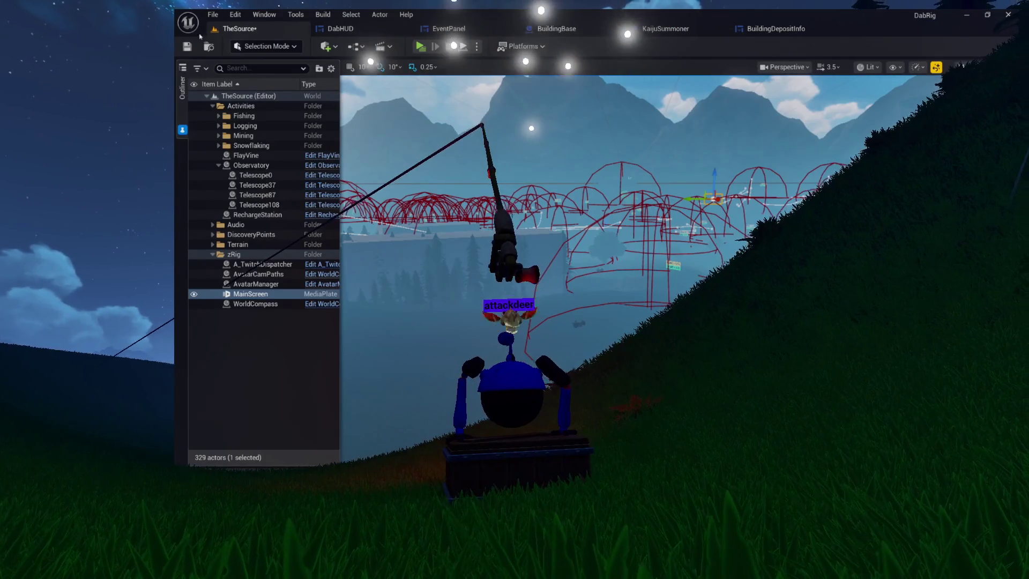
pyautogui.hotkey('ctrl', 's')
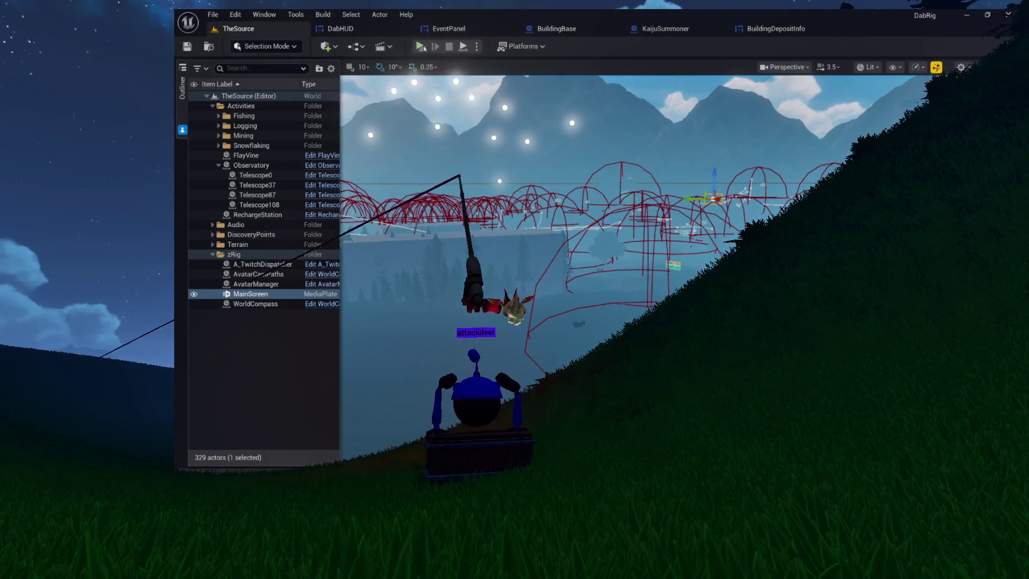
pyautogui.click(420, 46)
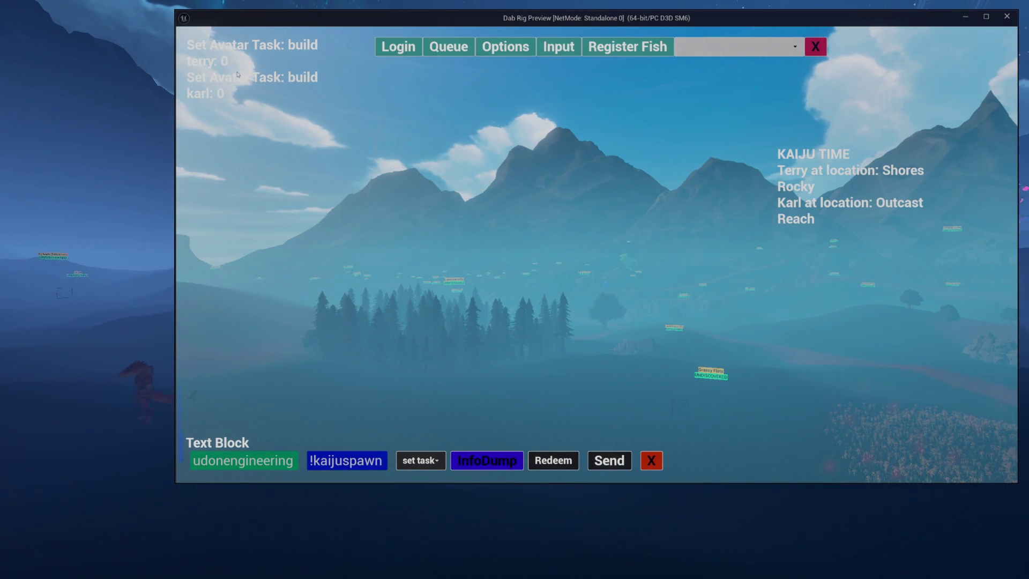
# Close the preview and return to the KaijuSummoner blueprint's UpdateUI graph
pyautogui.press('Escape')
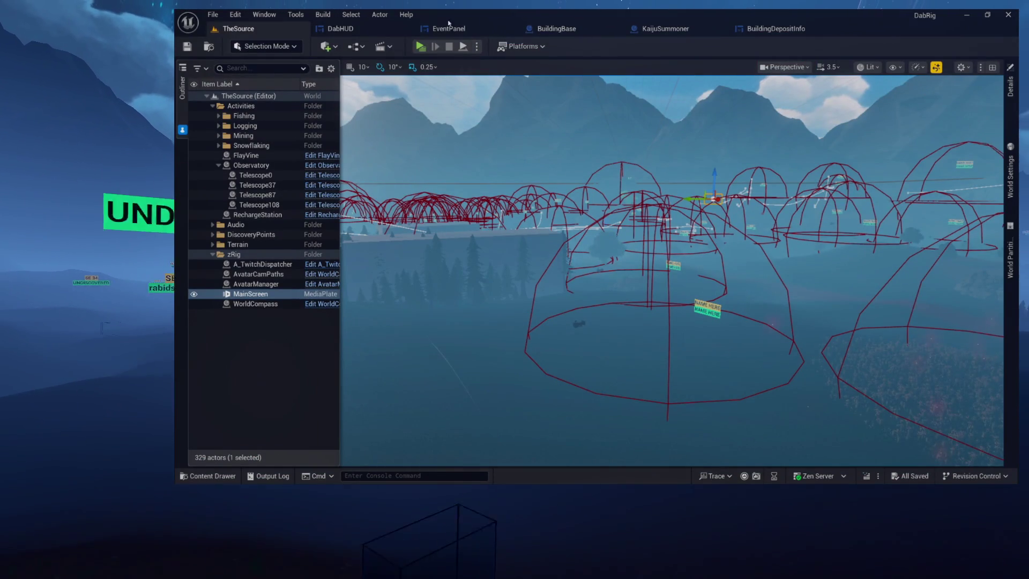
pyautogui.click(766, 31)
pyautogui.click(678, 32)
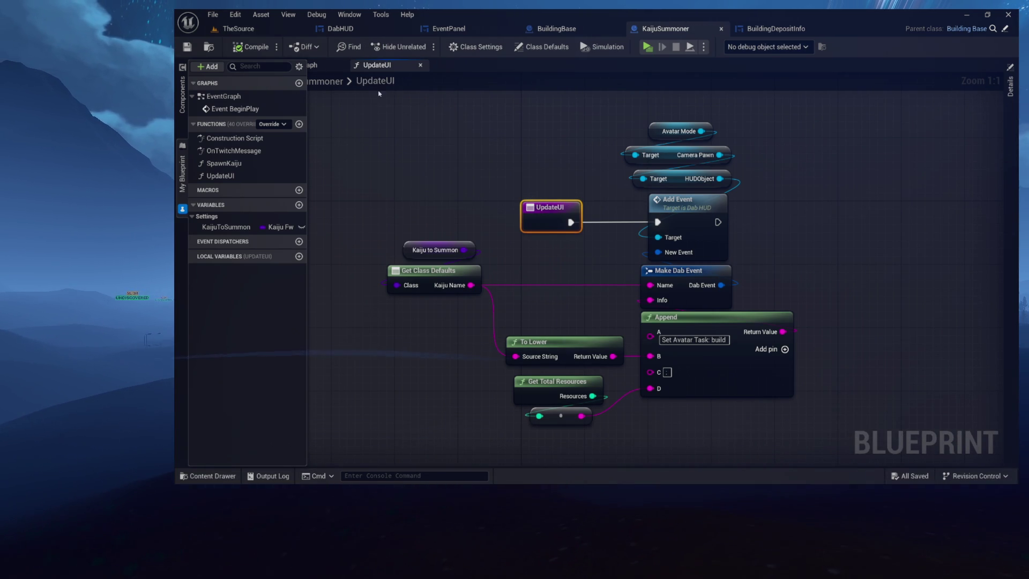
# Override SubmitResource in KaijuSummoner from the overridable functions list
pyautogui.click(277, 126)
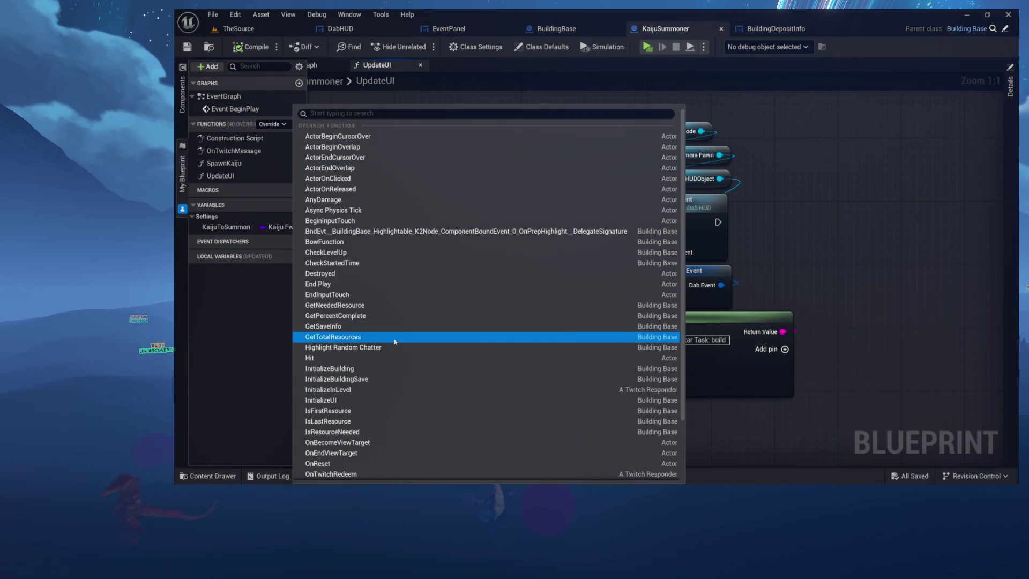
pyautogui.scroll(-3, 422, 338)
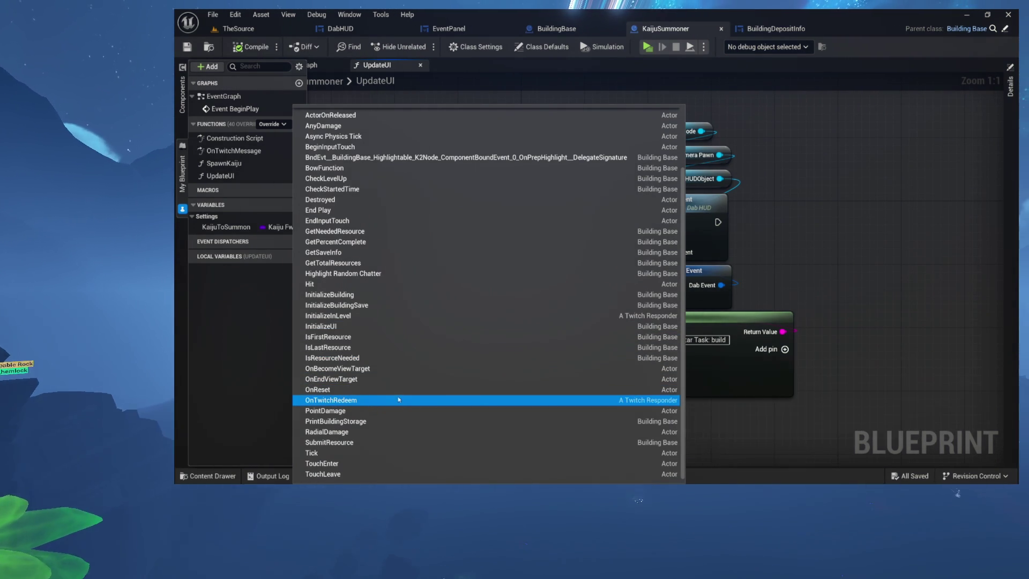
pyautogui.click(398, 441)
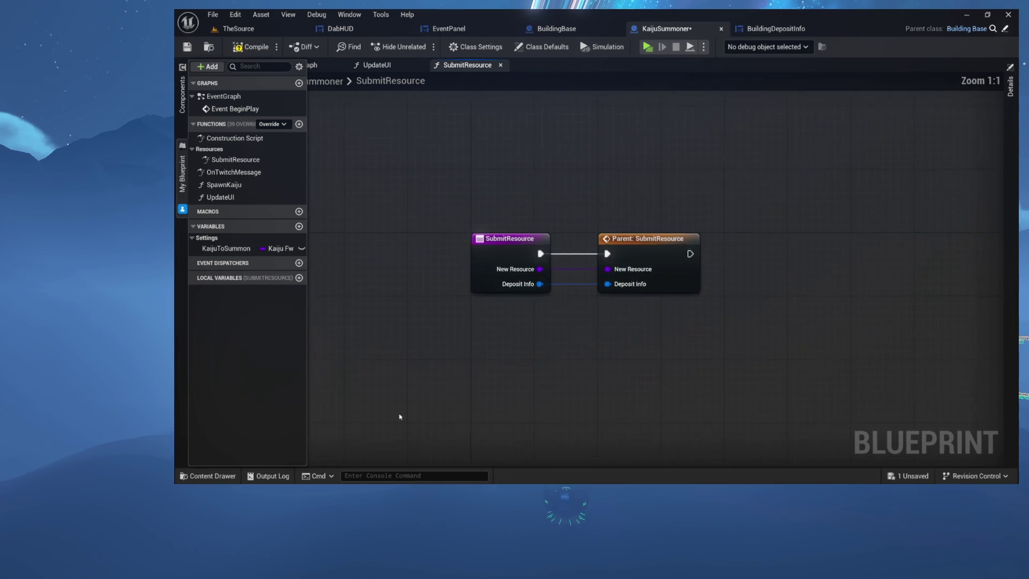
# Review the parent SubmitResource implementation graph
pyautogui.doubleClick(658, 252)
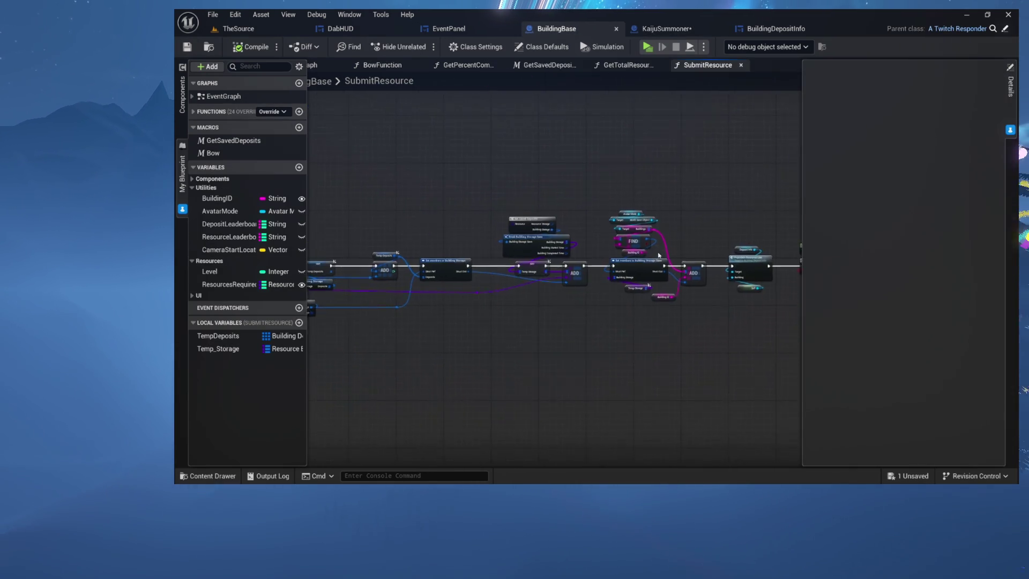
pyautogui.scroll(3, 522, 155)
pyautogui.scroll(2, 521, 155)
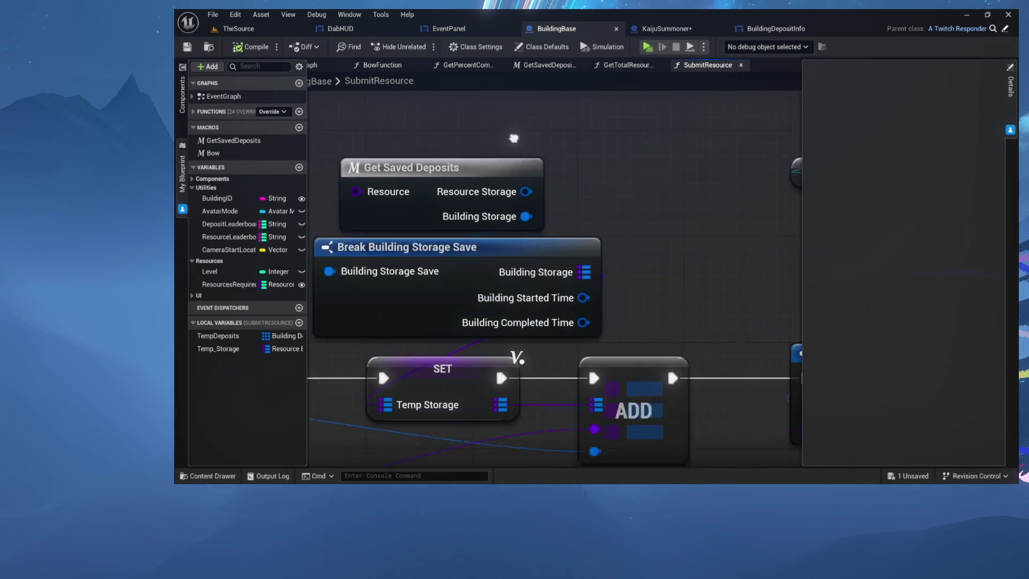
pyautogui.scroll(-3, 528, 225)
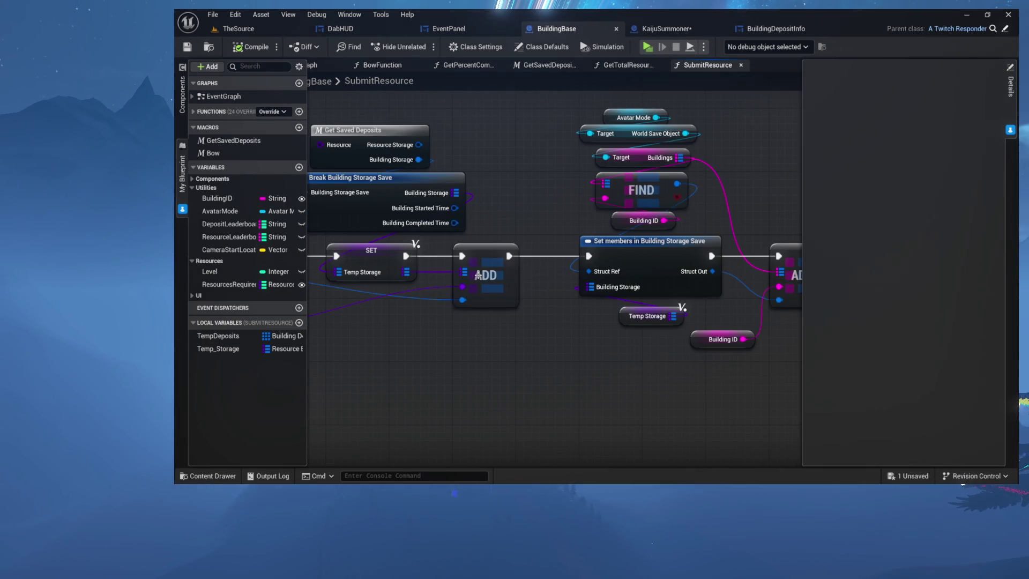
pyautogui.moveTo(447, 323); pyautogui.dragTo(754, 288)
pyautogui.scroll(-2, 652, 315)
pyautogui.moveTo(651, 315); pyautogui.dragTo(496, 316)
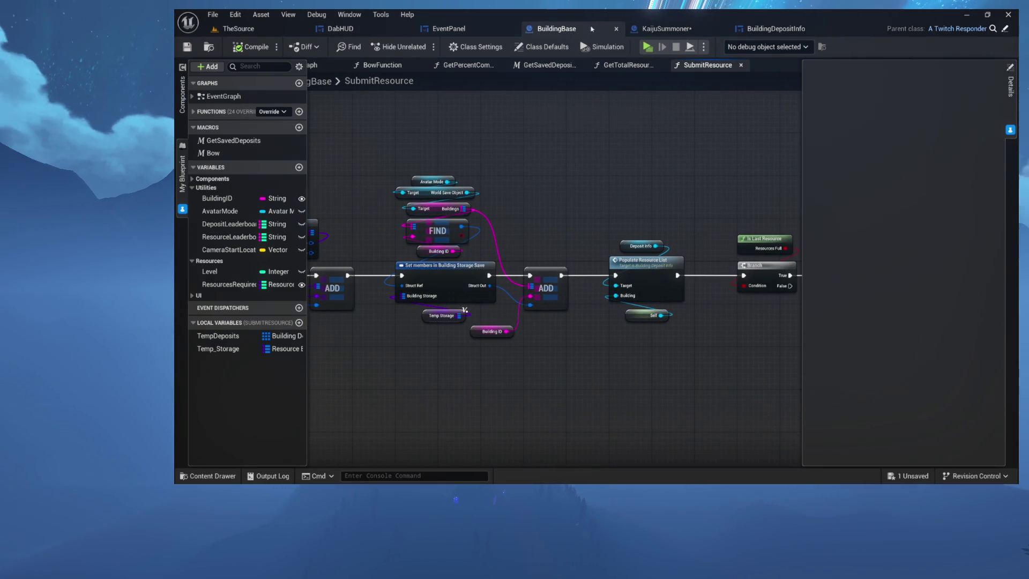
# Add an Update UI call from My Blueprint to KaijuSummoner's SubmitResource override graph
pyautogui.click(660, 30)
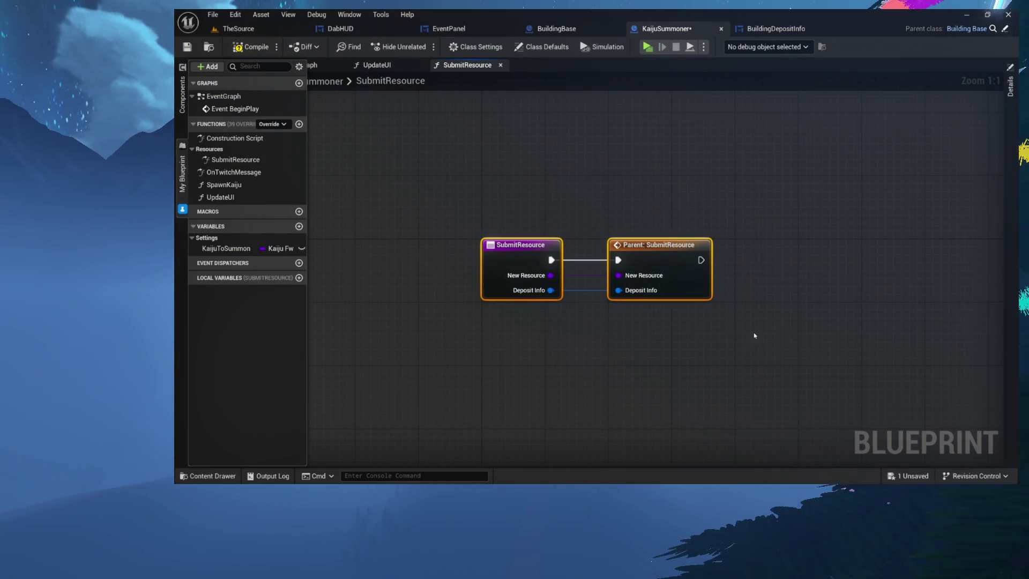
pyautogui.scroll(-1, 754, 335)
pyautogui.moveTo(755, 335); pyautogui.dragTo(636, 319)
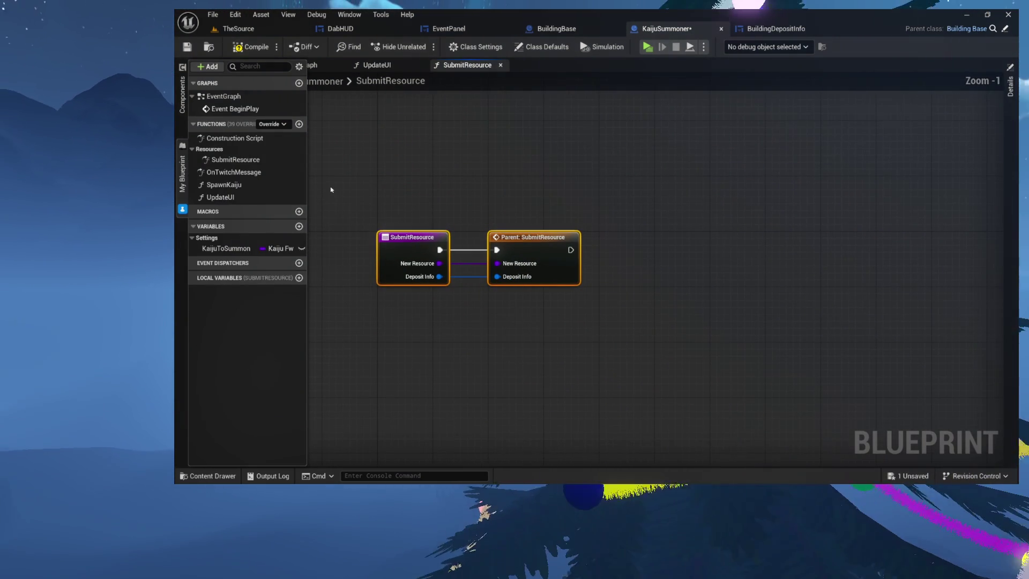
pyautogui.moveTo(220, 198)
pyautogui.mouseDown()
pyautogui.moveTo(632, 234)
pyautogui.moveTo(603, 226)
pyautogui.moveTo(680, 205)
pyautogui.mouseUp()
pyautogui.scroll(1, 578, 207)
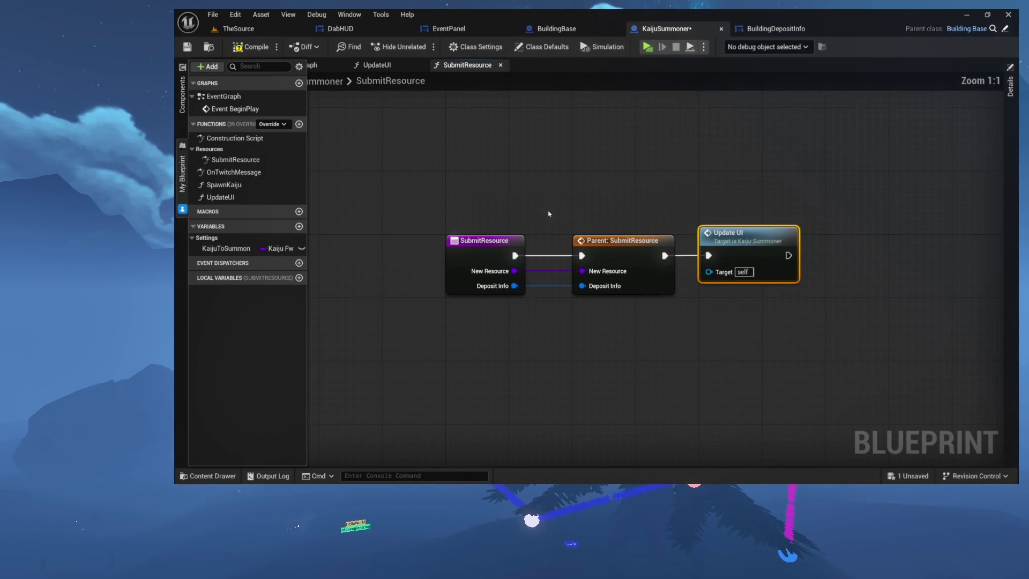
pyautogui.scroll(2, 759, 353)
# Select and deselect the entry, Parent: SubmitResource and Update UI nodes to check the graph
pyautogui.click(698, 354)
pyautogui.scroll(5, 699, 354)
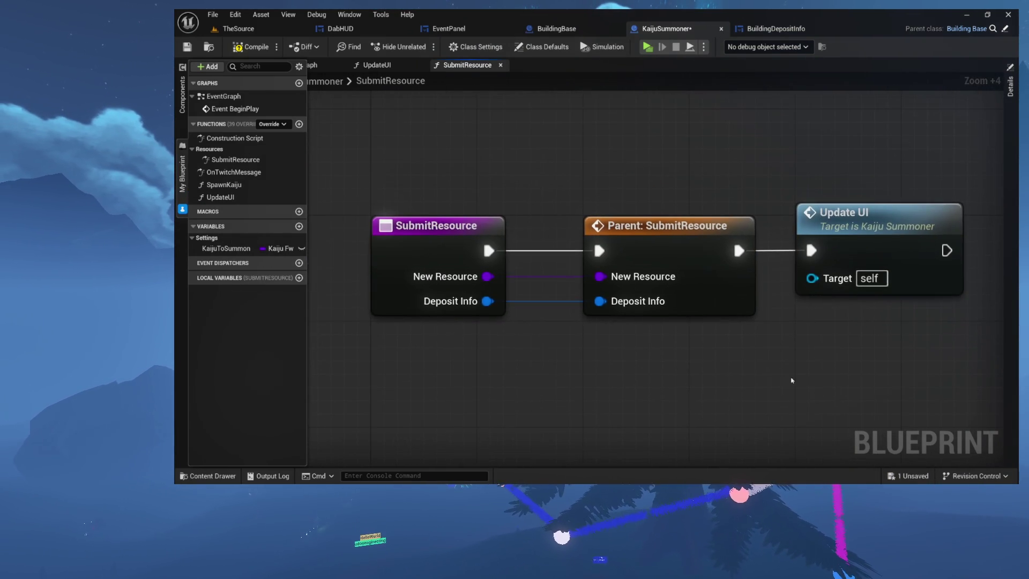
pyautogui.scroll(-4, 744, 380)
pyautogui.scroll(3, 750, 375)
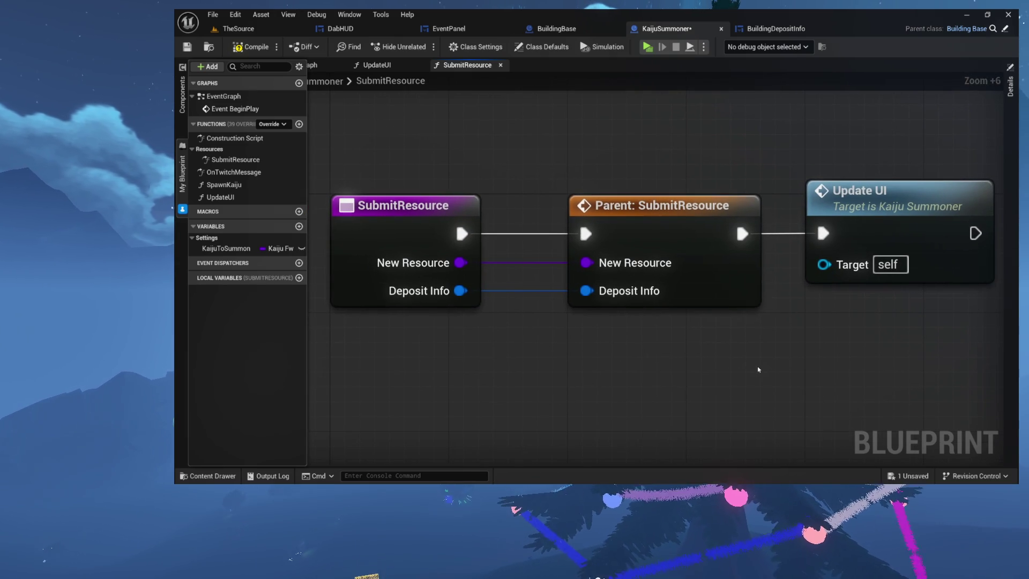
pyautogui.moveTo(321, 182)
pyautogui.mouseDown()
pyautogui.moveTo(750, 321)
pyautogui.moveTo(869, 345)
pyautogui.mouseUp()
pyautogui.click(869, 345)
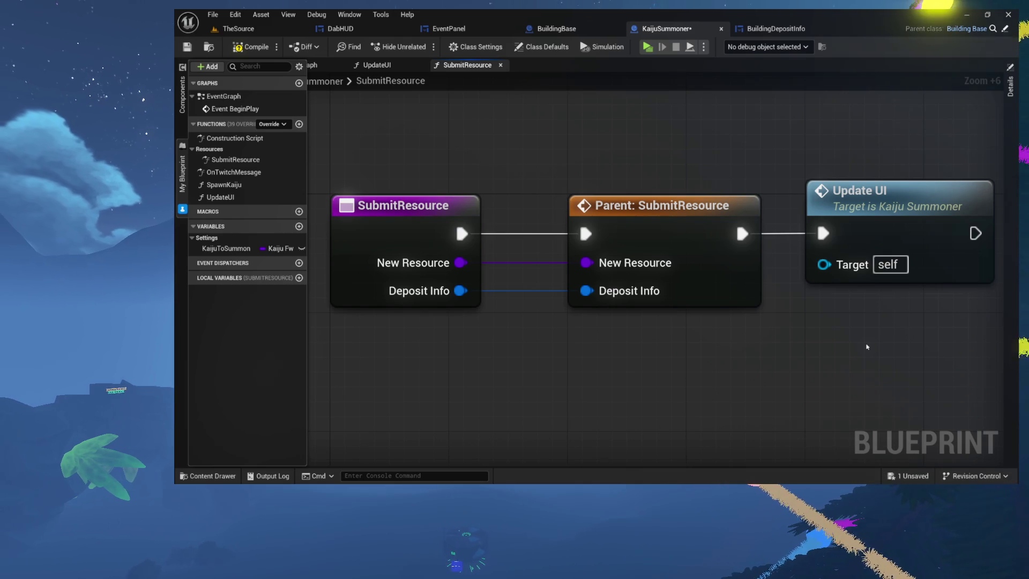
pyautogui.moveTo(412, 156)
pyautogui.mouseDown()
pyautogui.moveTo(723, 269)
pyautogui.moveTo(918, 304)
pyautogui.moveTo(928, 333)
pyautogui.mouseUp()
pyautogui.click(928, 333)
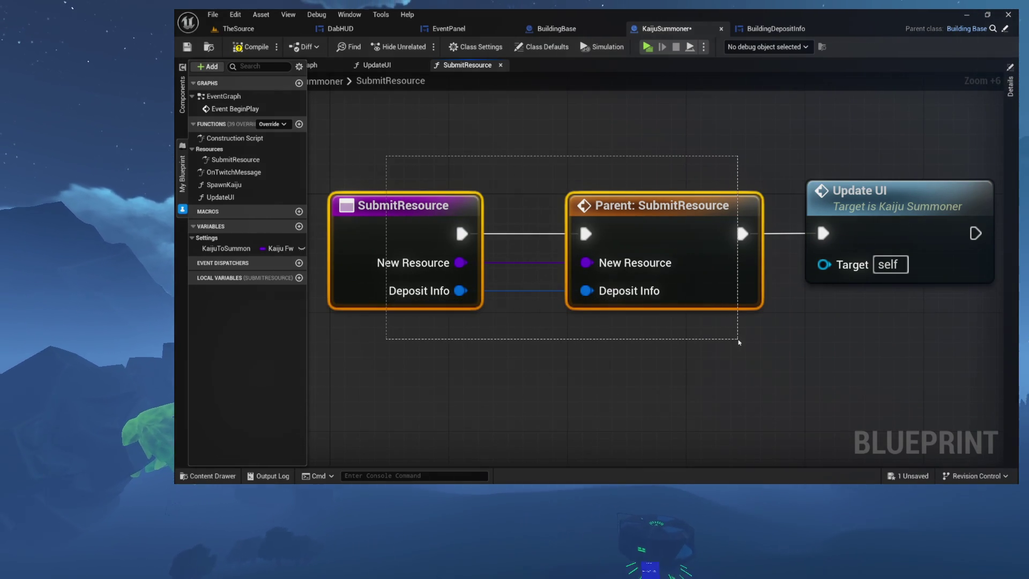
# Undo and redo the Parent: SubmitResource change, then select the Parent: SubmitResource node
pyautogui.hotkey('ctrl', 'z')
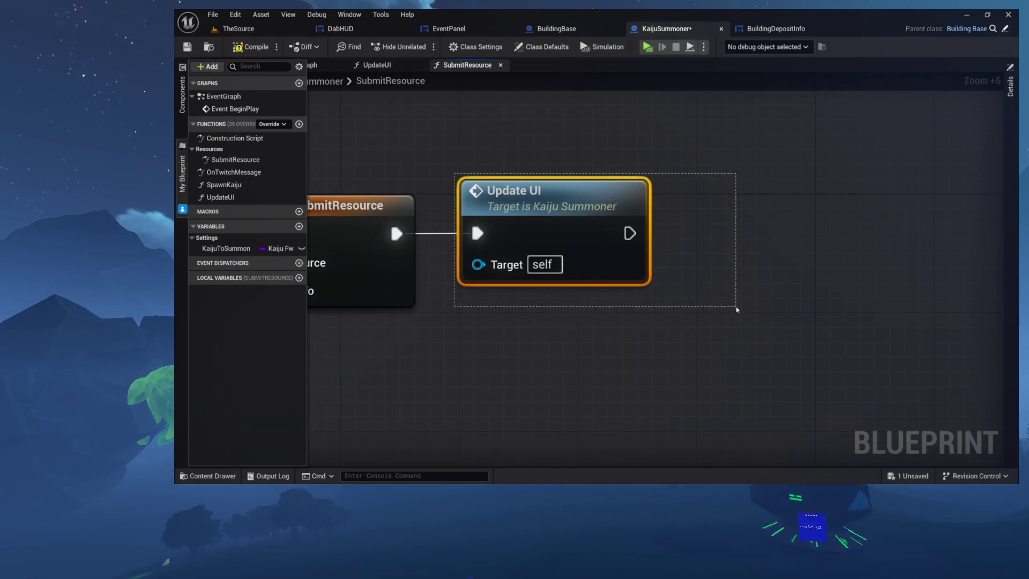
pyautogui.hotkey('ctrl', 'y')
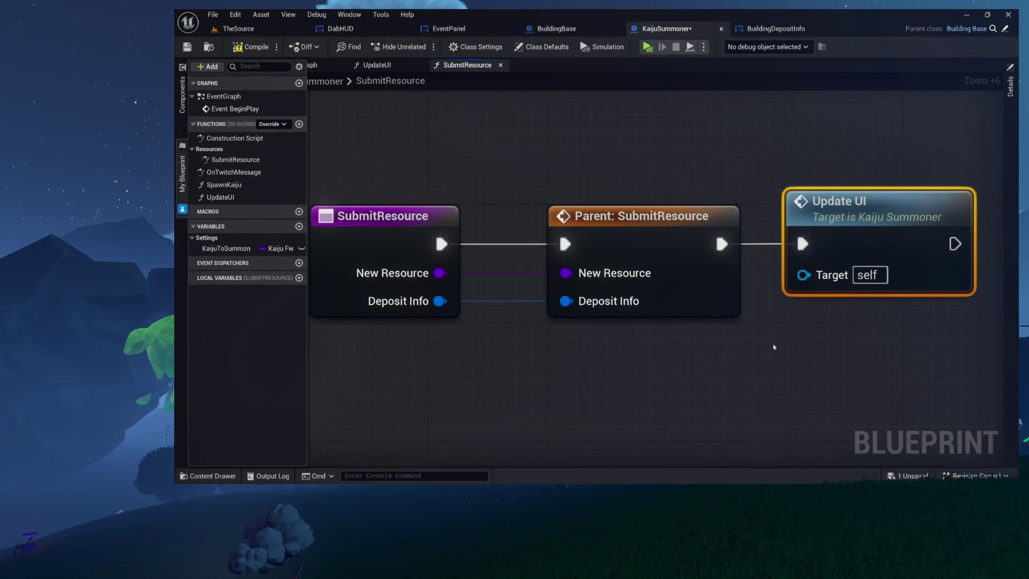
pyautogui.moveTo(517, 180); pyautogui.dragTo(754, 334)
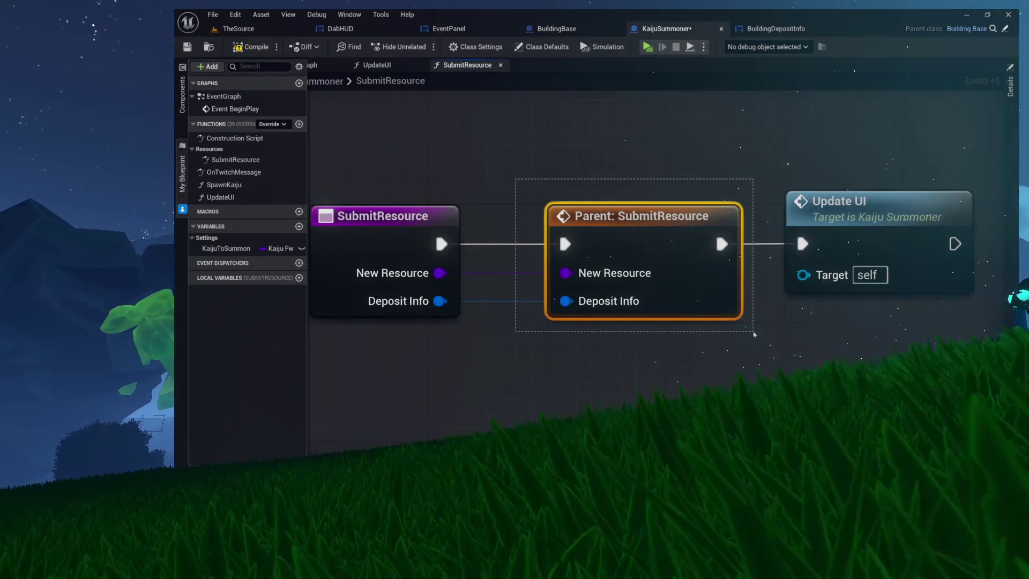
pyautogui.moveTo(699, 297); pyautogui.dragTo(739, 314)
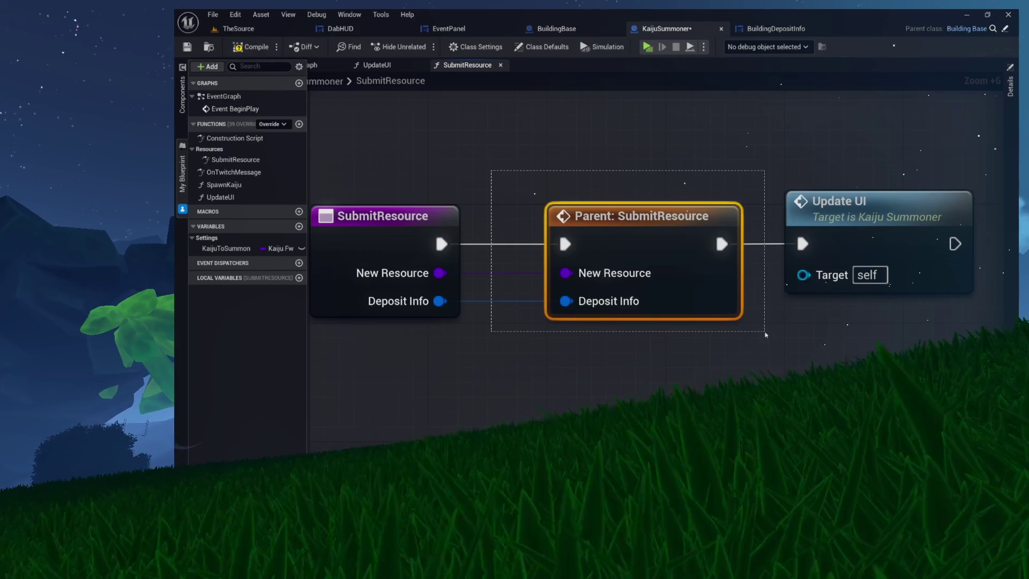
pyautogui.moveTo(541, 209); pyautogui.dragTo(734, 316)
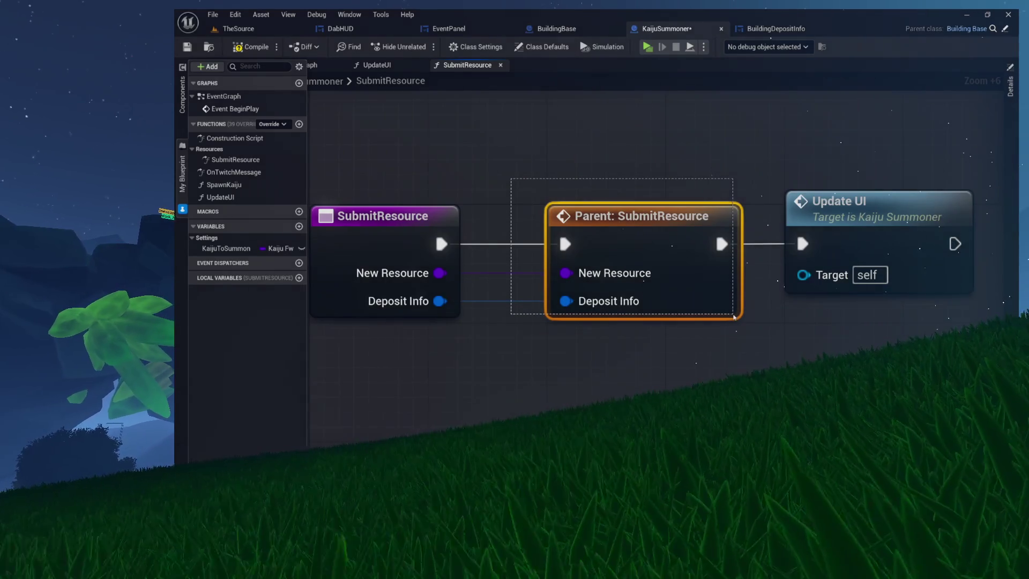
# Check BuildingBase's SubmitResource, review the override's nodes, then switch to TheSource level editor
pyautogui.doubleClick(622, 237)
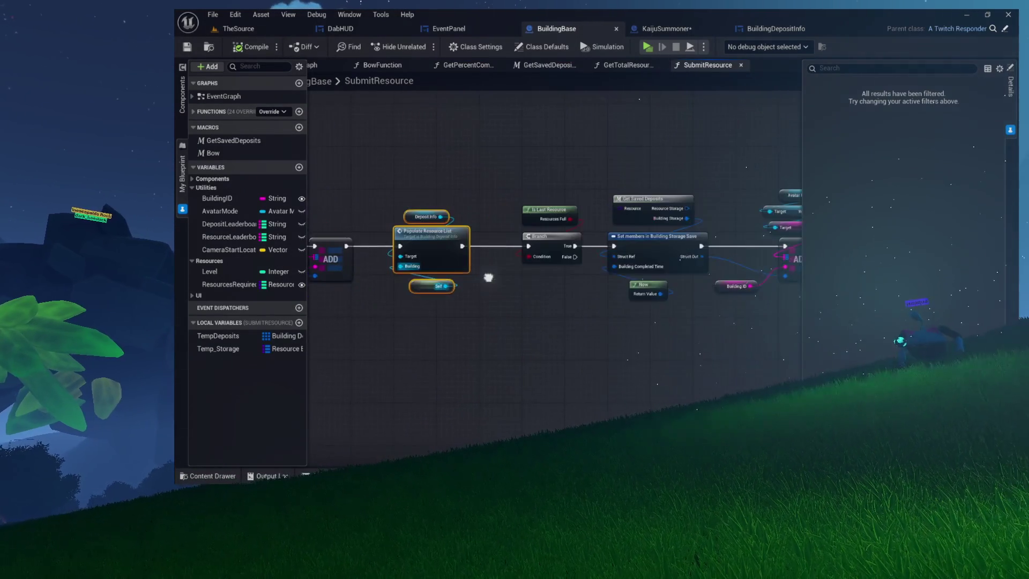
pyautogui.click(684, 30)
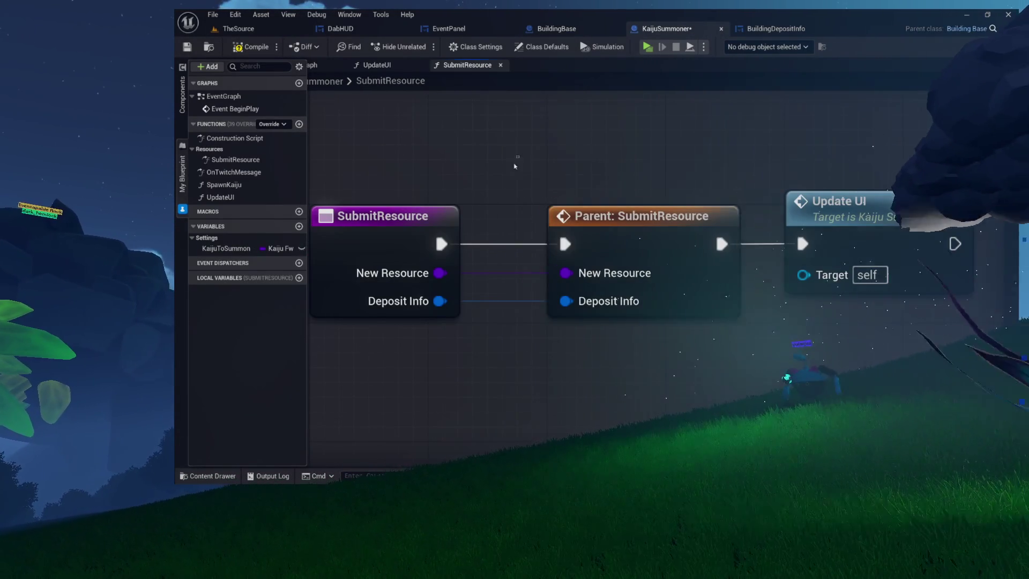
pyautogui.moveTo(519, 156); pyautogui.dragTo(757, 329)
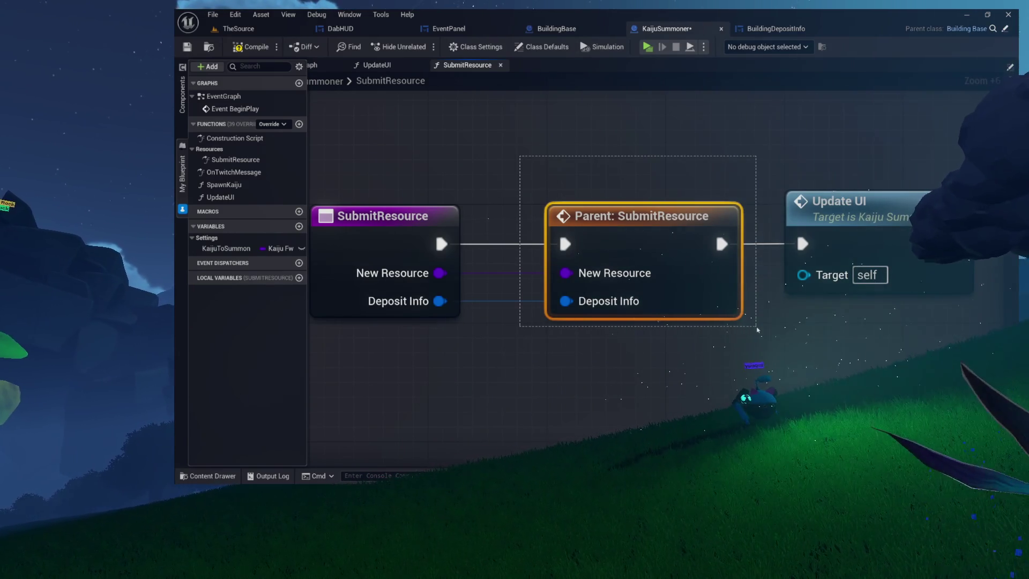
pyautogui.moveTo(395, 156); pyautogui.dragTo(591, 238)
pyautogui.click(715, 292)
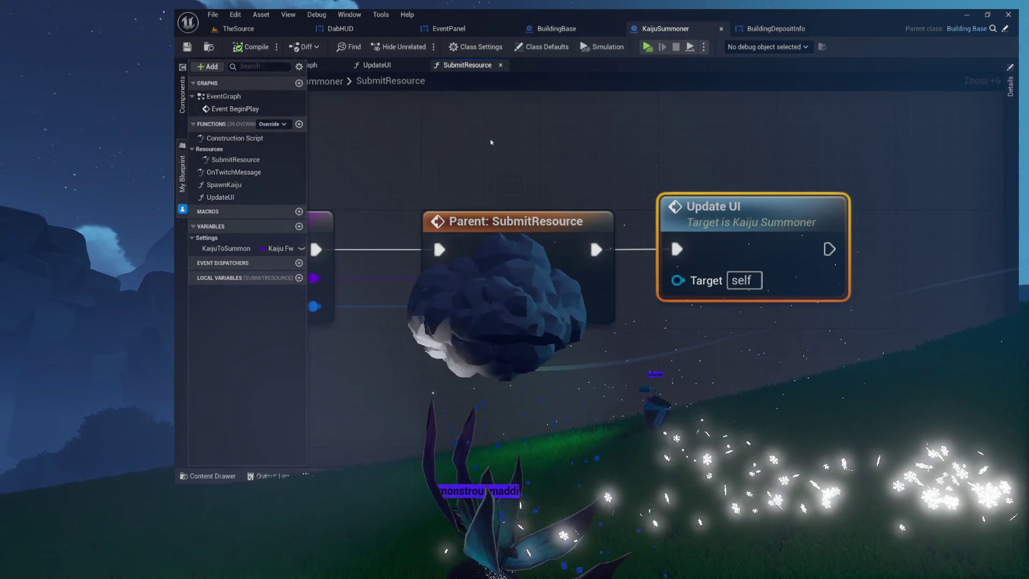
pyautogui.hotkey('ctrl', 'Tab')
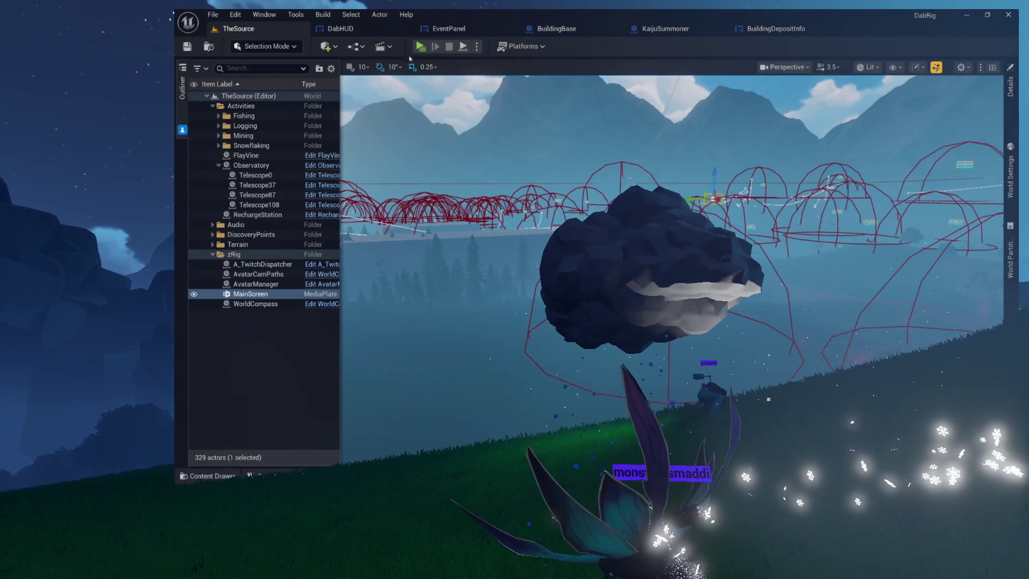
# Launch TheSource in a Standalone Game preview
pyautogui.click(420, 47)
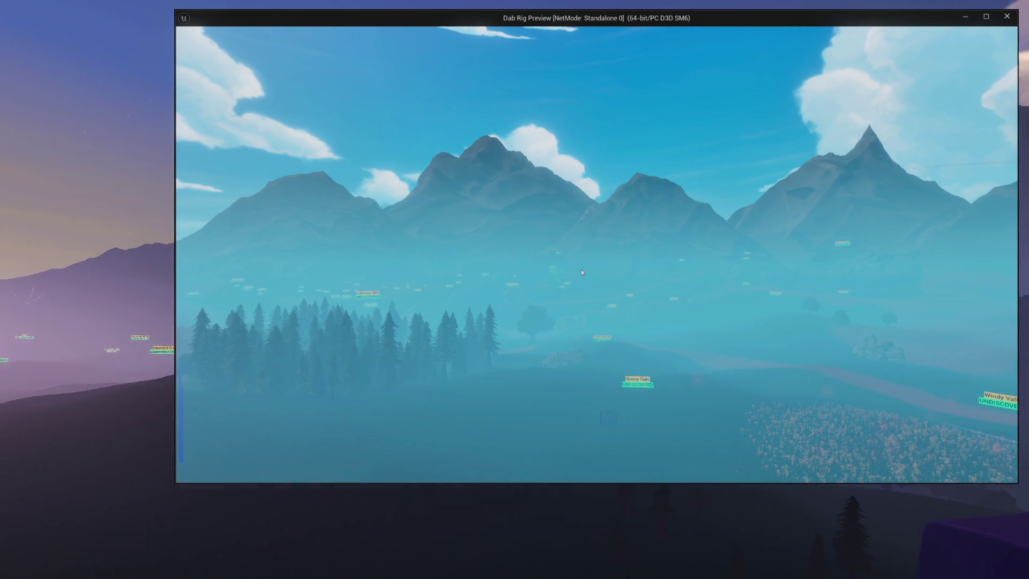
# Submit the !kaijuspawn chat command in the preview, then bring up the Queue panel
pyautogui.press('Escape')
pyautogui.click(558, 47)
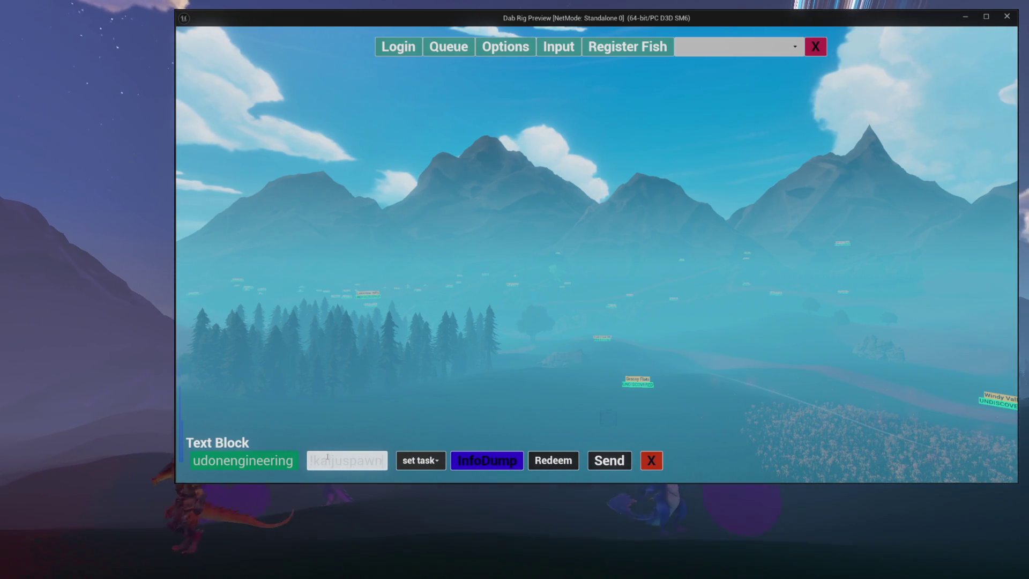
pyautogui.press('Return')
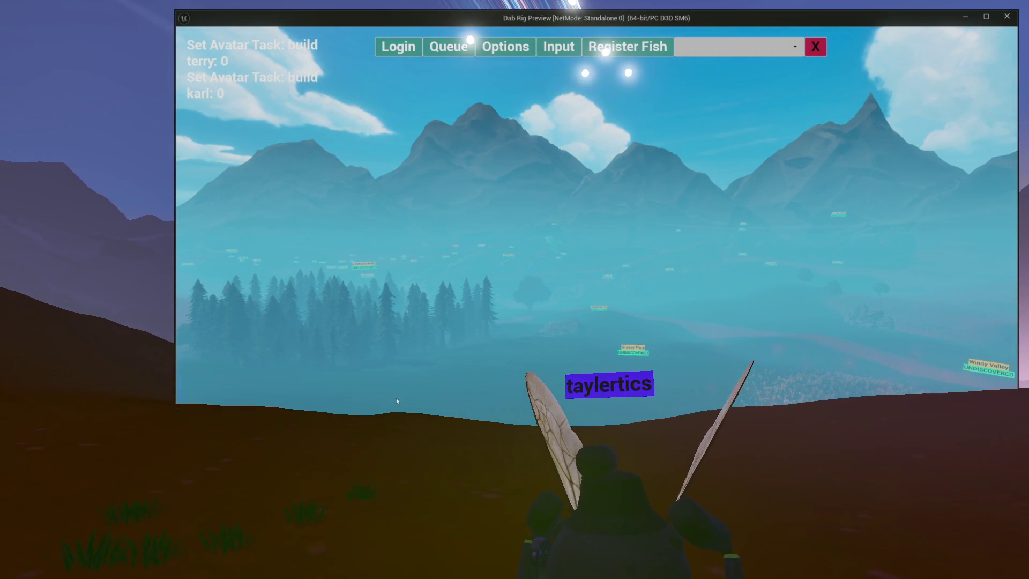
pyautogui.click(456, 49)
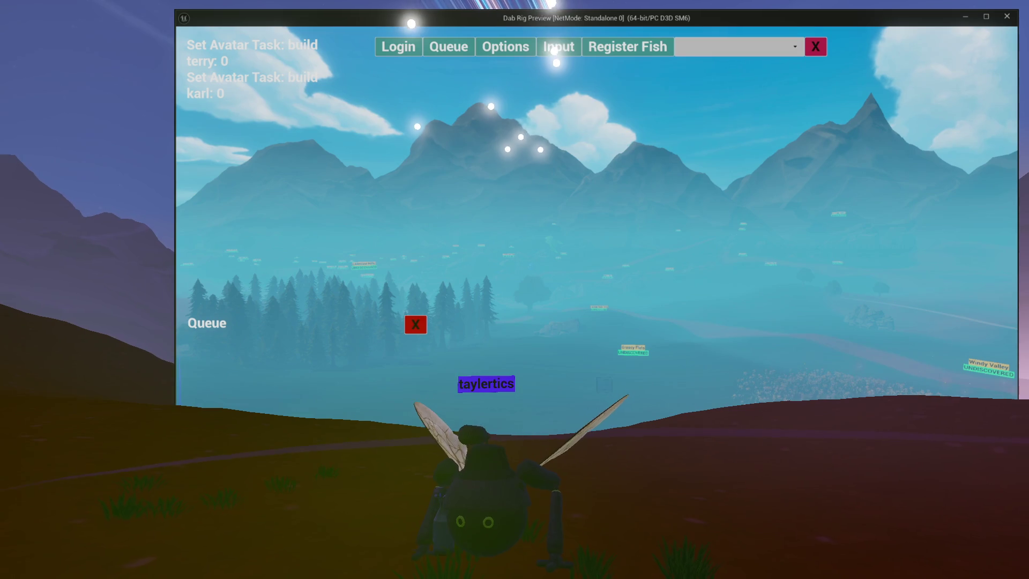
# Choose an option from the Queue panel dropdown, setting a second avatar to build
pyautogui.click(413, 304)
pyautogui.click(403, 313)
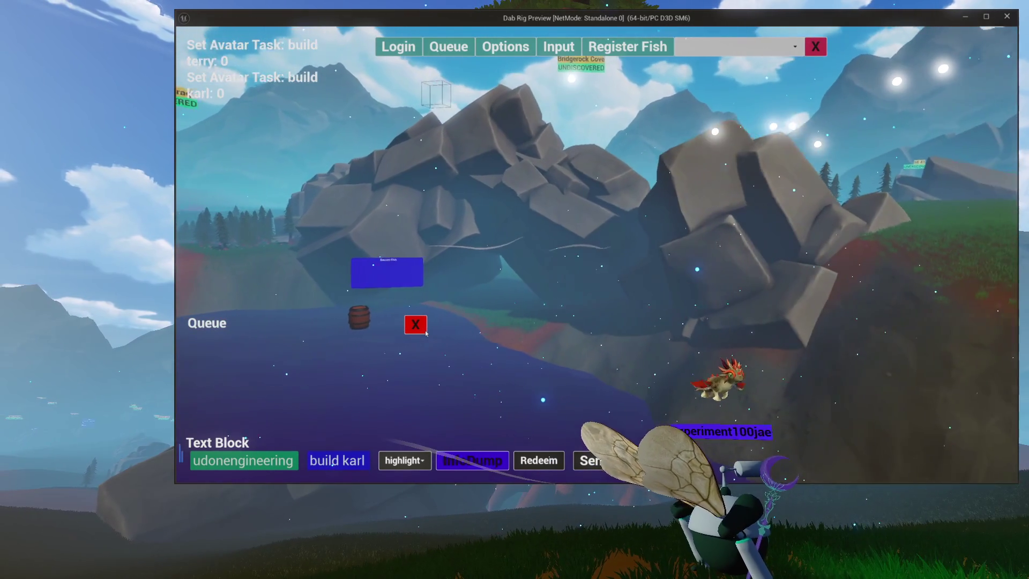
# Walk the character sideways and back toward the wireframe box
pyautogui.press('d')
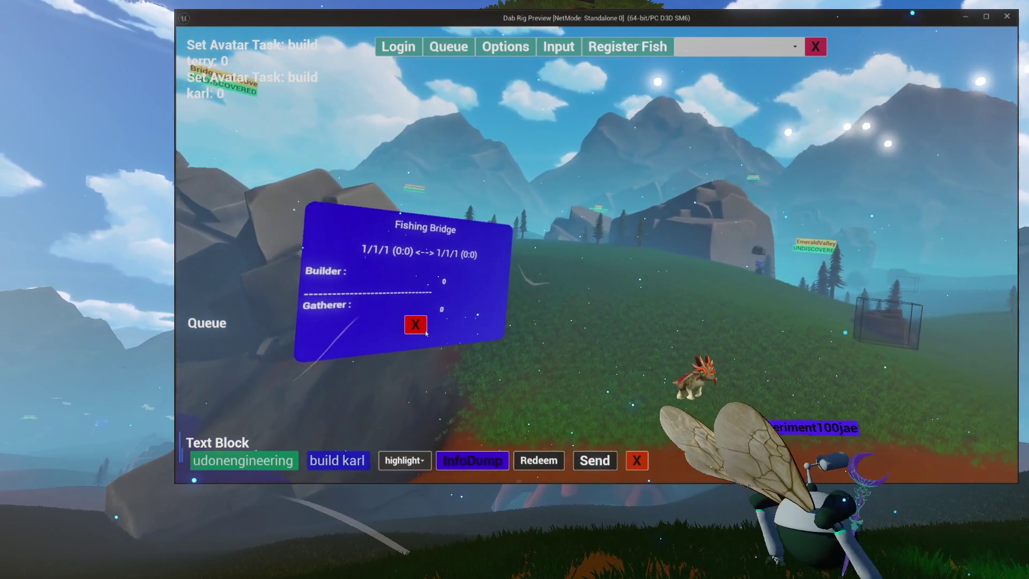
pyautogui.press('d')
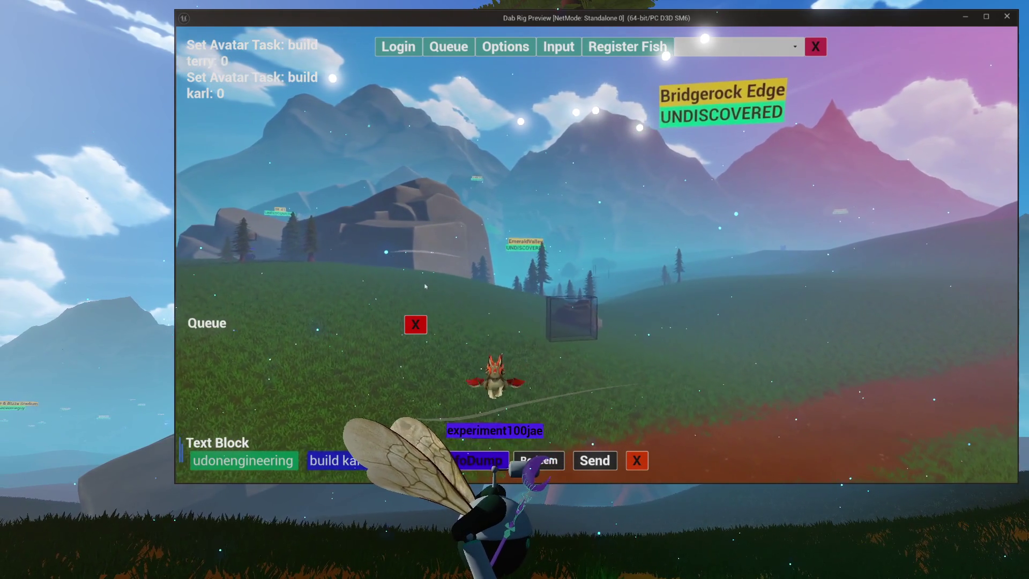
pyautogui.press('a')
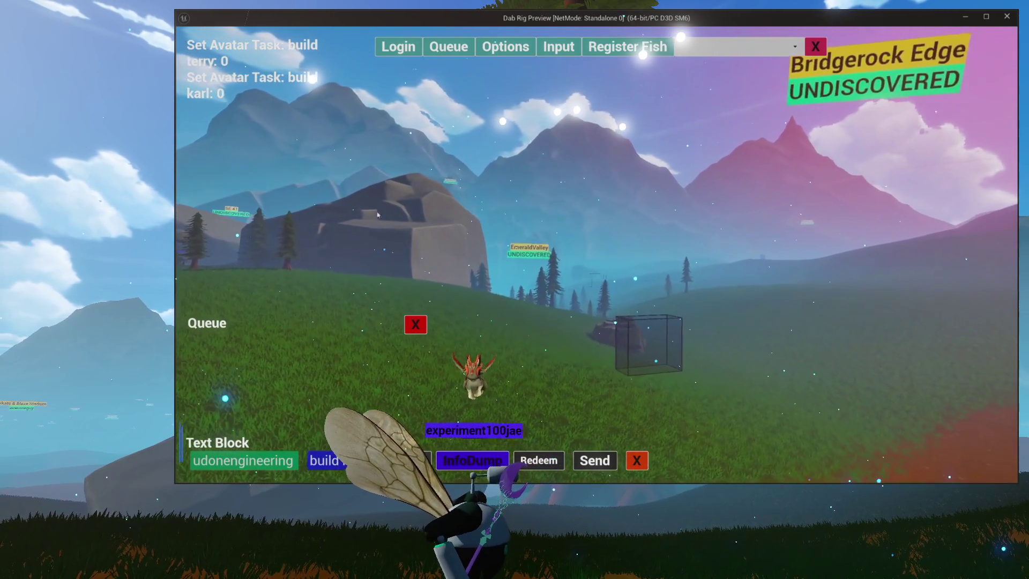
# Close the Queue panel and top debug menu bar, turning the camera toward Bridgerock Edge
pyautogui.click(415, 324)
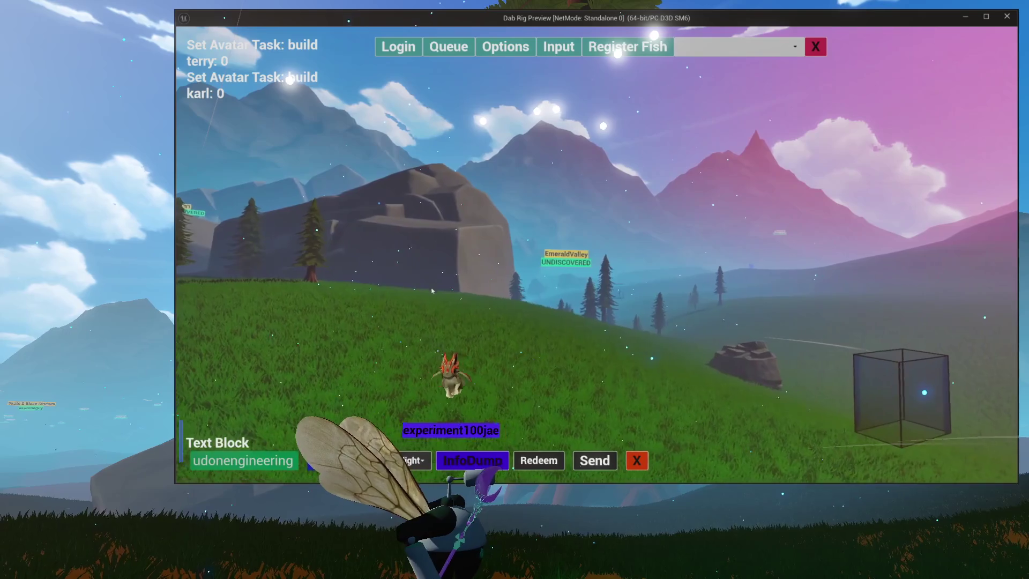
pyautogui.moveTo(418, 284)
pyautogui.mouseDown()
pyautogui.moveTo(690, 276)
pyautogui.moveTo(766, 188)
pyautogui.moveTo(845, 11)
pyautogui.mouseUp()
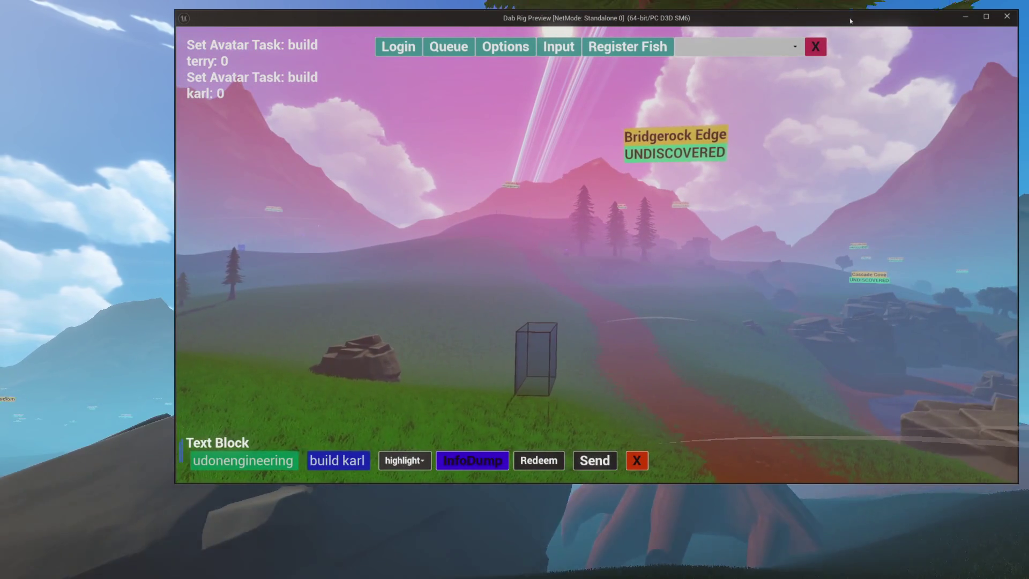
pyautogui.click(818, 54)
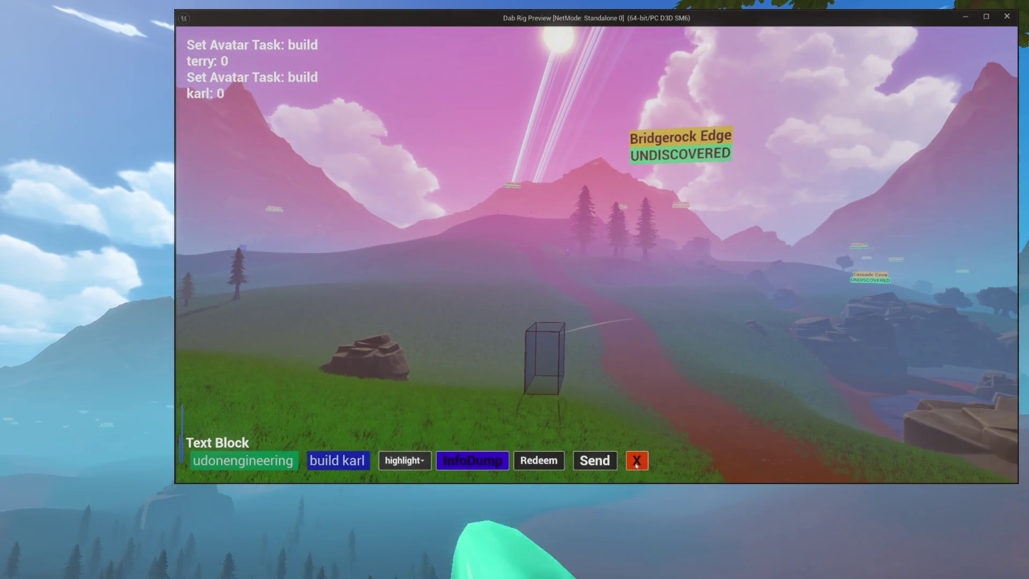
pyautogui.moveTo(636, 336)
pyautogui.mouseDown()
pyautogui.moveTo(705, 322)
pyautogui.moveTo(657, 322)
pyautogui.mouseUp()
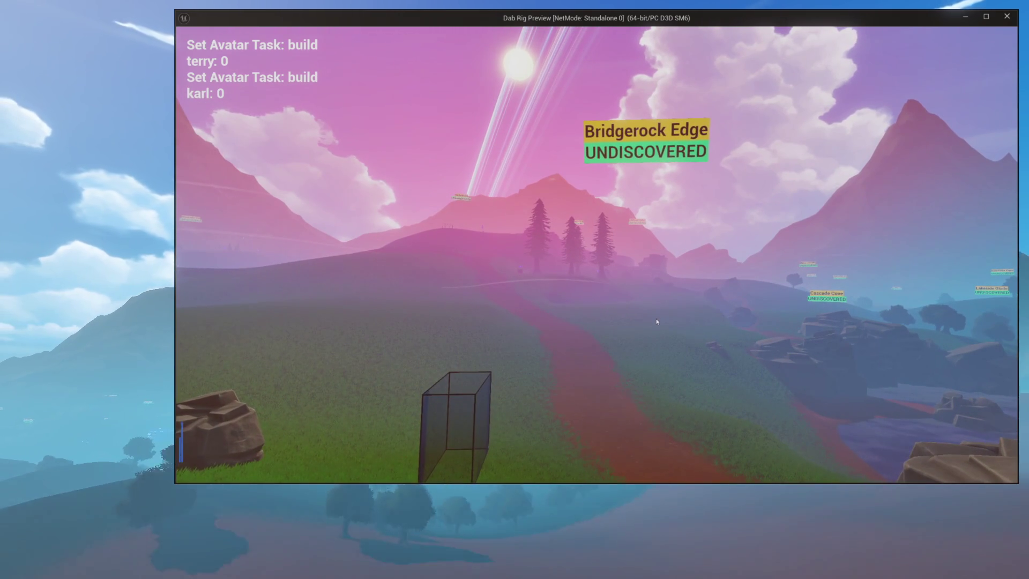